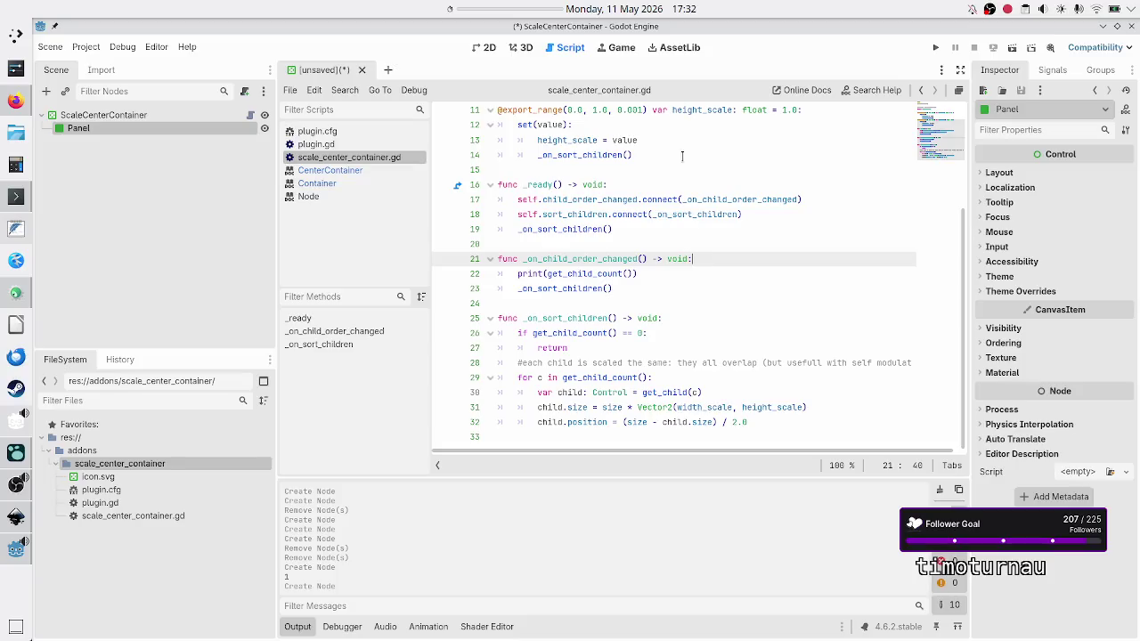
# In the 2D view, stretch ScaleCenterContainer to fill the viewport with the Full Rect anchor preset.
pyautogui.click(483, 48)
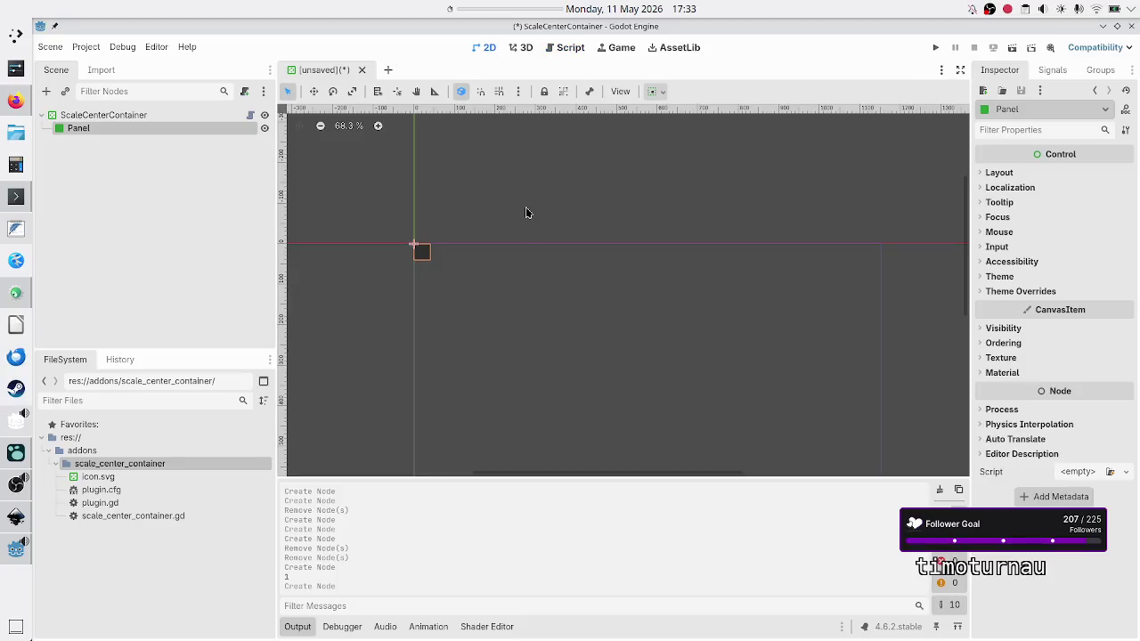
pyautogui.click(108, 115)
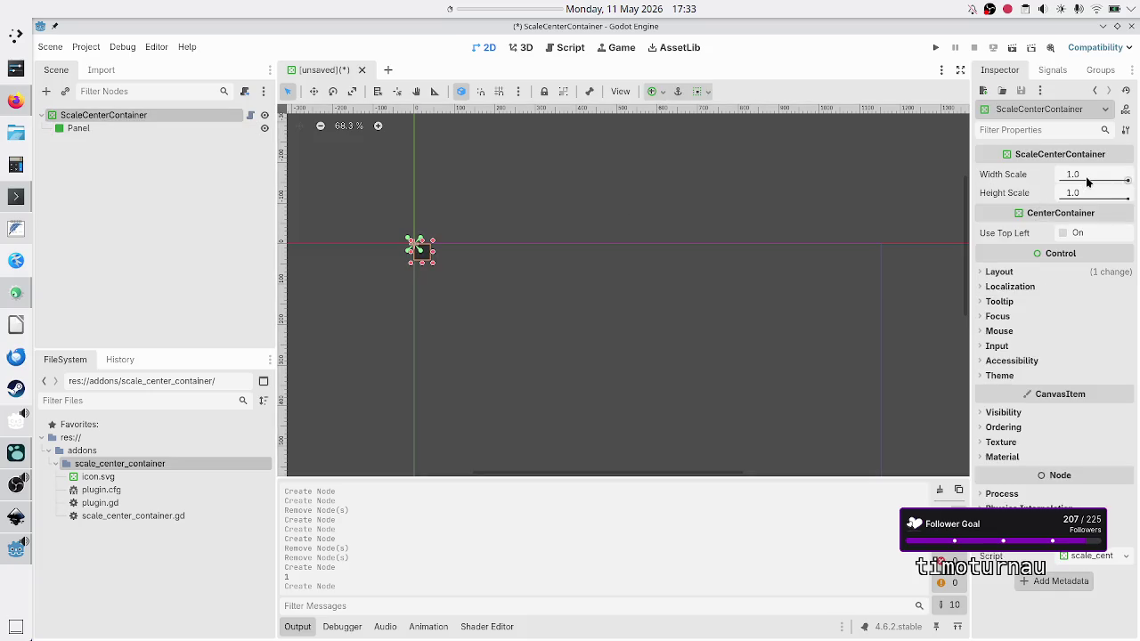
pyautogui.moveTo(1128, 194)
pyautogui.click(662, 92)
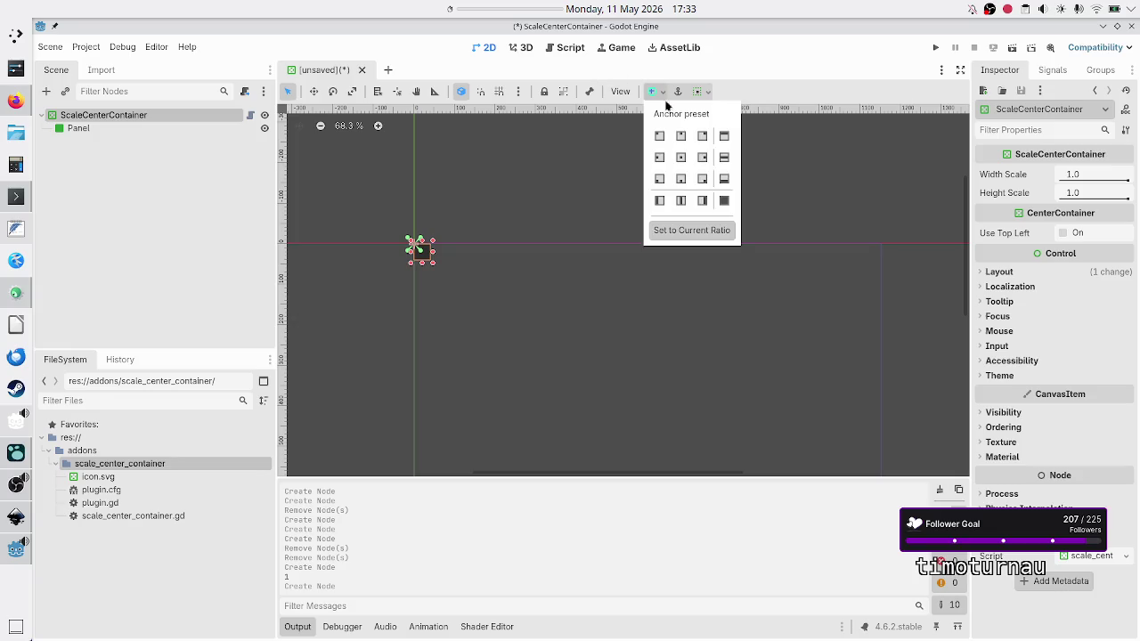
pyautogui.click(724, 200)
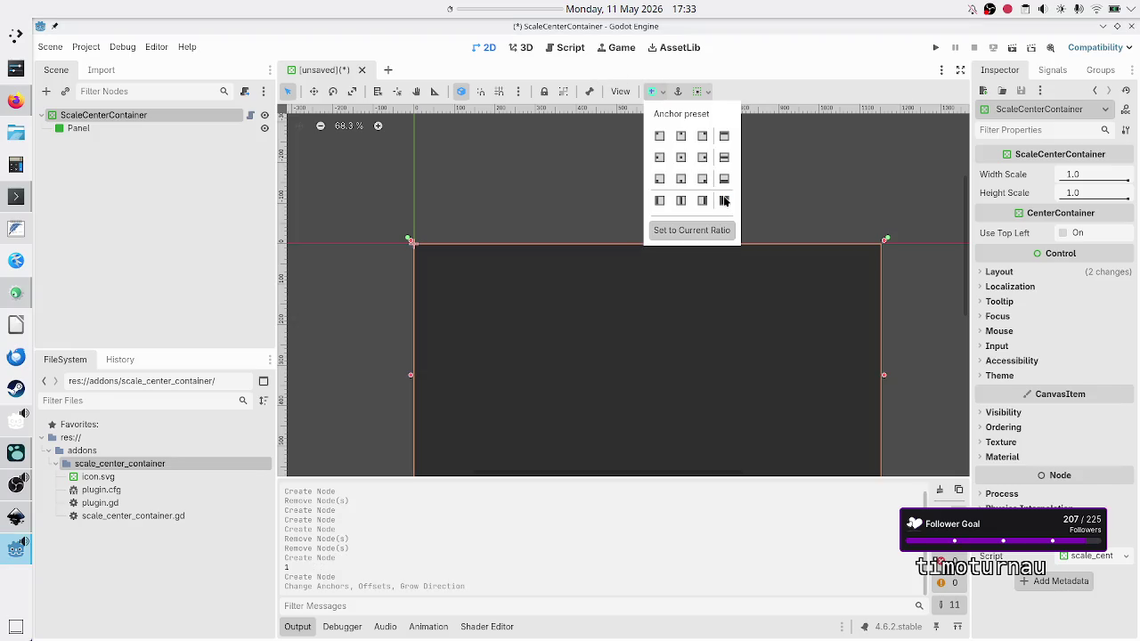
pyautogui.click(146, 202)
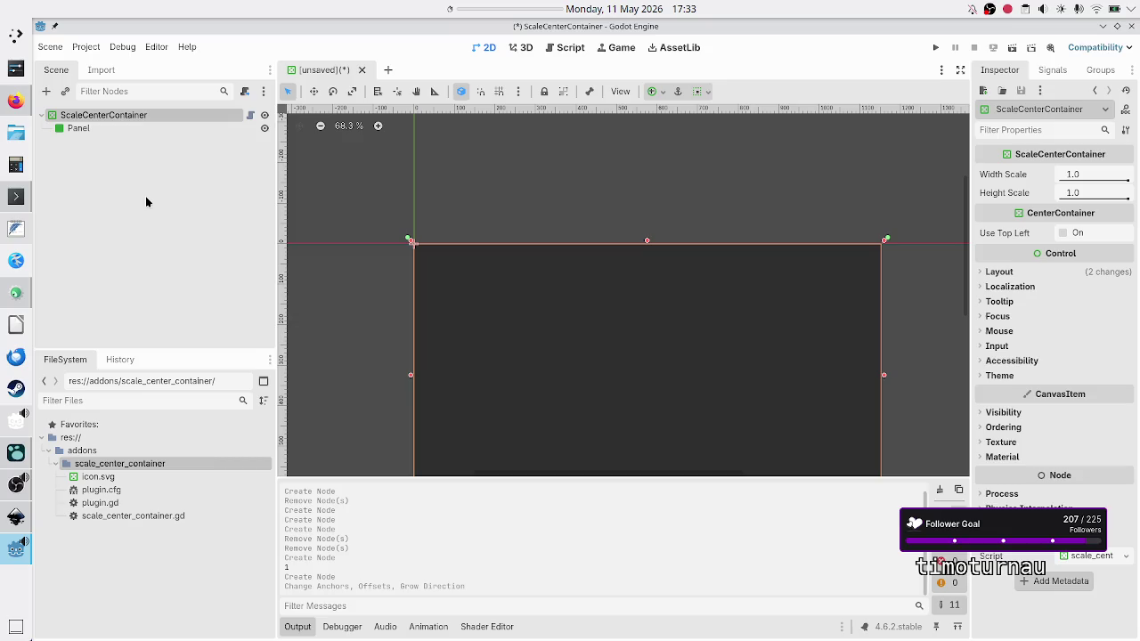
# Delete the Panel child node and confirm the deletion.
pyautogui.click(89, 129)
pyautogui.press('Delete')
pyautogui.press('Return')
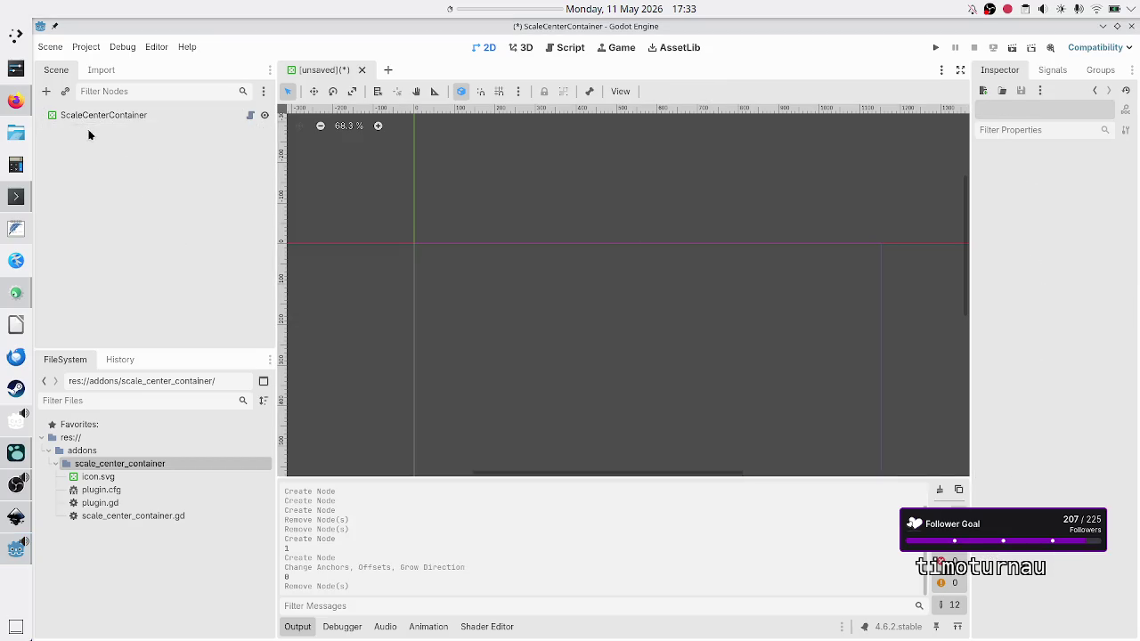
# Search for 'panel' as a new child node under ScaleCenterContainer.
pyautogui.click(62, 116)
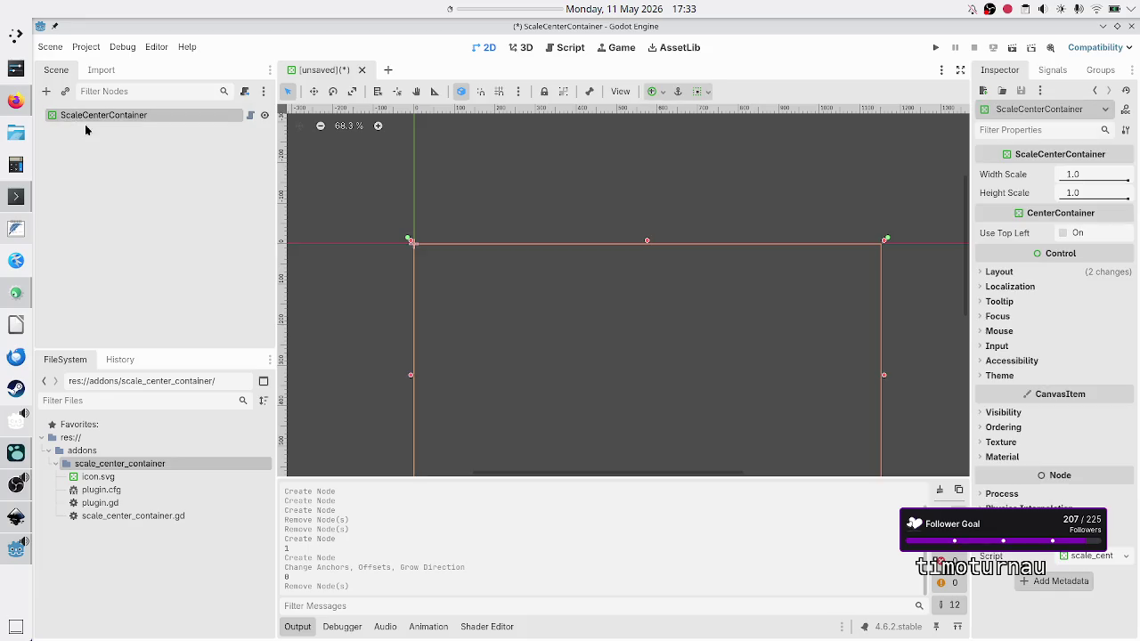
pyautogui.click(47, 91)
pyautogui.write('panel')
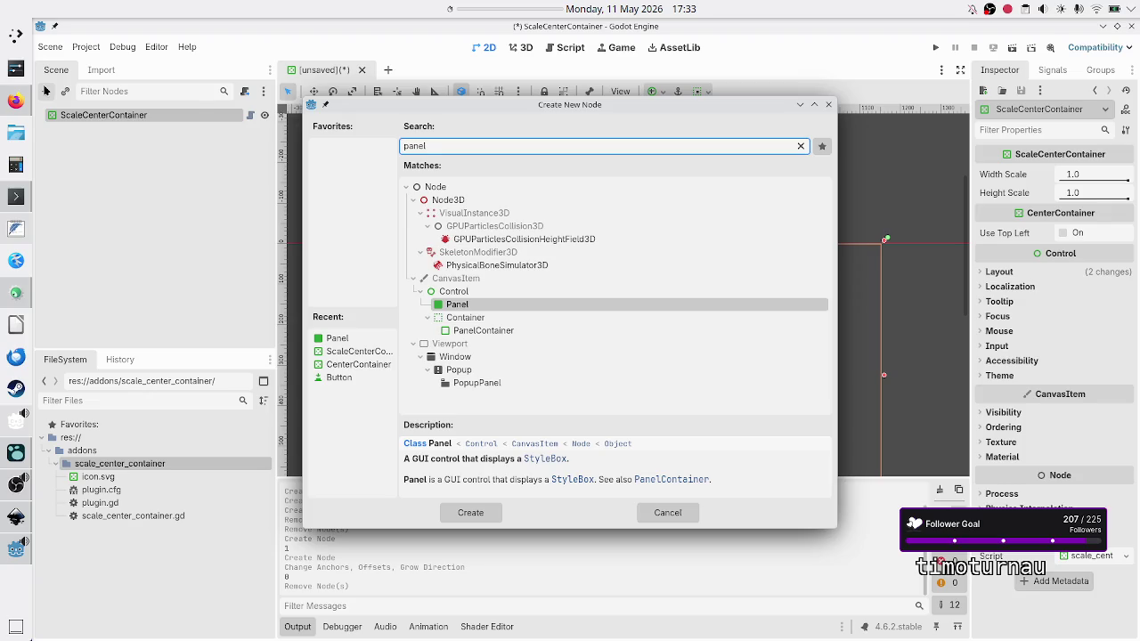
# Add the Panel under ScaleCenterContainer, then reselect the container.
pyautogui.press('Return')
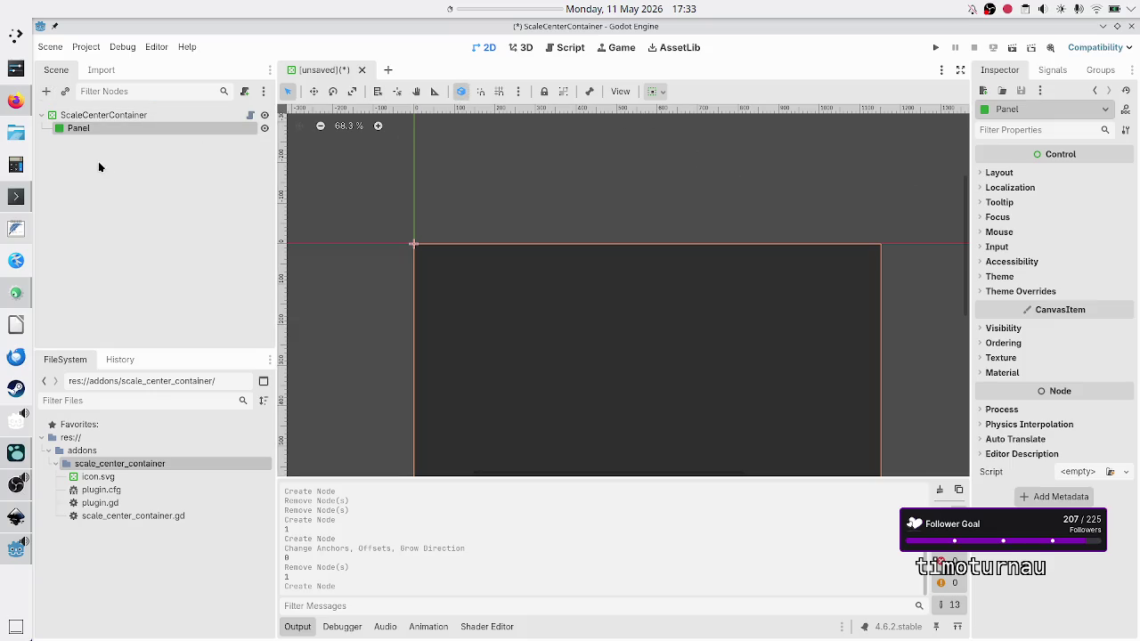
pyautogui.click(210, 113)
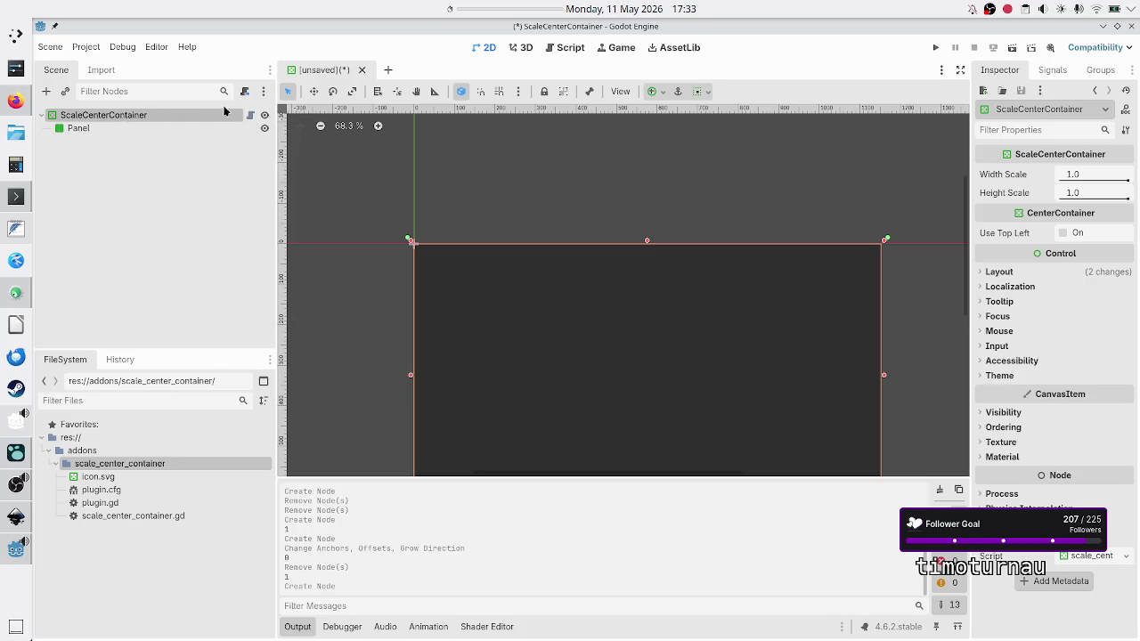
# Delete the print(get_child_count()) debug line from scale_center_container.gd.
pyautogui.click(569, 48)
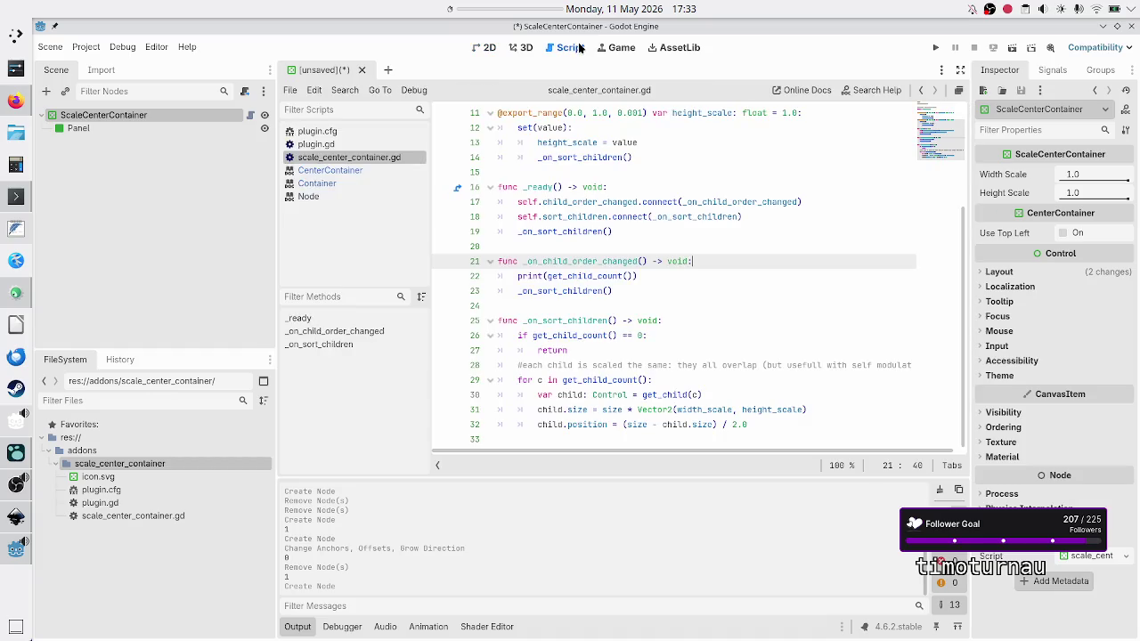
pyautogui.press('Down')
pyautogui.hotkey('shift', 'Home')
pyautogui.press('BackSpace')
pyautogui.press('BackSpace')
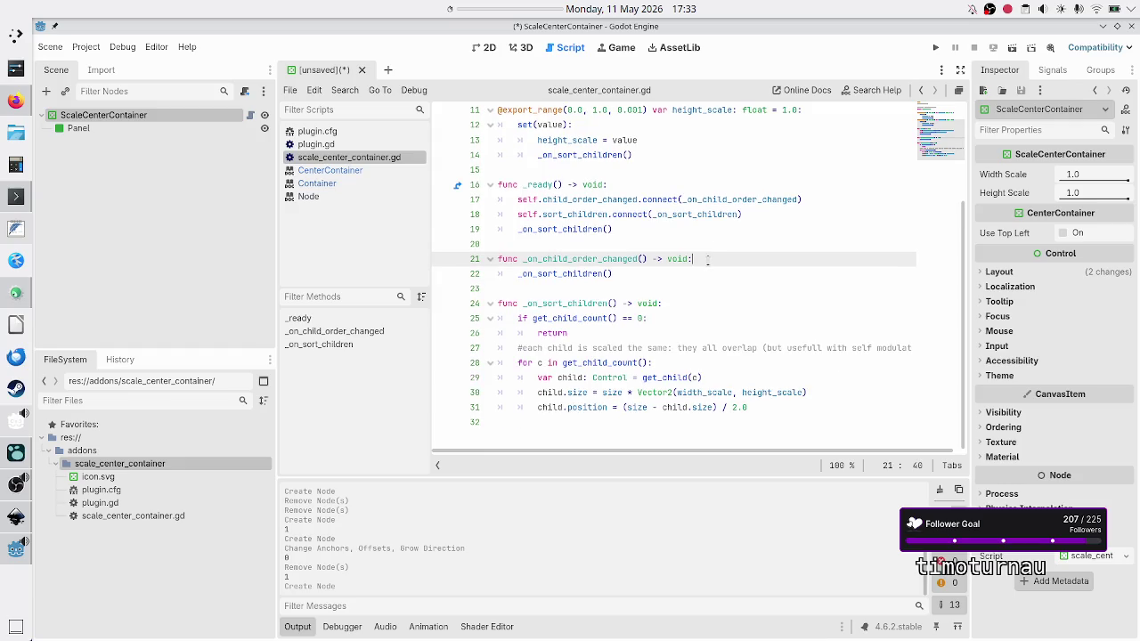
# Review the signal connect lines and surrounding code in the script.
pyautogui.press('Up')
pyautogui.press('Up')
pyautogui.press('Up')
pyautogui.press('Home')
pyautogui.hotkey('shift', 'Down')
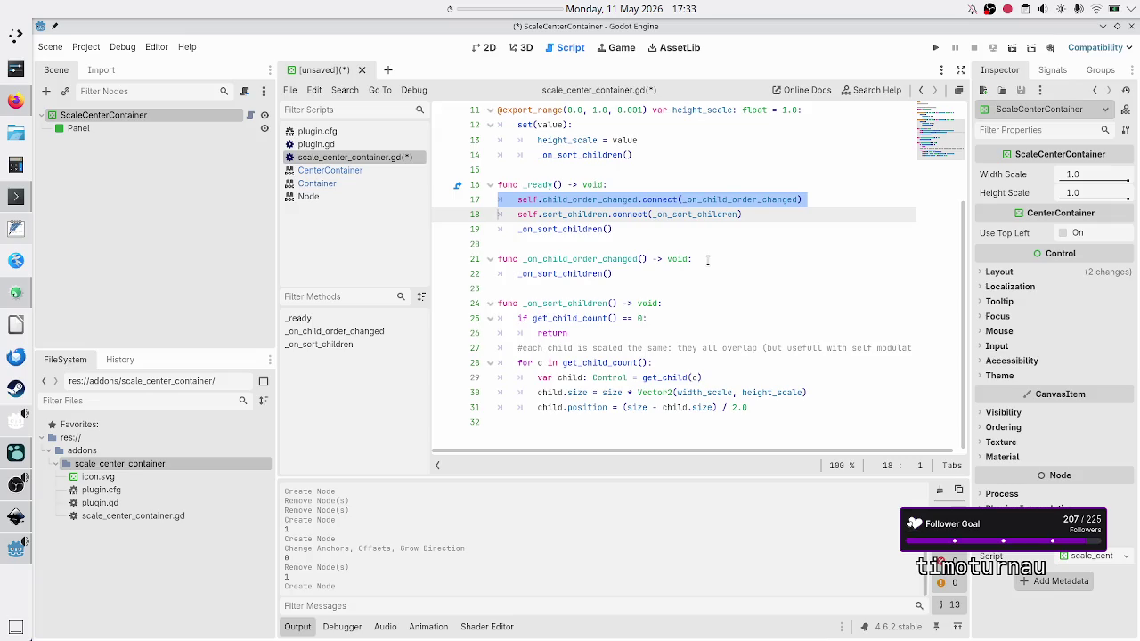
pyautogui.hotkey('shift', 'End')
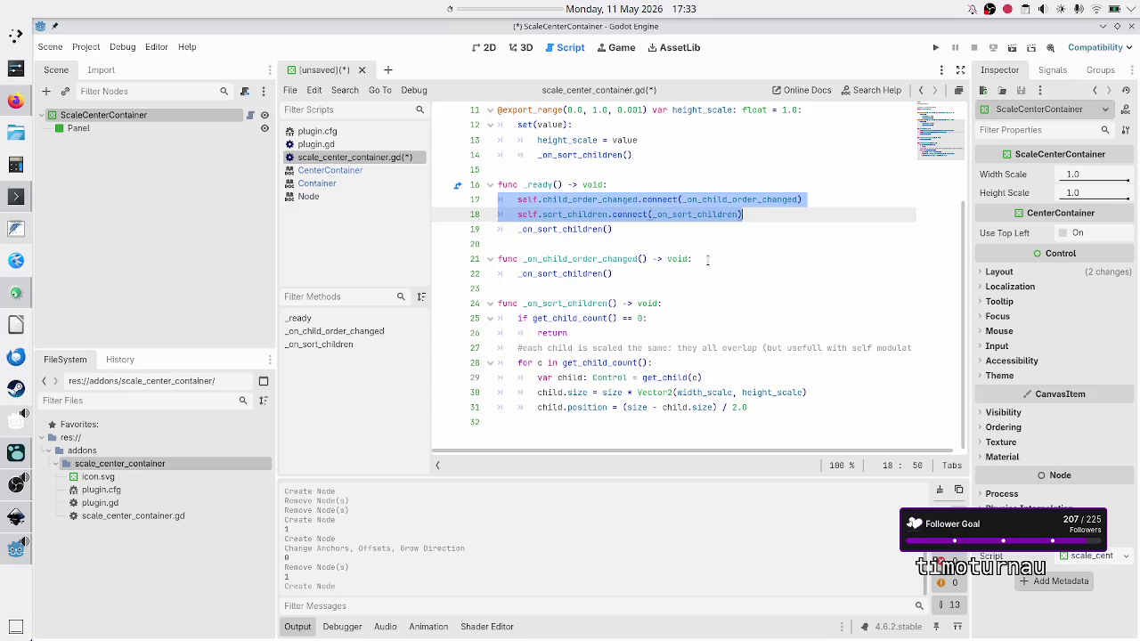
pyautogui.press('Up')
pyautogui.press('Up')
pyautogui.press('Up')
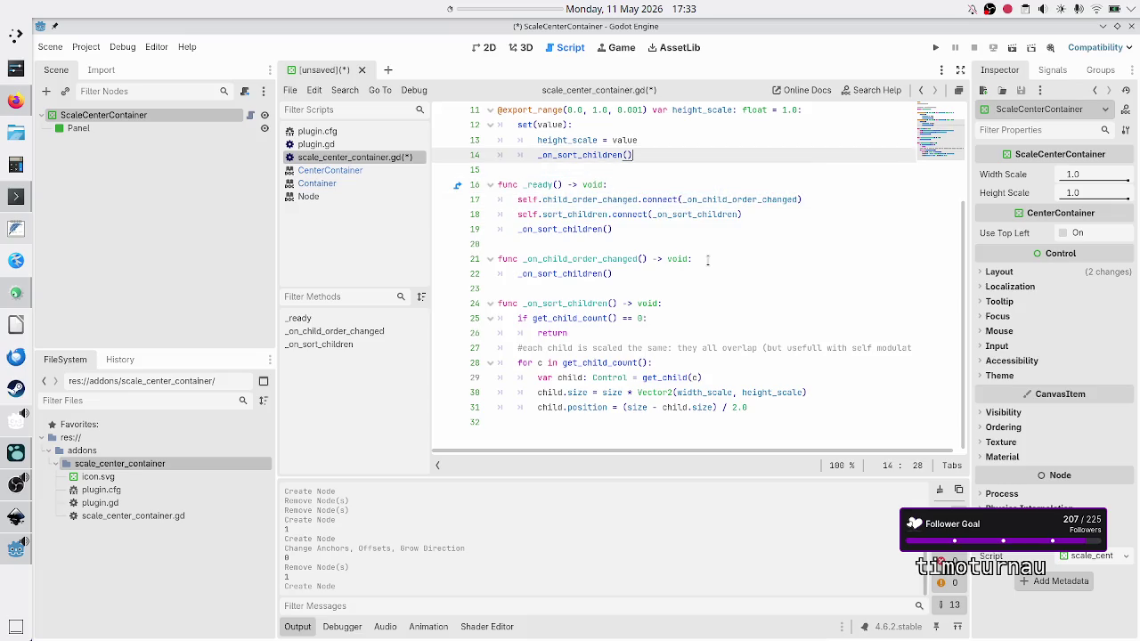
pyautogui.press('Down')
pyautogui.scroll(3, 701, 284)
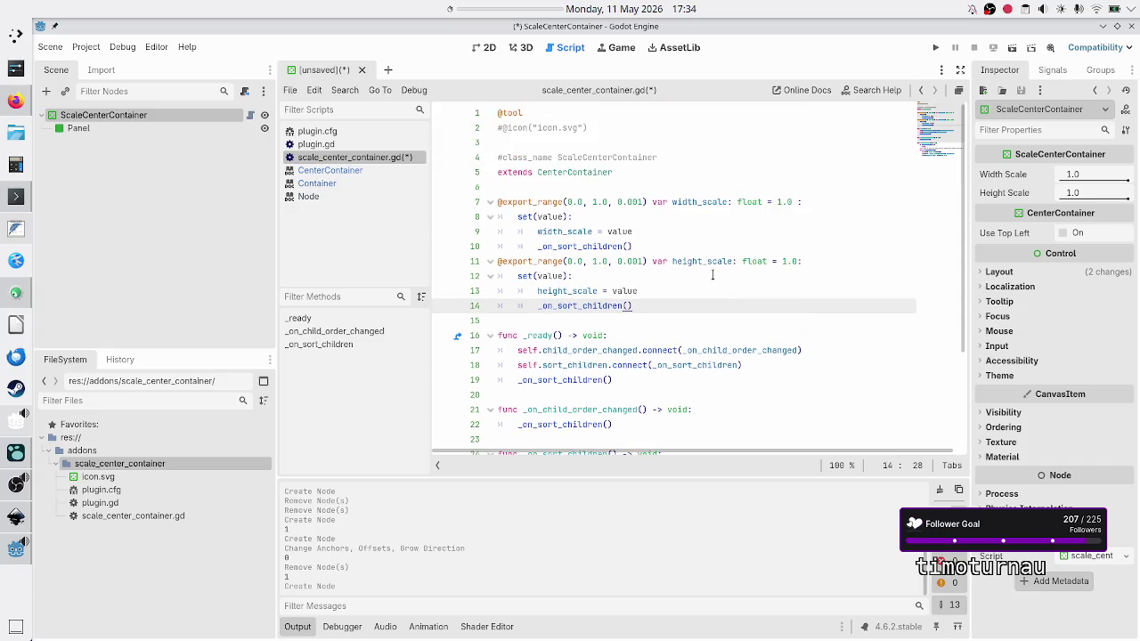
pyautogui.scroll(-1, 713, 275)
pyautogui.scroll(-2, 712, 276)
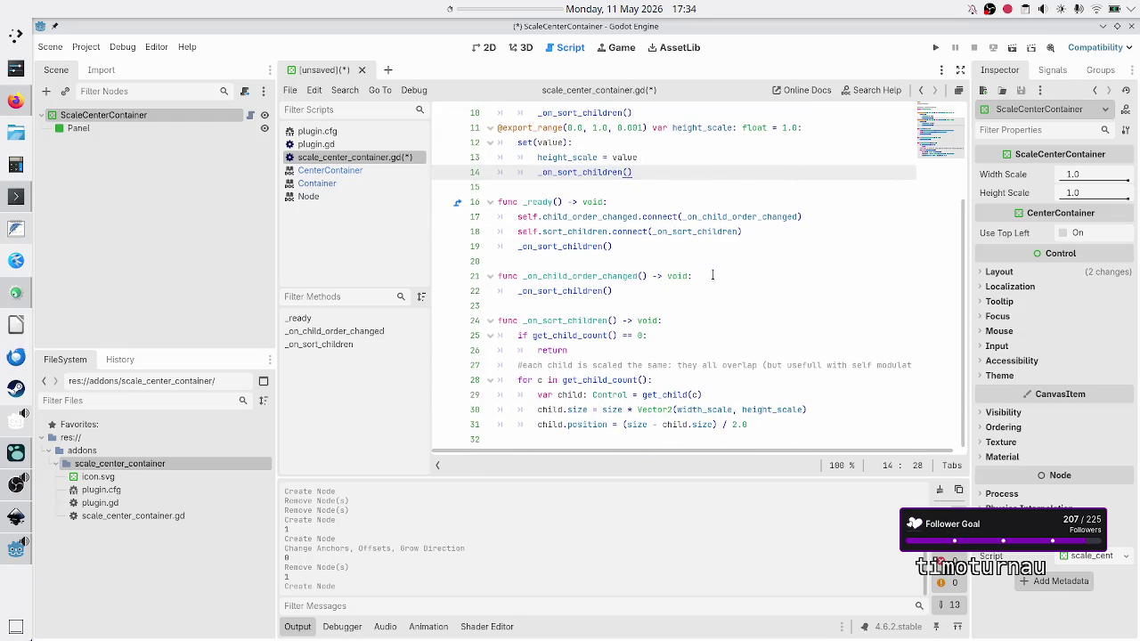
pyautogui.click(587, 259)
# Save scale_center_container.gd, skipping the Save Scene As prompt, then open plugin.gd.
pyautogui.hotkey('ctrl', 's')
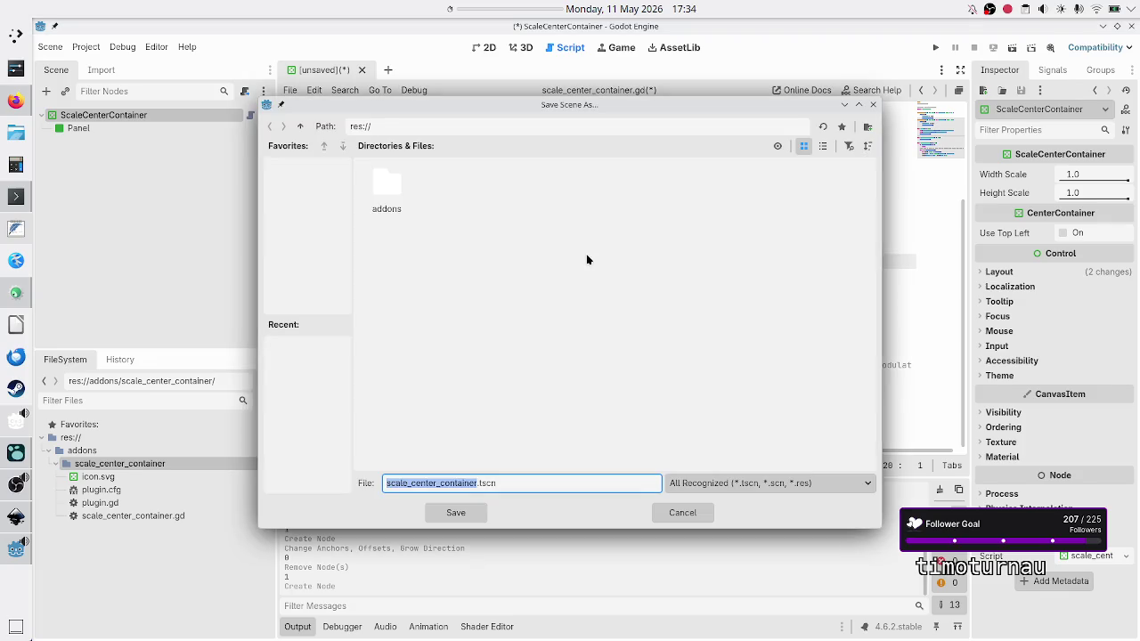
pyautogui.press('Escape')
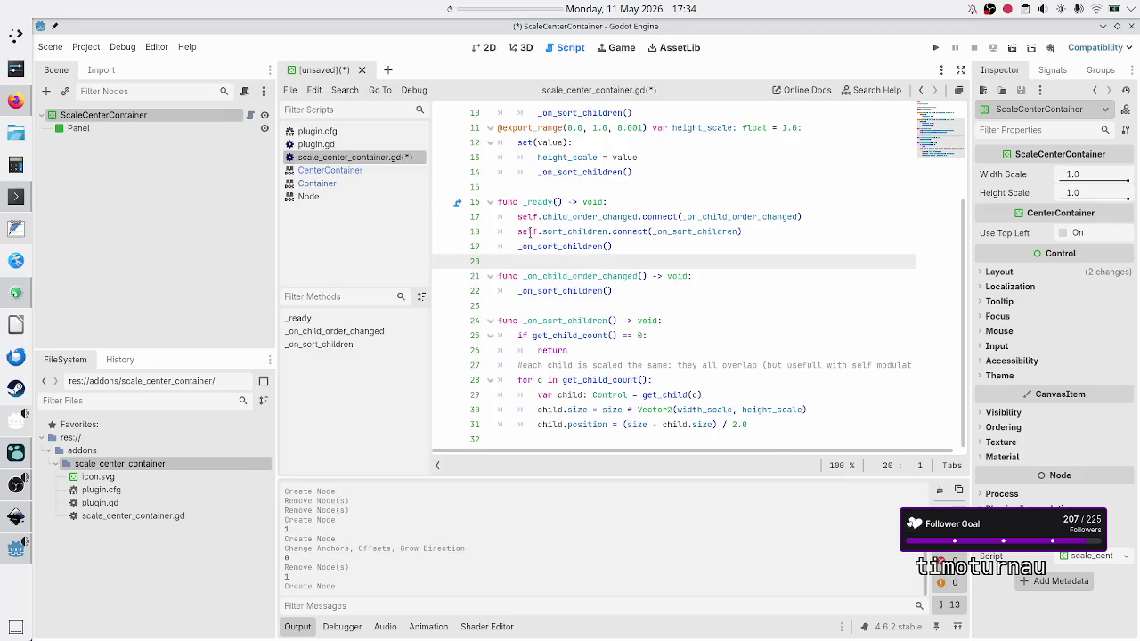
pyautogui.hotkey('ctrl', 'alt', 's')
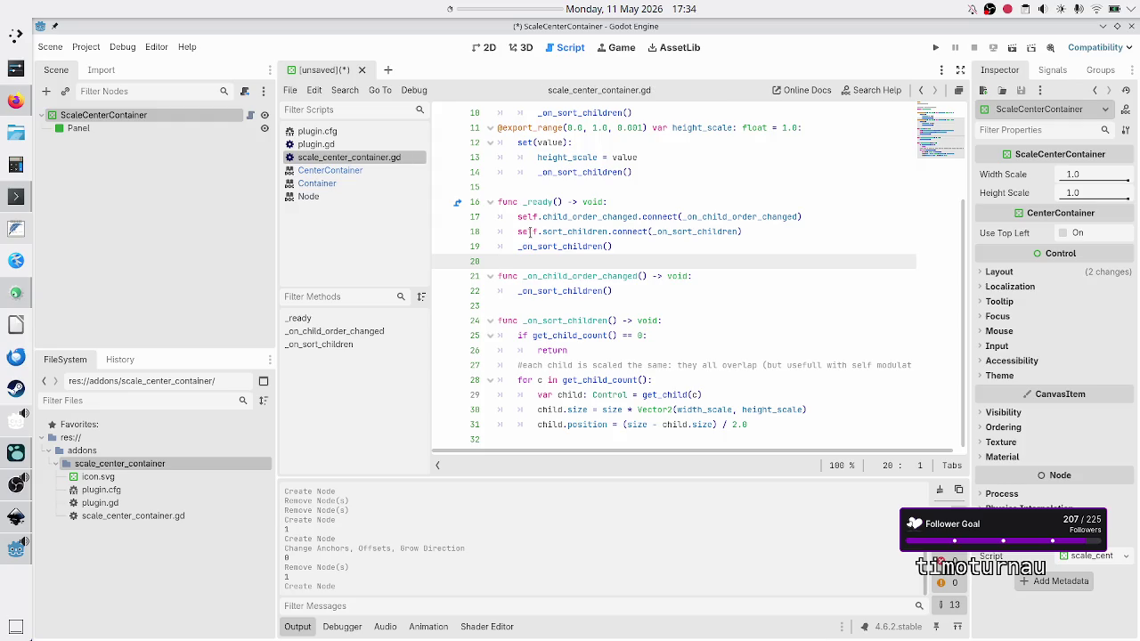
pyautogui.click(367, 149)
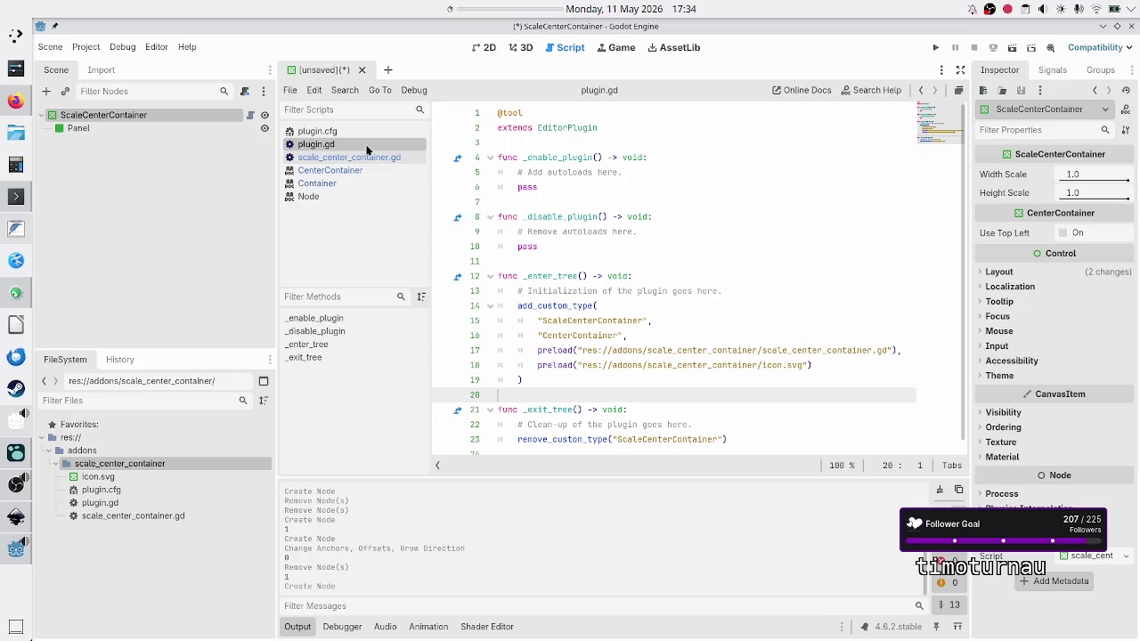
# Scroll through plugin.gd to review the custom type registration.
pyautogui.scroll(-1, 592, 303)
pyautogui.moveTo(592, 301)
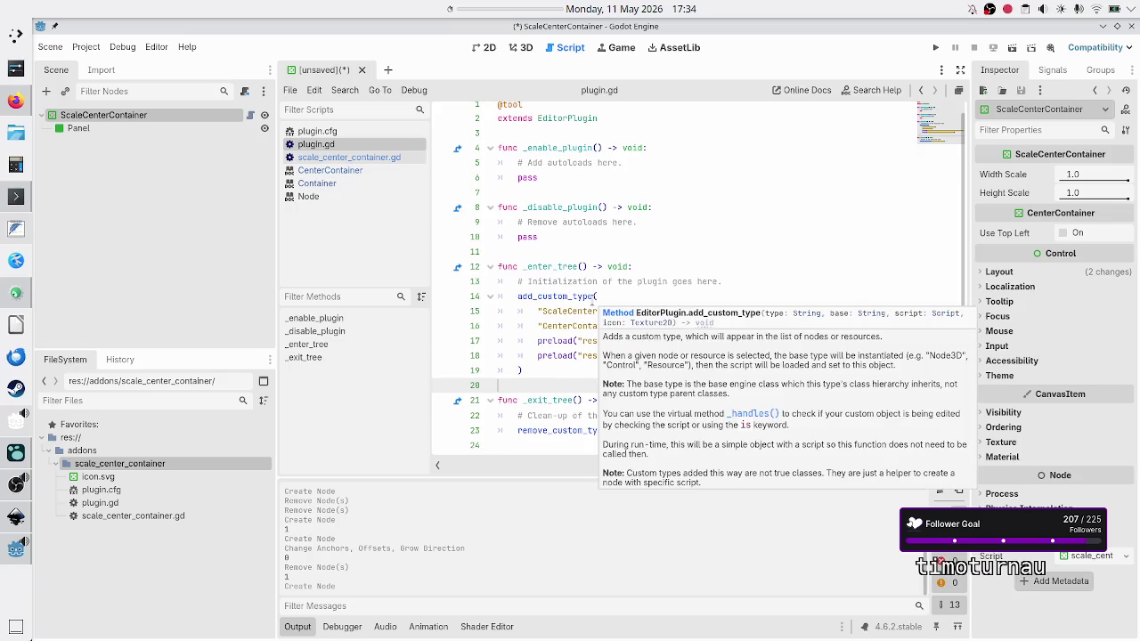
pyautogui.scroll(1, 558, 260)
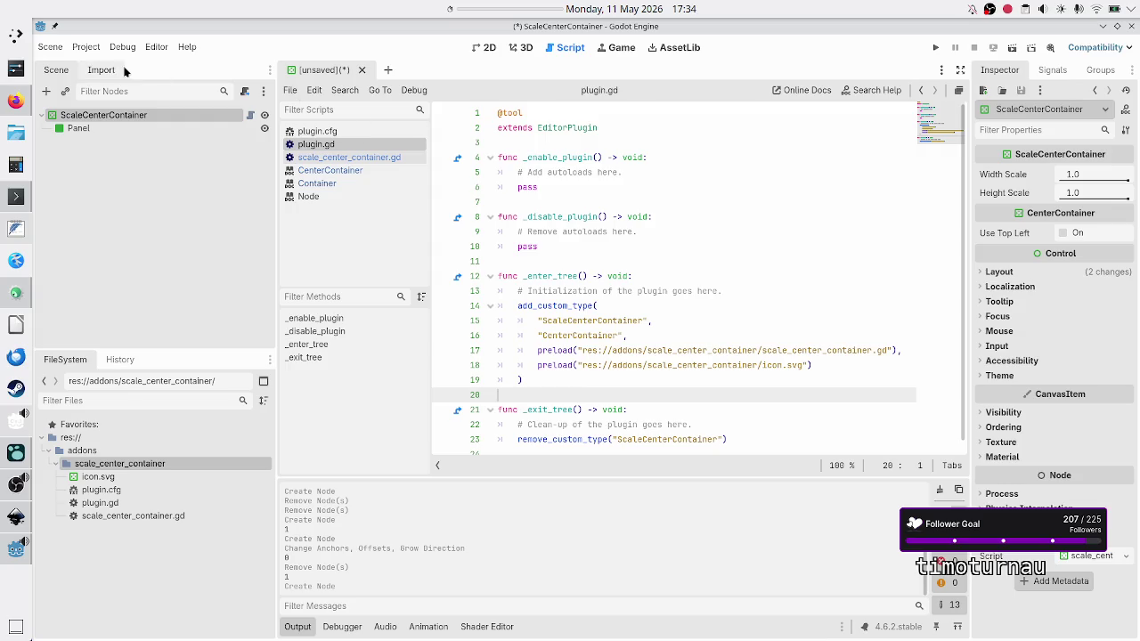
# Search 'scale' in Create New Node, note the missing description, cancel, and go to Firefox.
pyautogui.click(47, 92)
pyautogui.write('s')
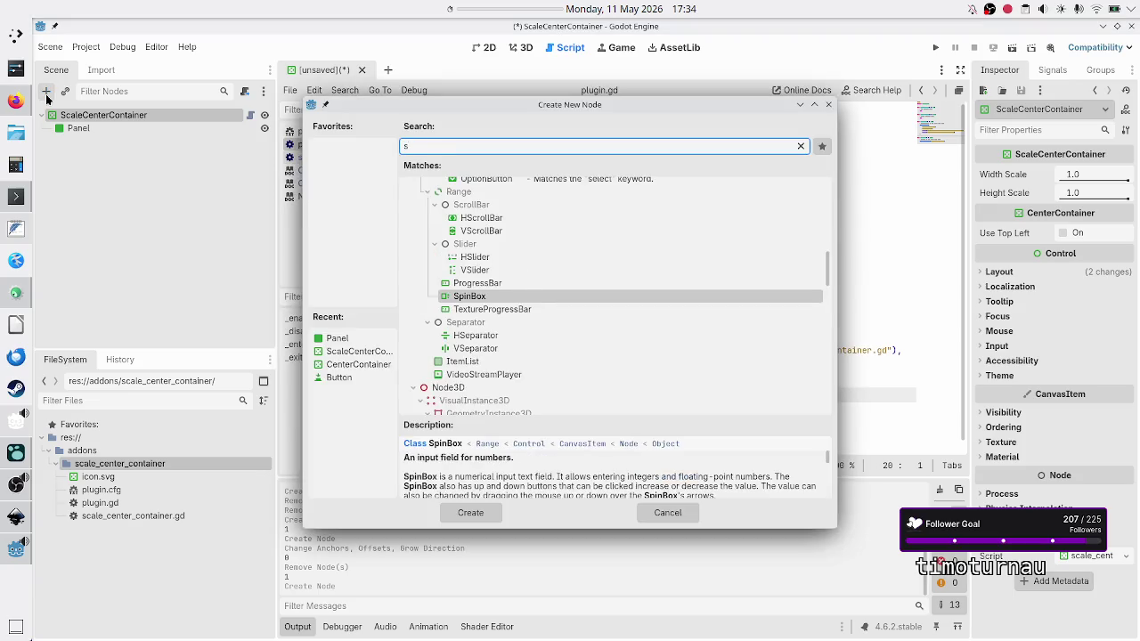
pyautogui.write('cale')
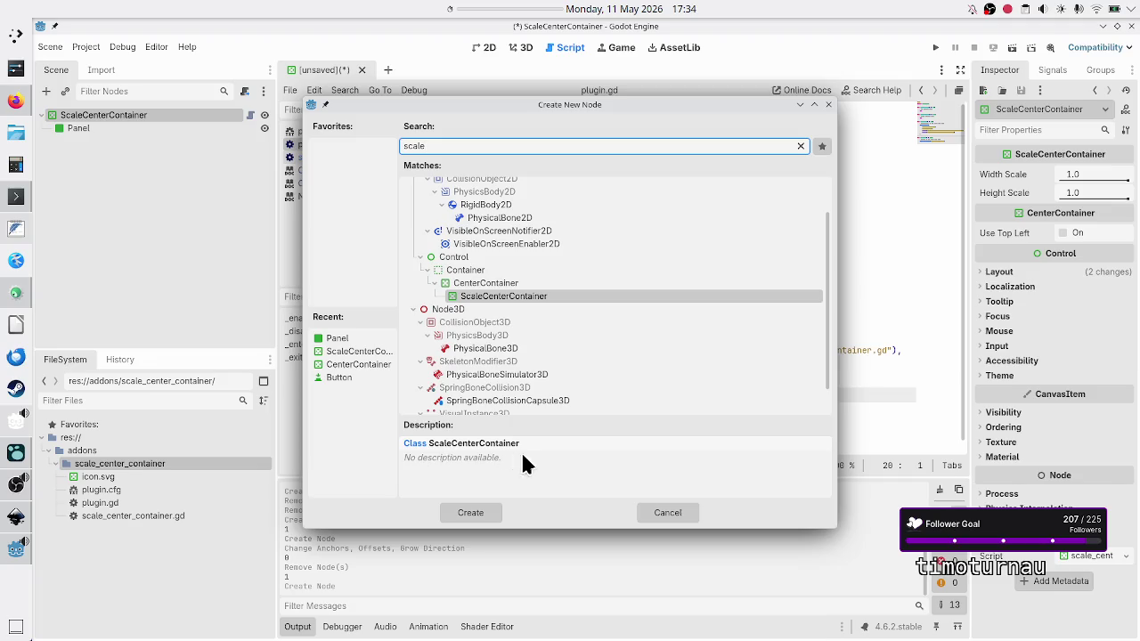
pyautogui.hotkey('alt', 'Tab')
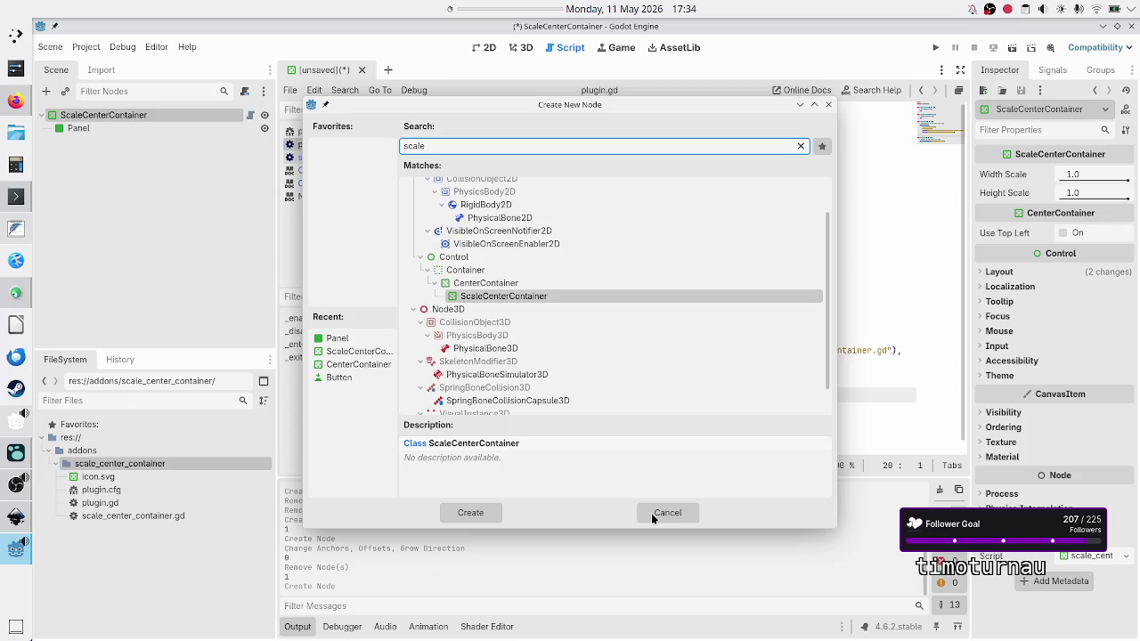
pyautogui.click(675, 514)
pyautogui.hotkey('alt', 'Tab')
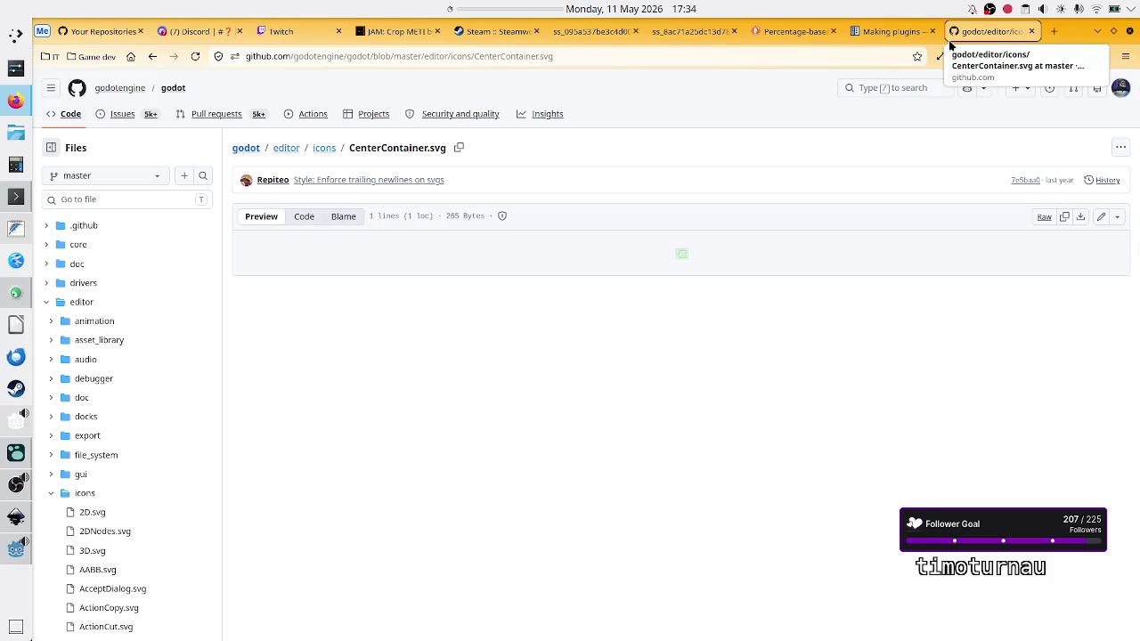
# Close the CenterContainer.svg tab and search the Making plugins page for 'description'.
pyautogui.click(1031, 32)
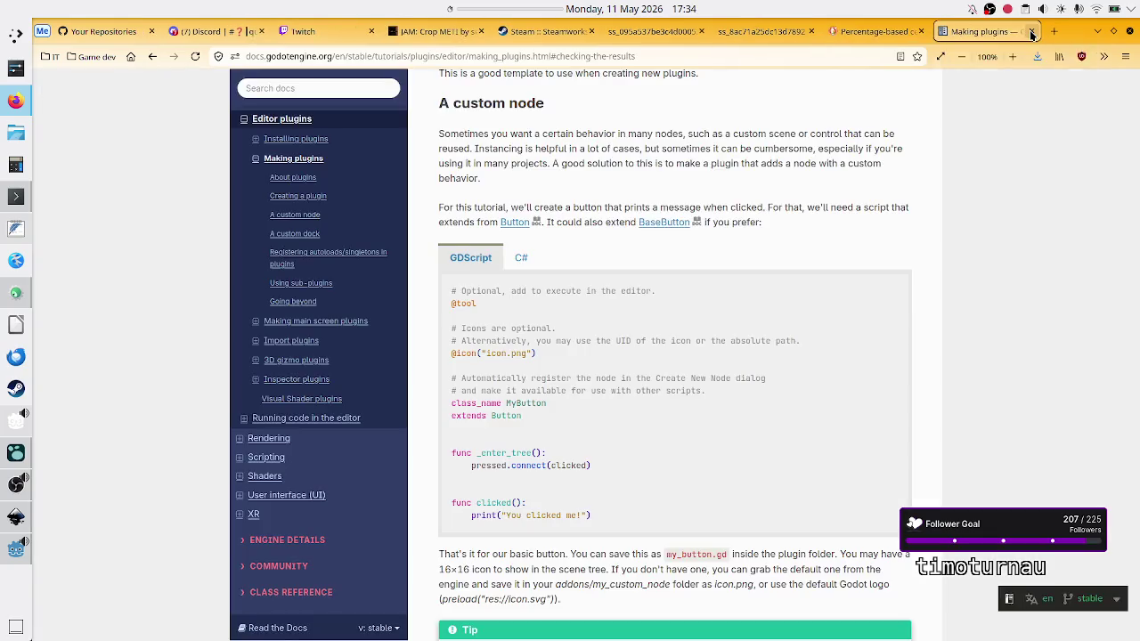
pyautogui.scroll(-3, 641, 382)
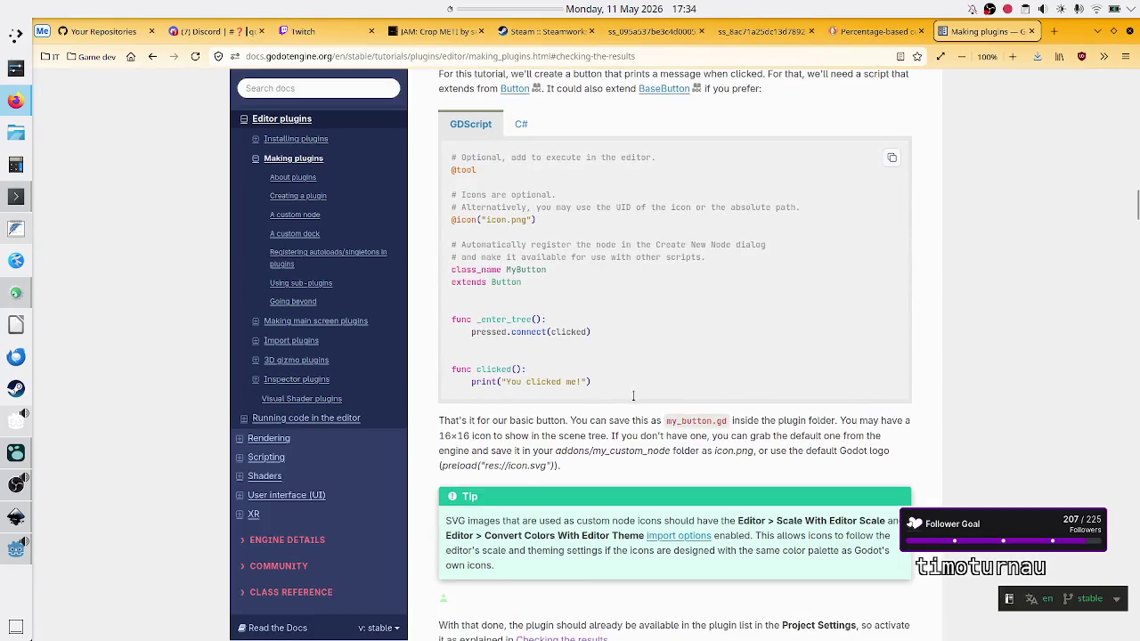
pyautogui.hotkey('ctrl', 'f')
pyautogui.write('description')
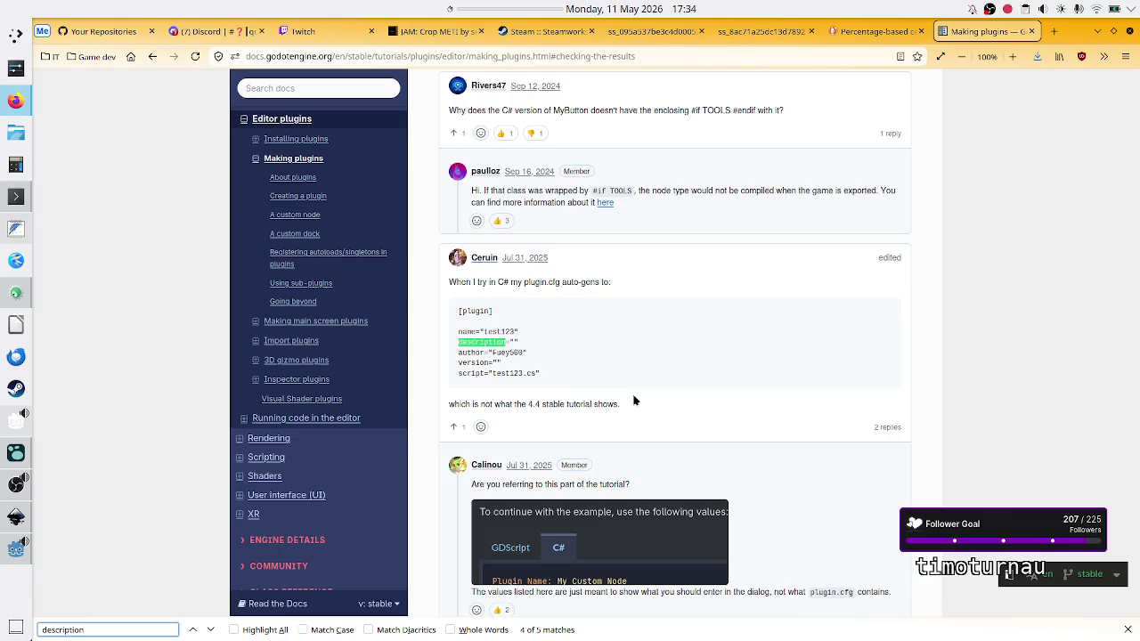
pyautogui.doubleClick(513, 342)
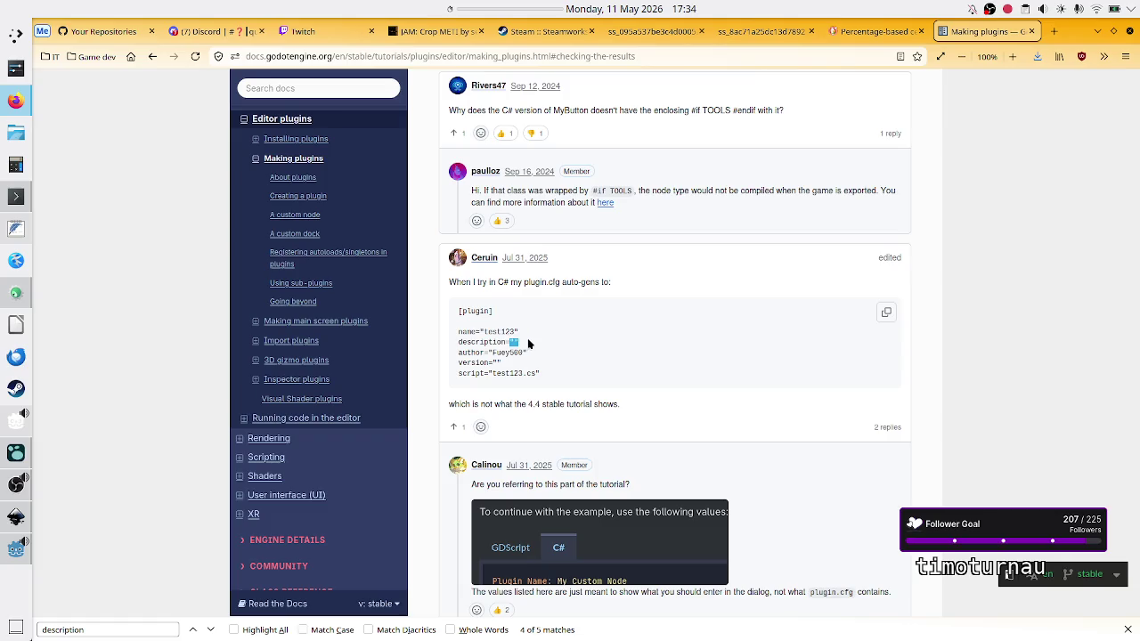
pyautogui.click(13, 550)
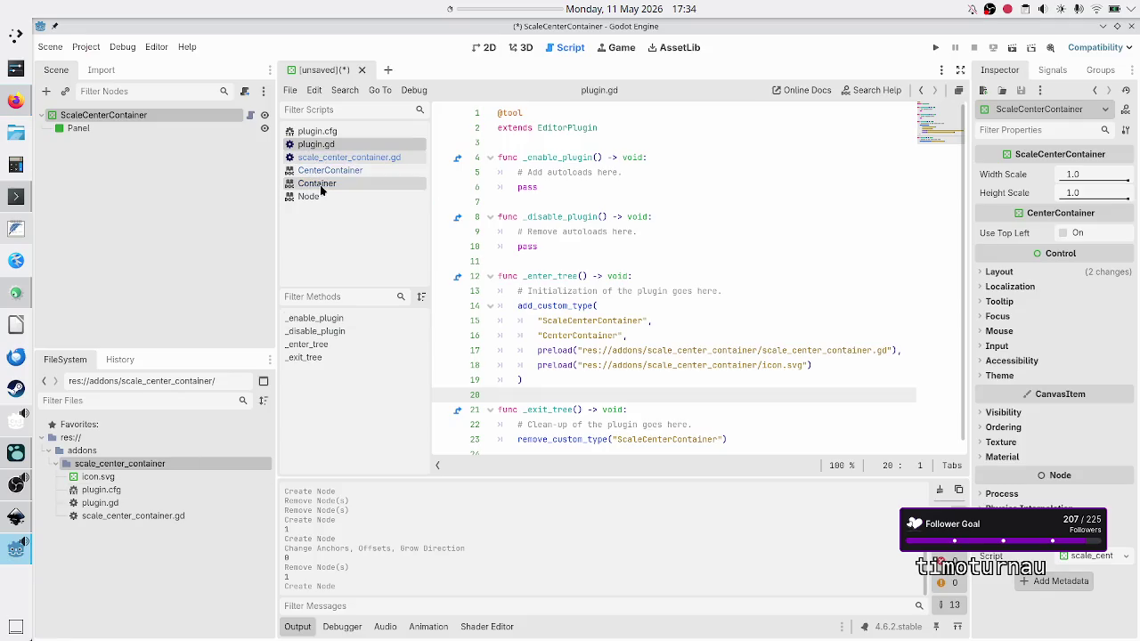
# Read plugin.cfg's description and check it in the Project Settings Plugins list.
pyautogui.click(342, 133)
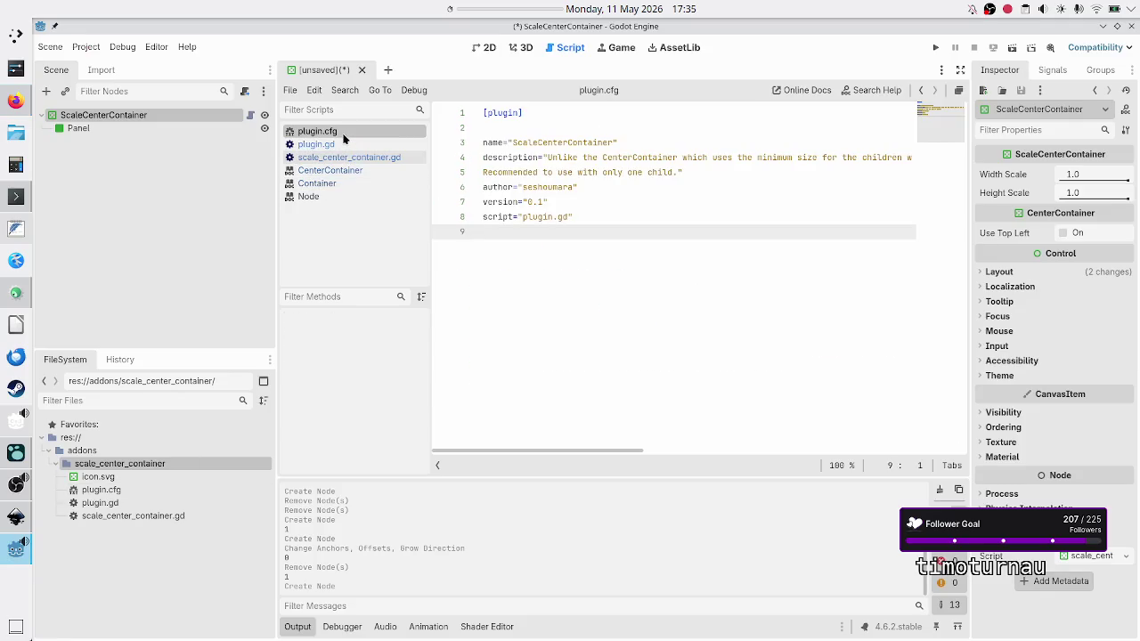
pyautogui.click(602, 157)
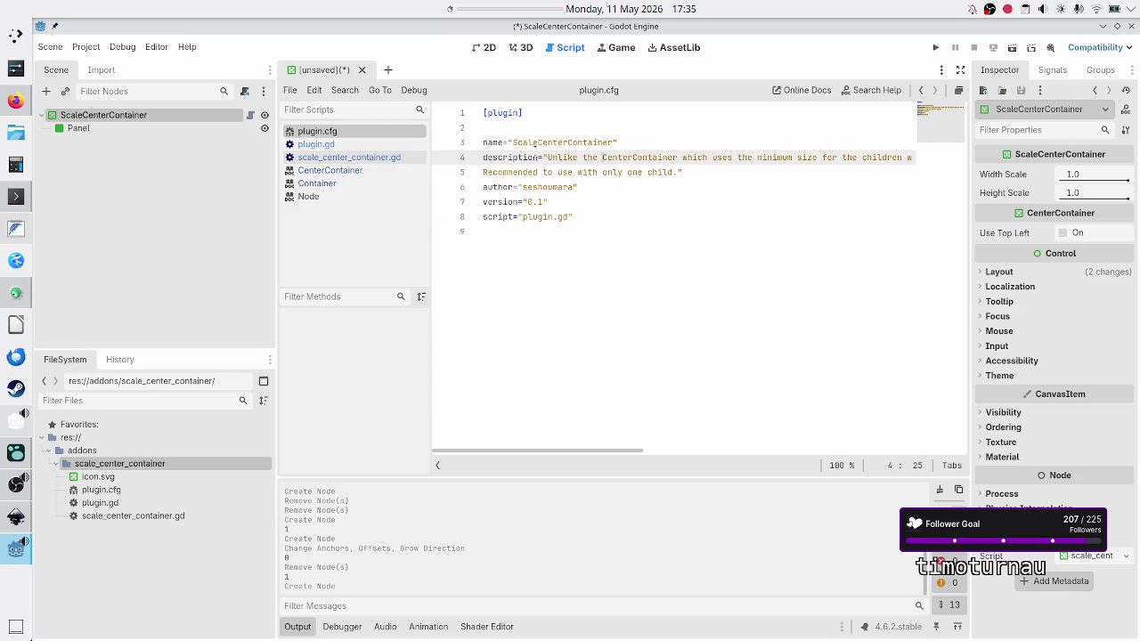
pyautogui.click(86, 51)
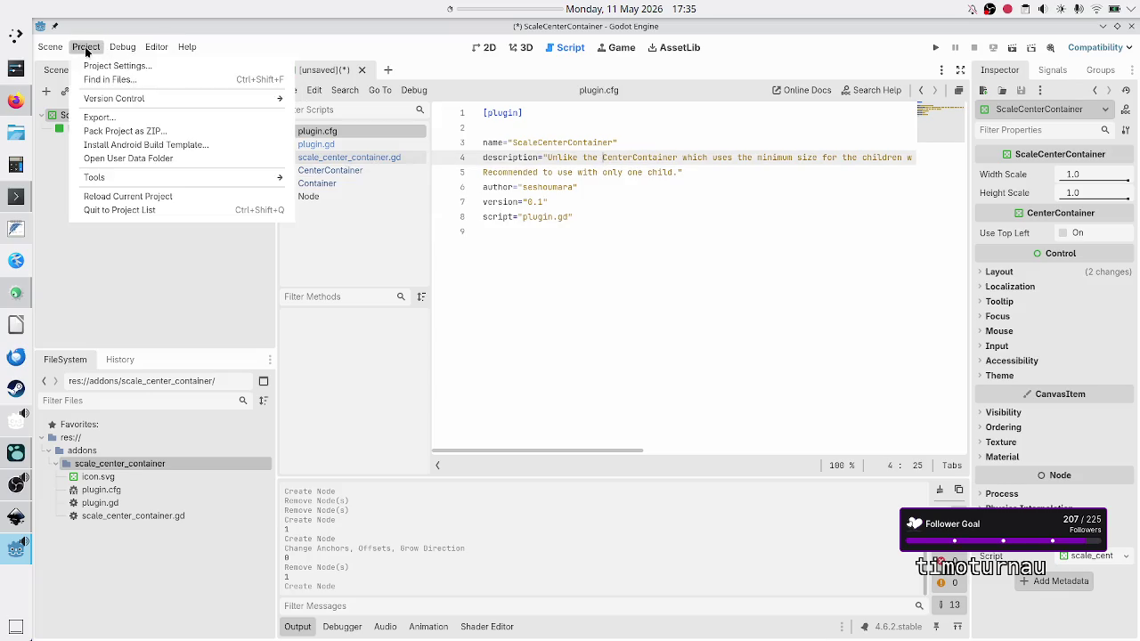
pyautogui.click(98, 69)
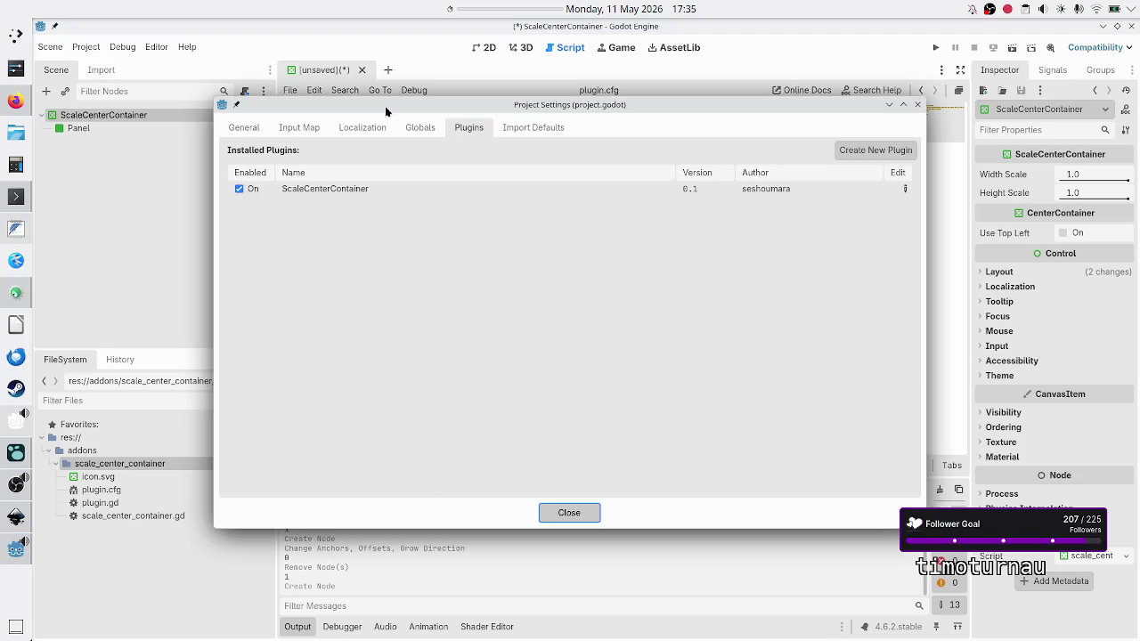
pyautogui.moveTo(324, 190)
pyautogui.click(587, 515)
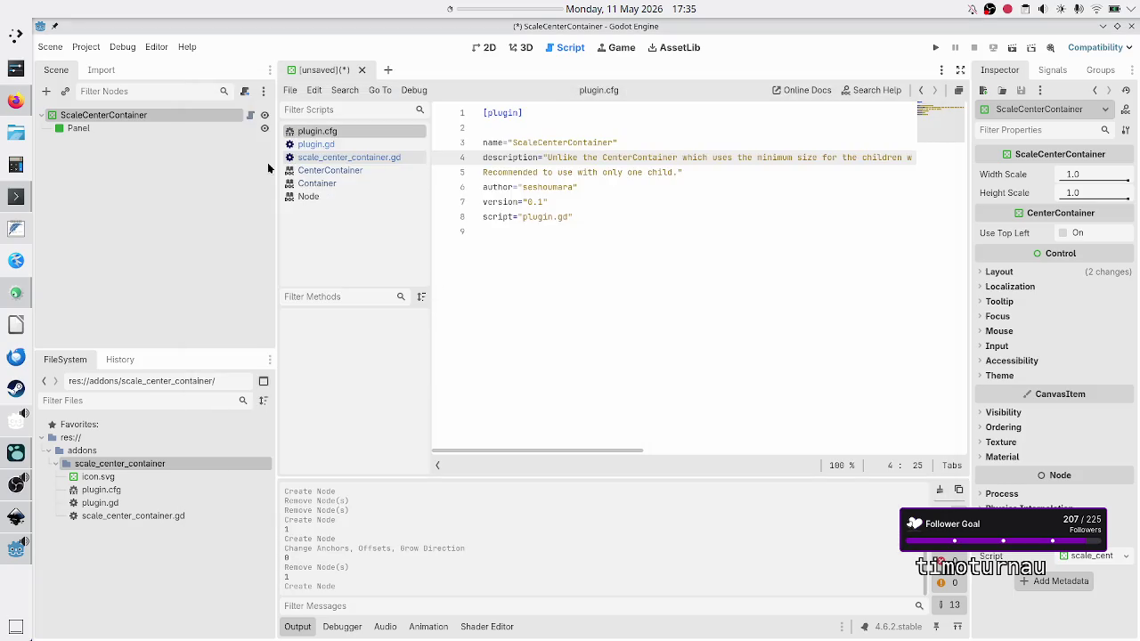
pyautogui.click(367, 159)
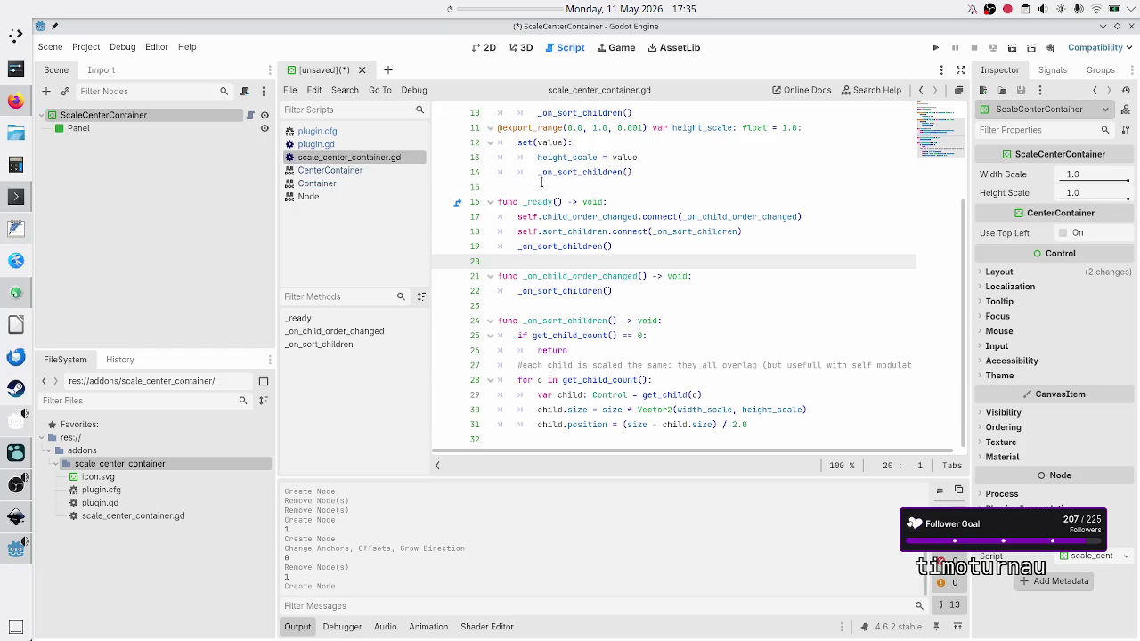
pyautogui.scroll(3, 612, 187)
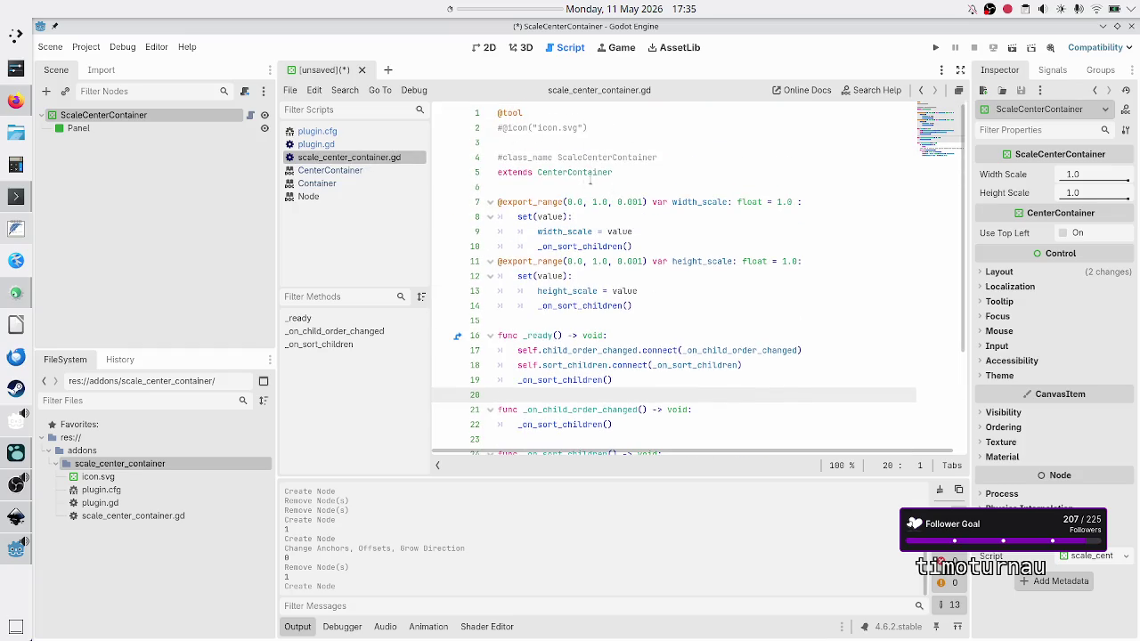
pyautogui.moveTo(590, 180)
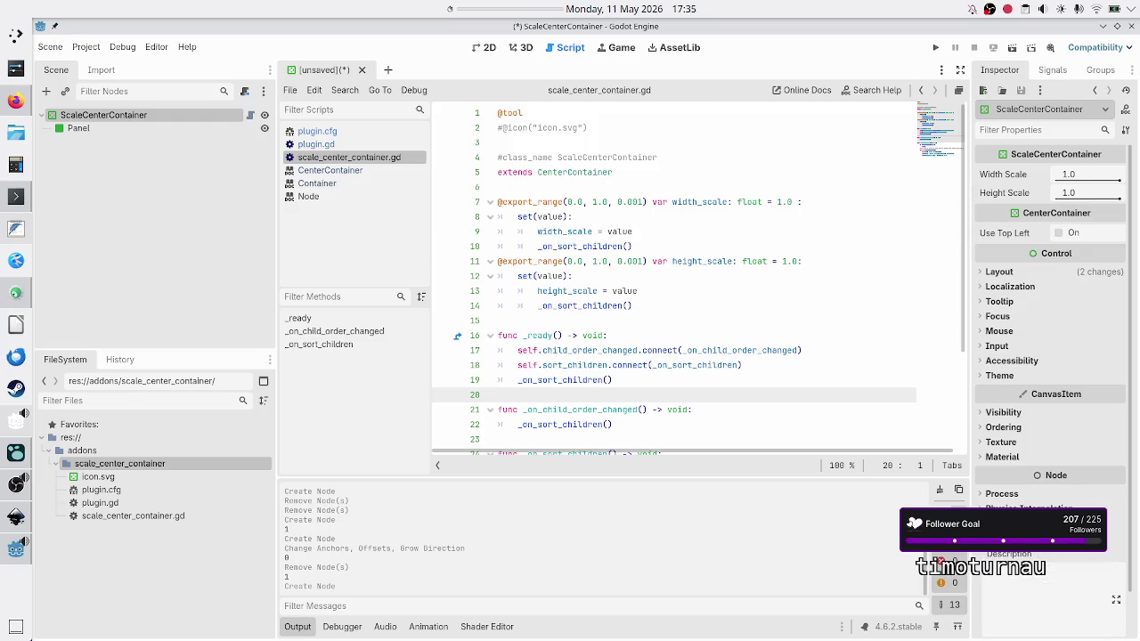
pyautogui.scroll(-1, 977, 487)
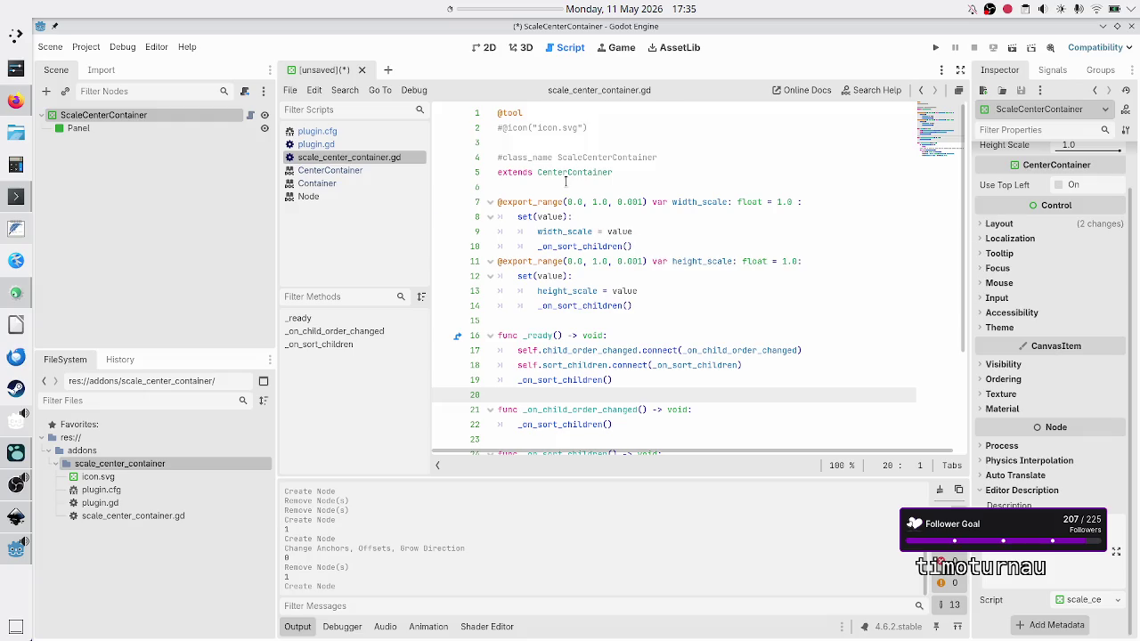
pyautogui.scroll(-2, 550, 244)
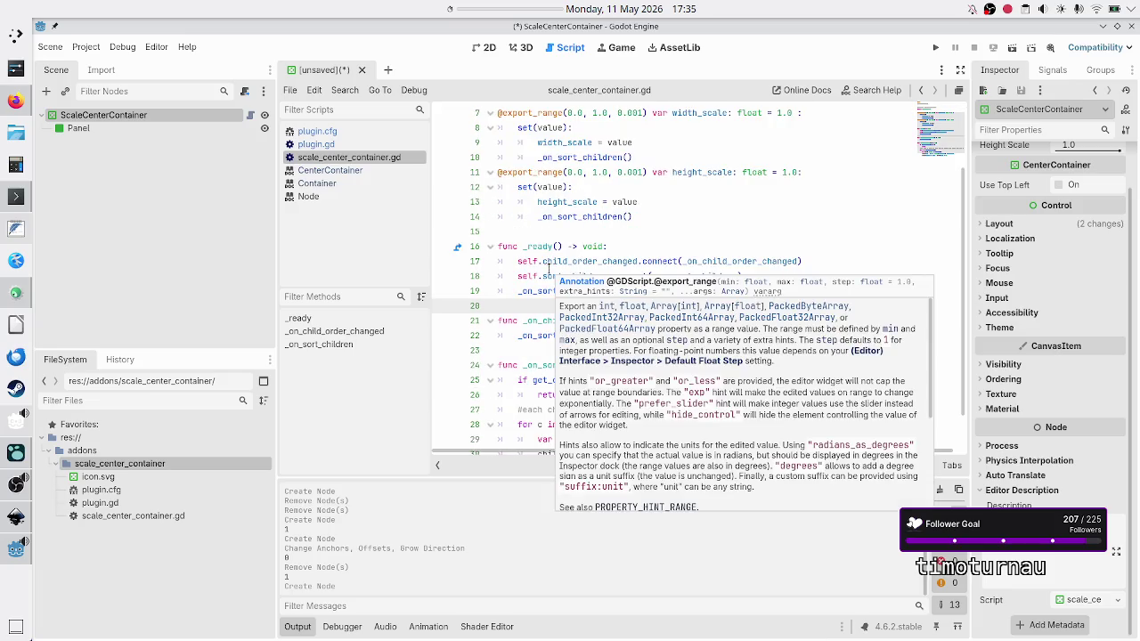
pyautogui.scroll(1, 549, 269)
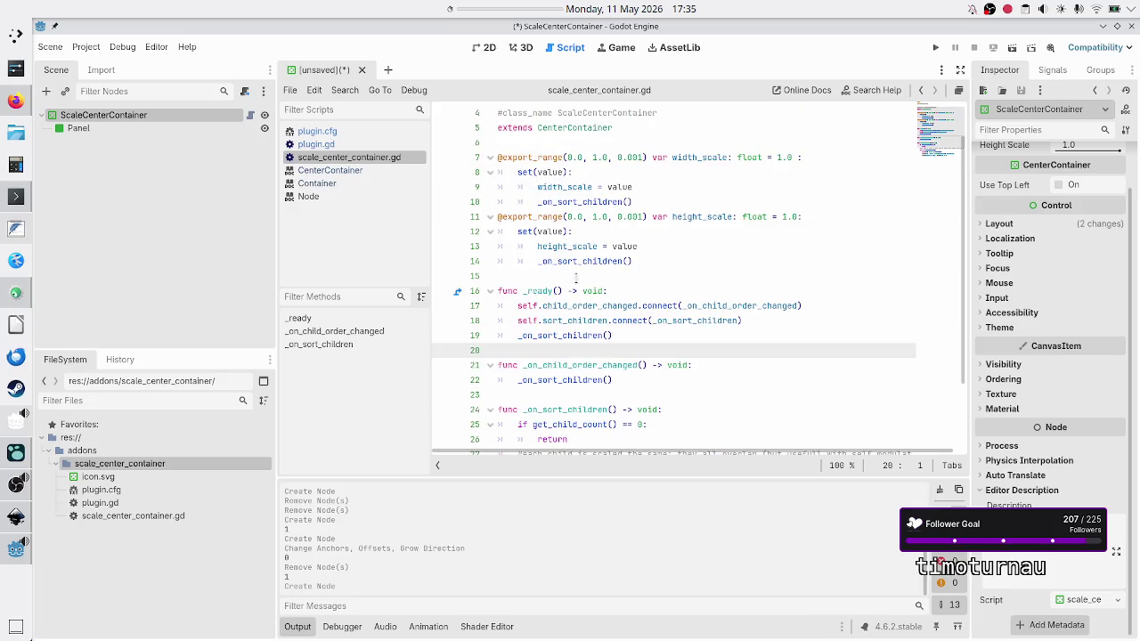
# Add line 19 in _ready: editor_description = "" via autocomplete.
pyautogui.click(755, 317)
pyautogui.press('Return')
pyautogui.write('edit_')
pyautogui.press('BackSpace')
pyautogui.write('or_des')
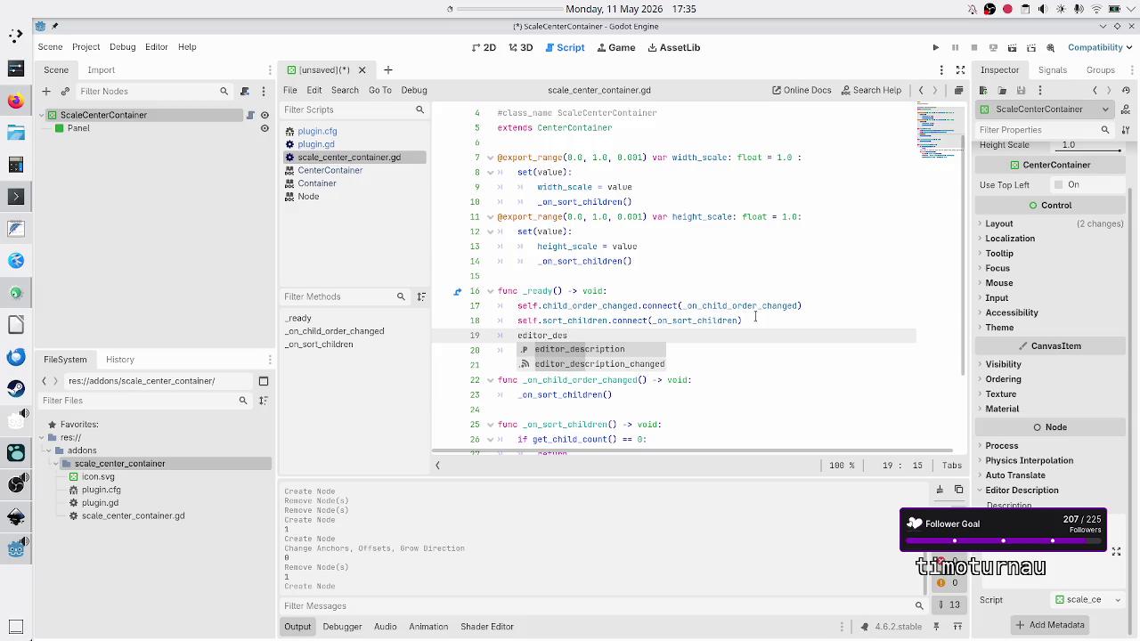
pyautogui.press('Return')
pyautogui.write('=')
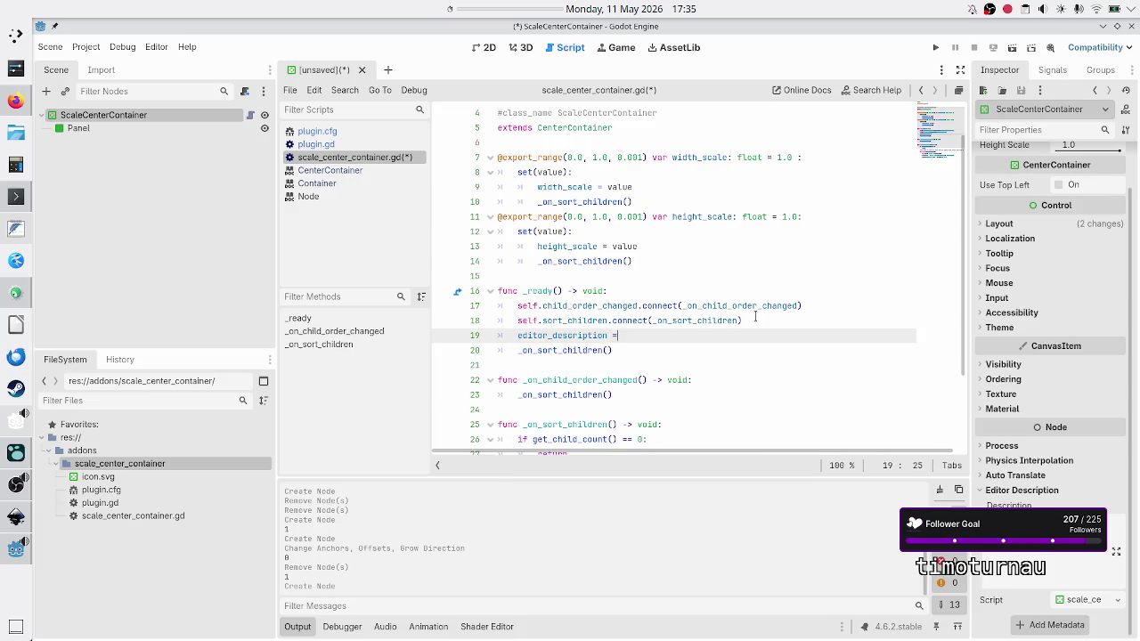
pyautogui.write(' ""')
# Select and copy the two-line description text in plugin.cfg.
pyautogui.click(339, 130)
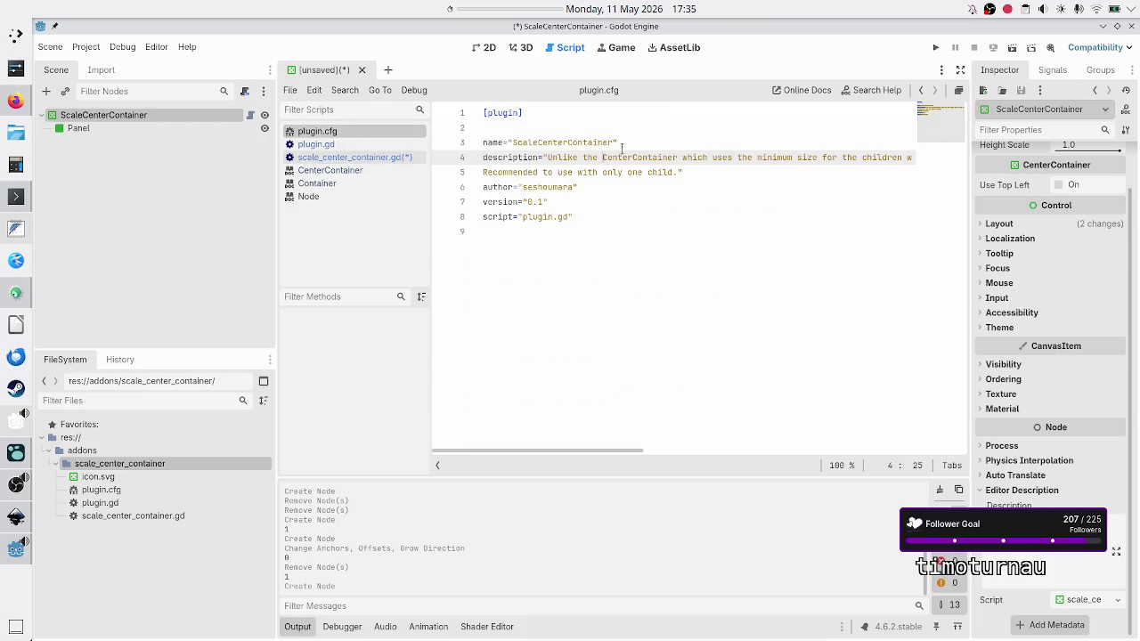
pyautogui.hotkey('ctrl', 'Right')
pyautogui.hotkey('ctrl', 'Right')
pyautogui.hotkey('shift', 'Right')
pyautogui.hotkey('shift', 'Right')
pyautogui.hotkey('shift', 'Right')
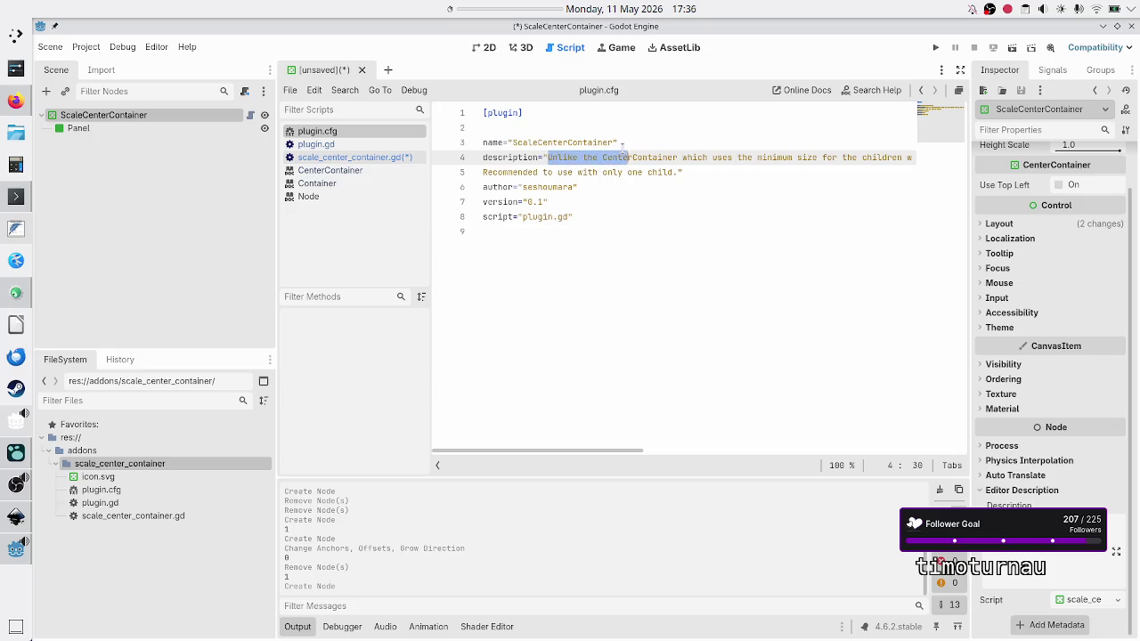
pyautogui.hotkey('shift', 'Right')
pyautogui.hotkey('shift', 'Right')
pyautogui.hotkey('shift', 'Right')
pyautogui.hotkey('shift', 'Down')
pyautogui.hotkey('shift', 'Up')
pyautogui.hotkey('shift', 'Up')
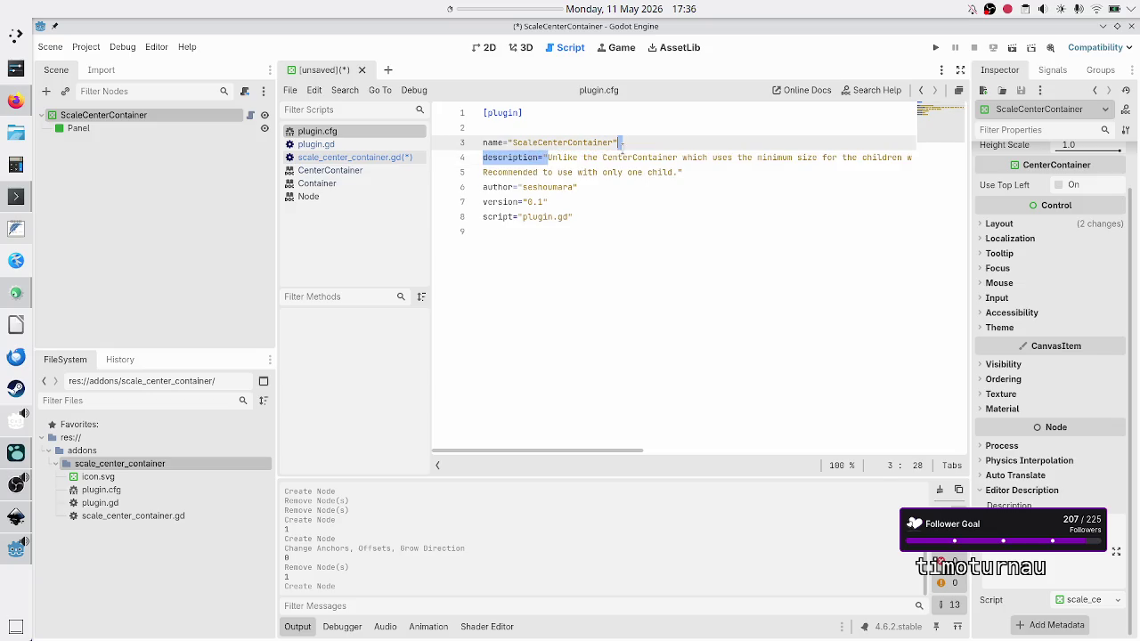
pyautogui.hotkey('shift', 'Down')
pyautogui.hotkey('shift', 'Down')
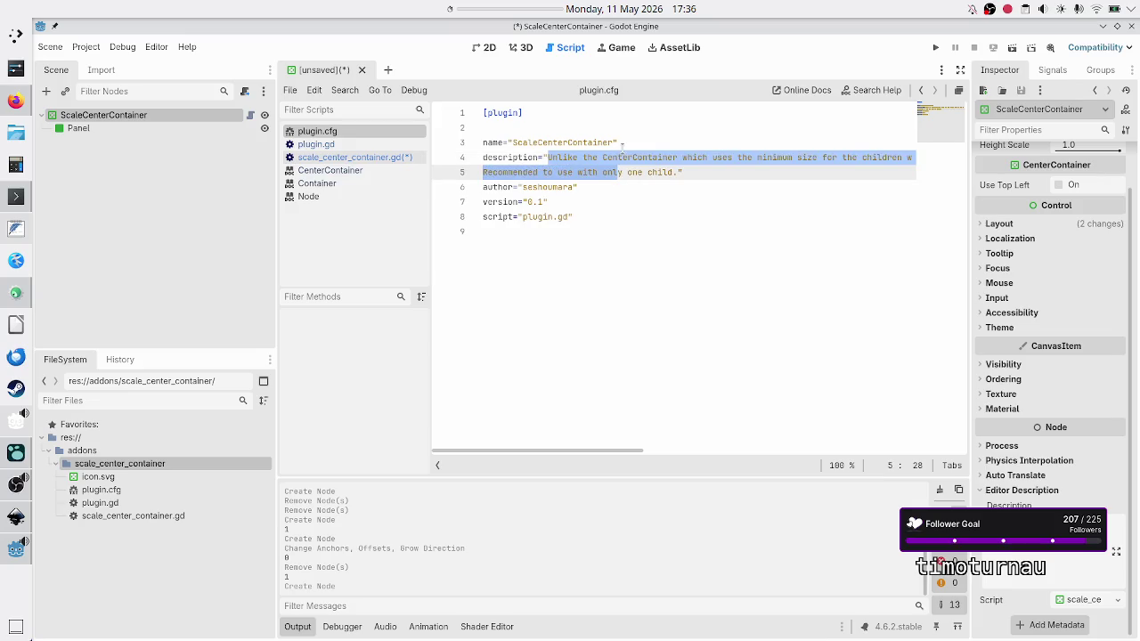
pyautogui.hotkey('shift', 'Right')
pyautogui.hotkey('shift', 'Right')
pyautogui.hotkey('shift', 'Right')
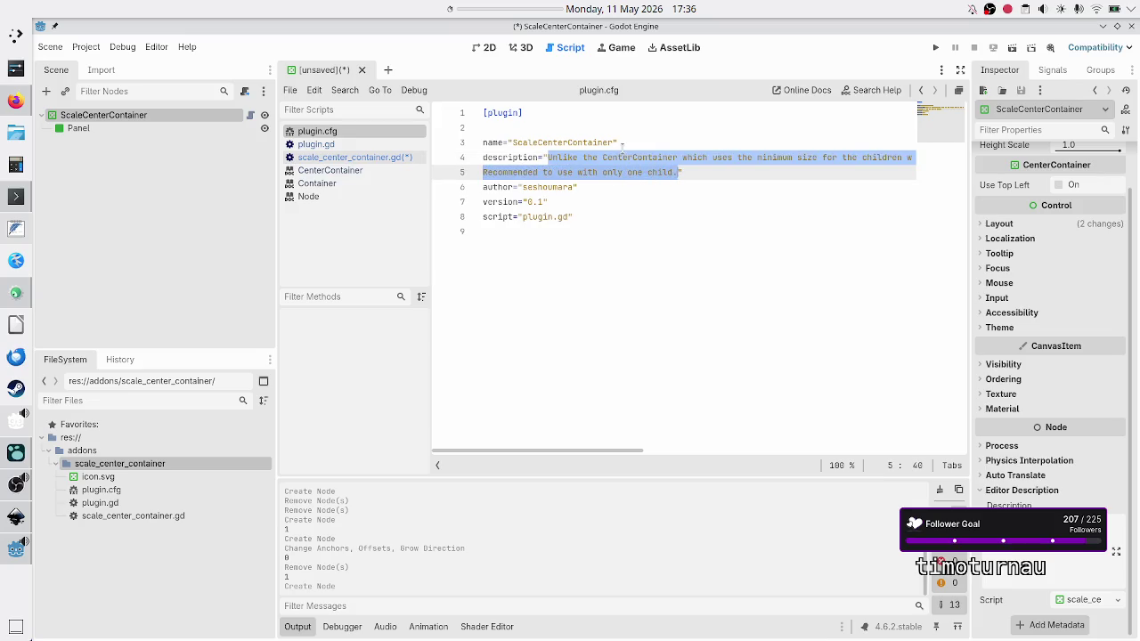
# Paste the description between line 19's quotes and join it into a single line.
pyautogui.click(621, 147)
pyautogui.click(367, 157)
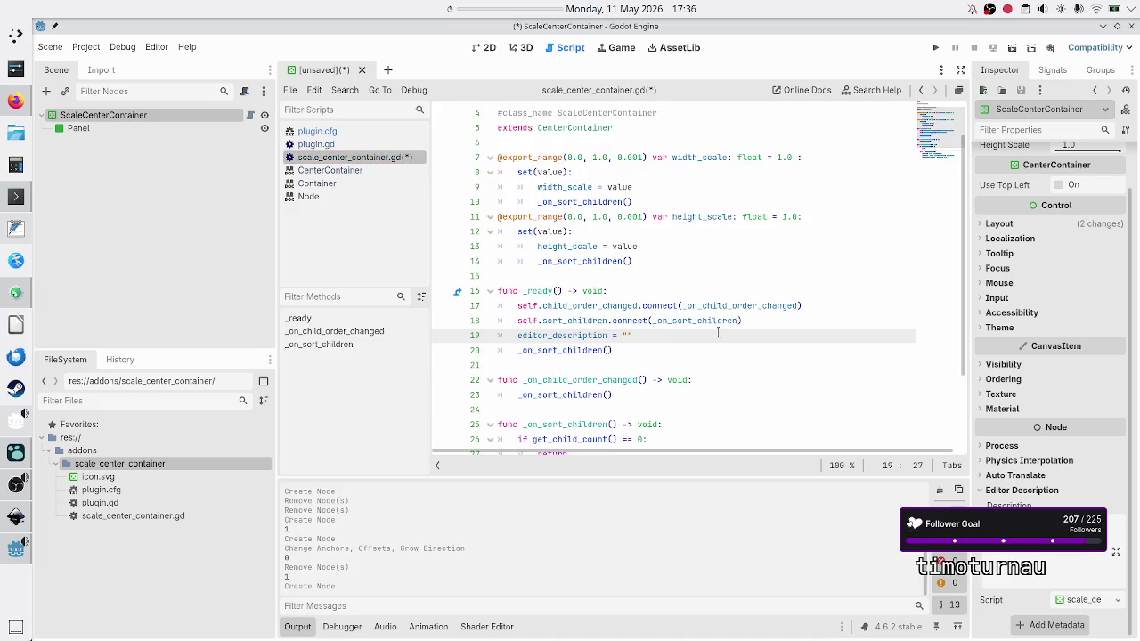
pyautogui.hotkey('ctrl', 'v')
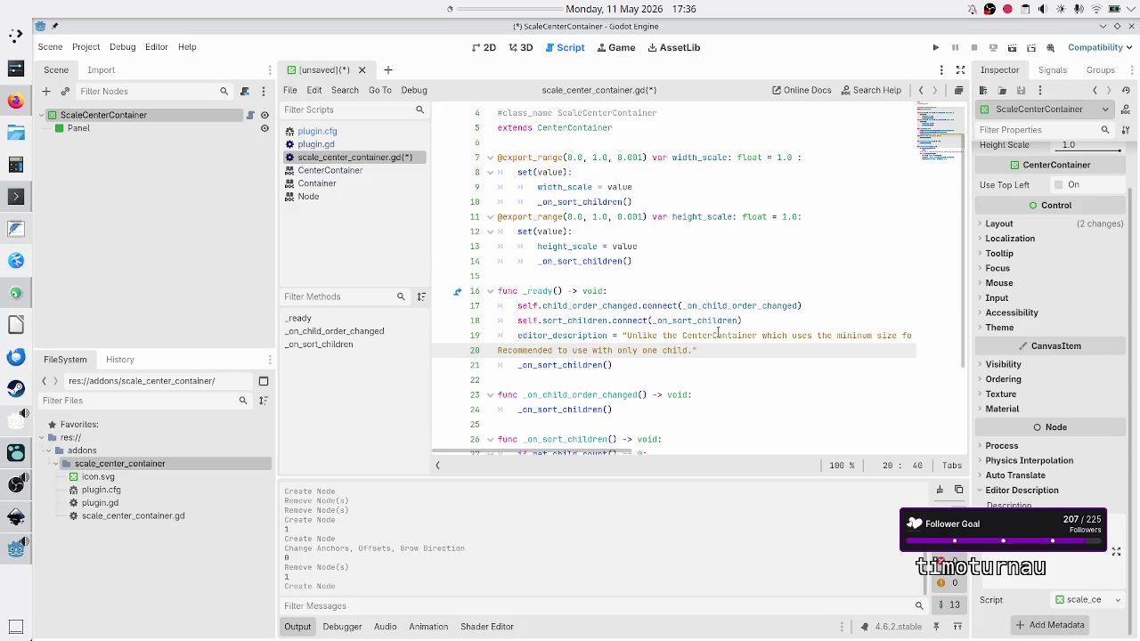
pyautogui.press('Up')
pyautogui.press('Up')
pyautogui.press('Up')
pyautogui.press('Down')
pyautogui.press('Down')
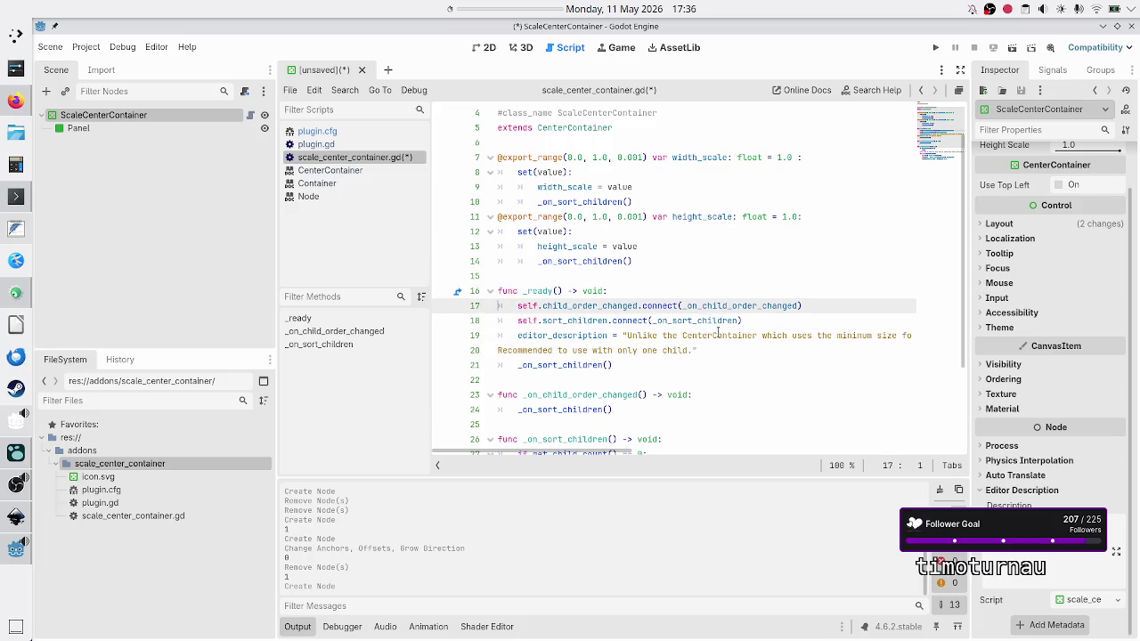
pyautogui.press('Down')
pyautogui.press('Down')
pyautogui.press('Down')
pyautogui.press('Home')
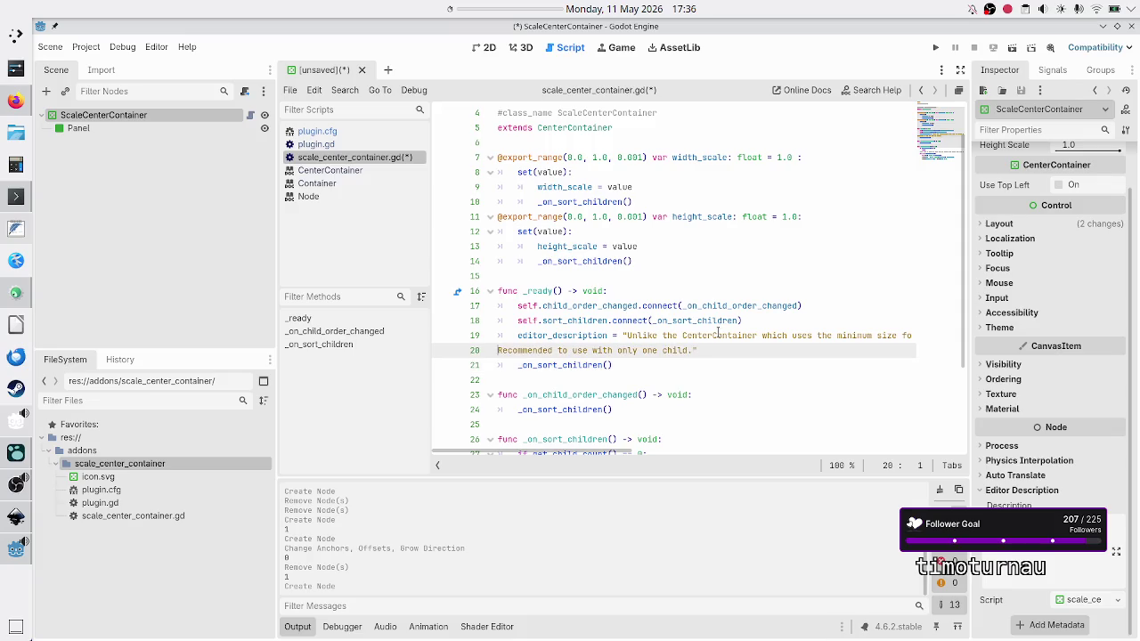
pyautogui.press('BackSpace')
pyautogui.press('Left')
pyautogui.press('Left')
pyautogui.press('Left')
pyautogui.press('Up')
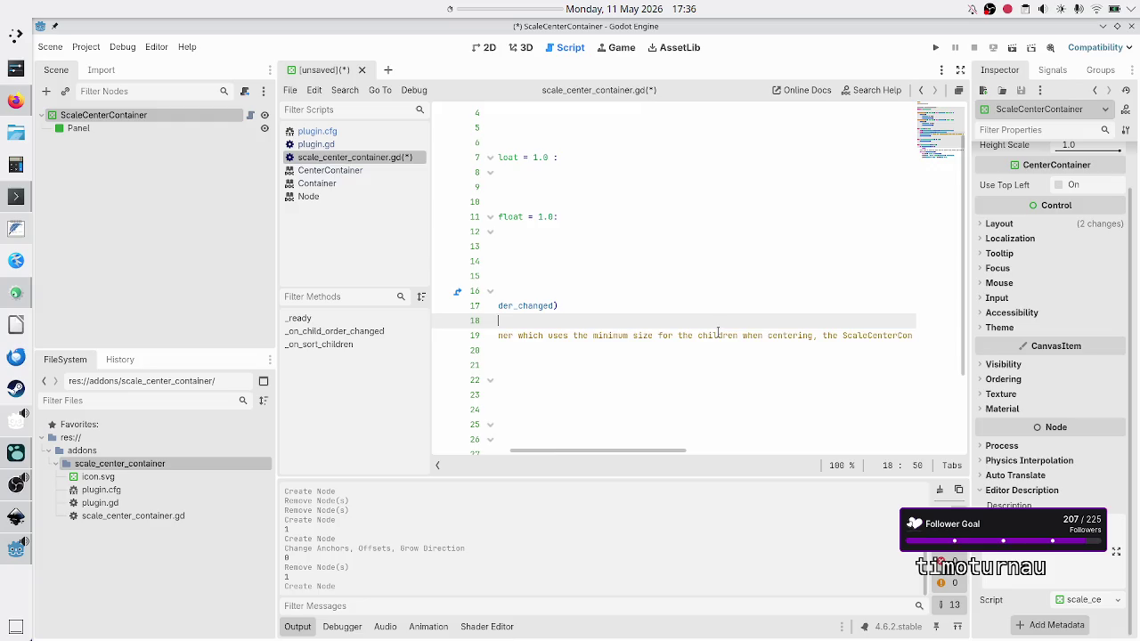
pyautogui.press('Down')
pyautogui.press('Home')
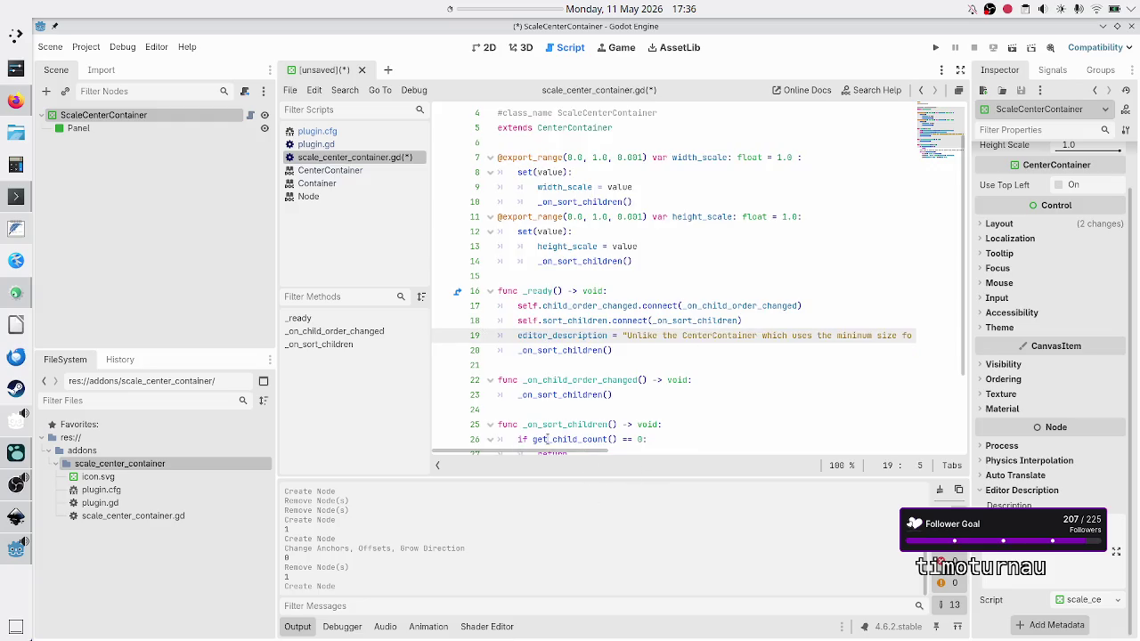
pyautogui.moveTo(430, 414); pyautogui.dragTo(420, 414)
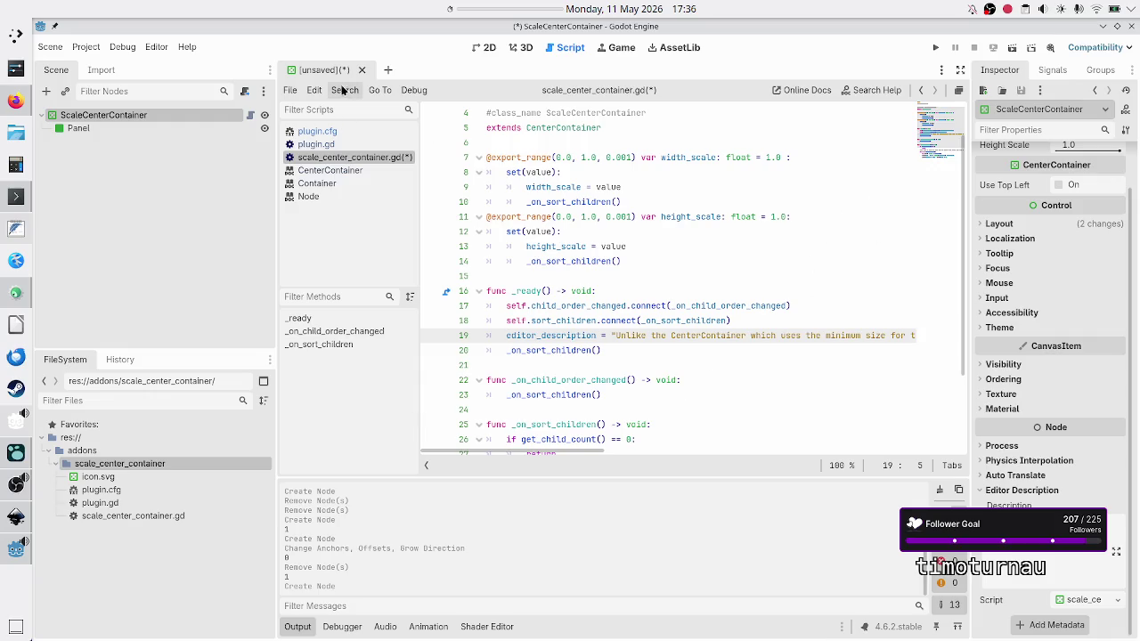
# Browse the Edit, Go To and Debug menus without choosing anything.
pyautogui.click(312, 90)
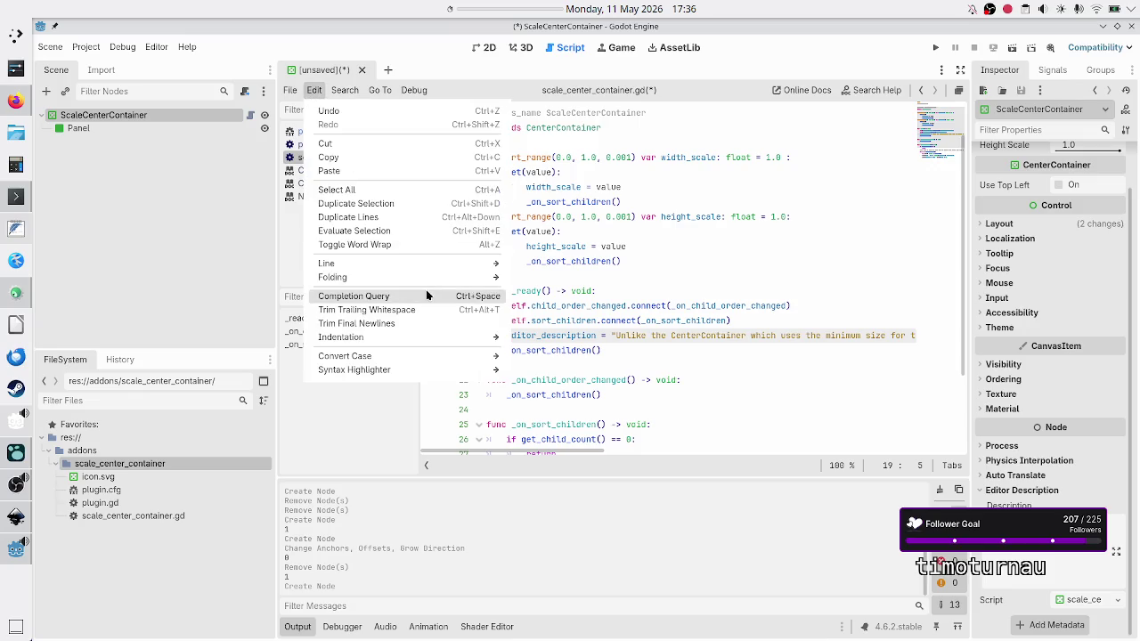
pyautogui.moveTo(438, 278)
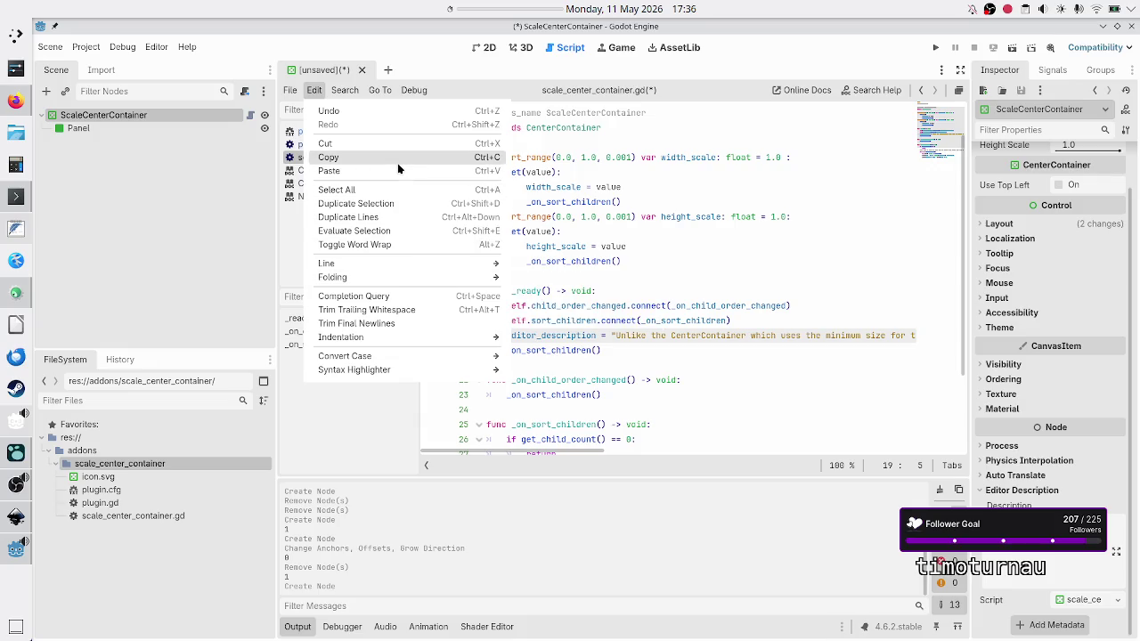
pyautogui.moveTo(374, 93)
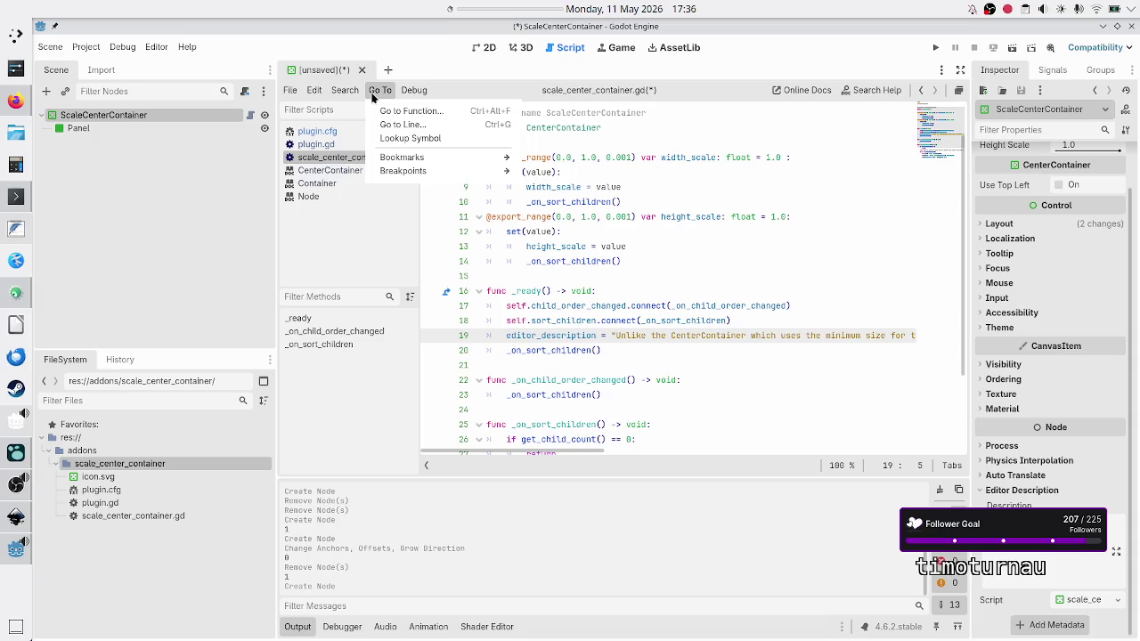
pyautogui.moveTo(414, 91)
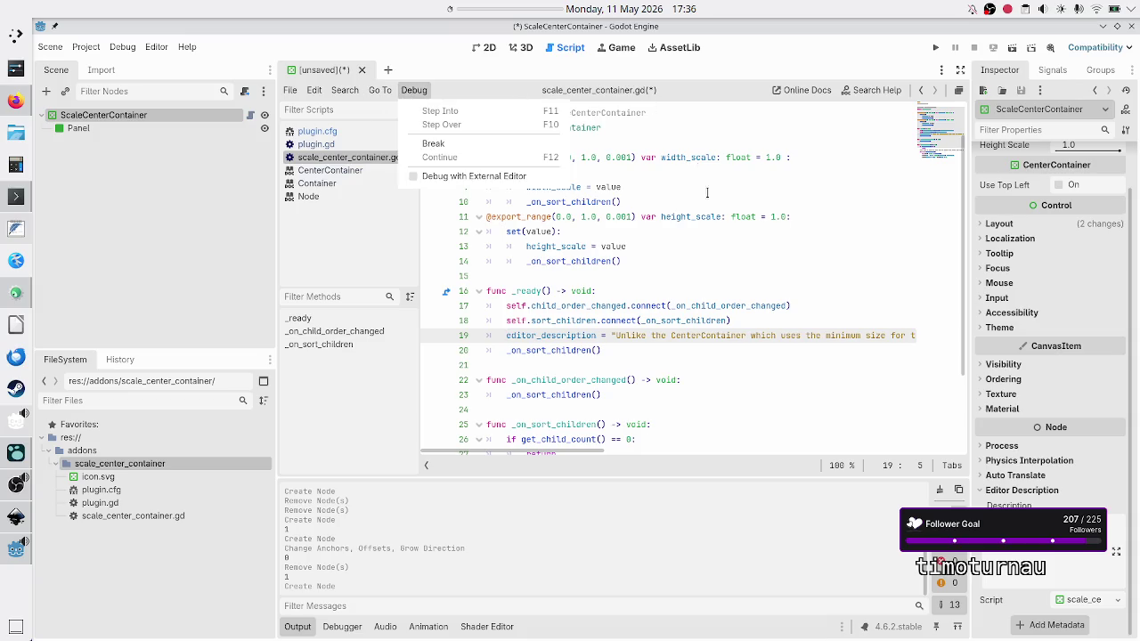
pyautogui.press('Escape')
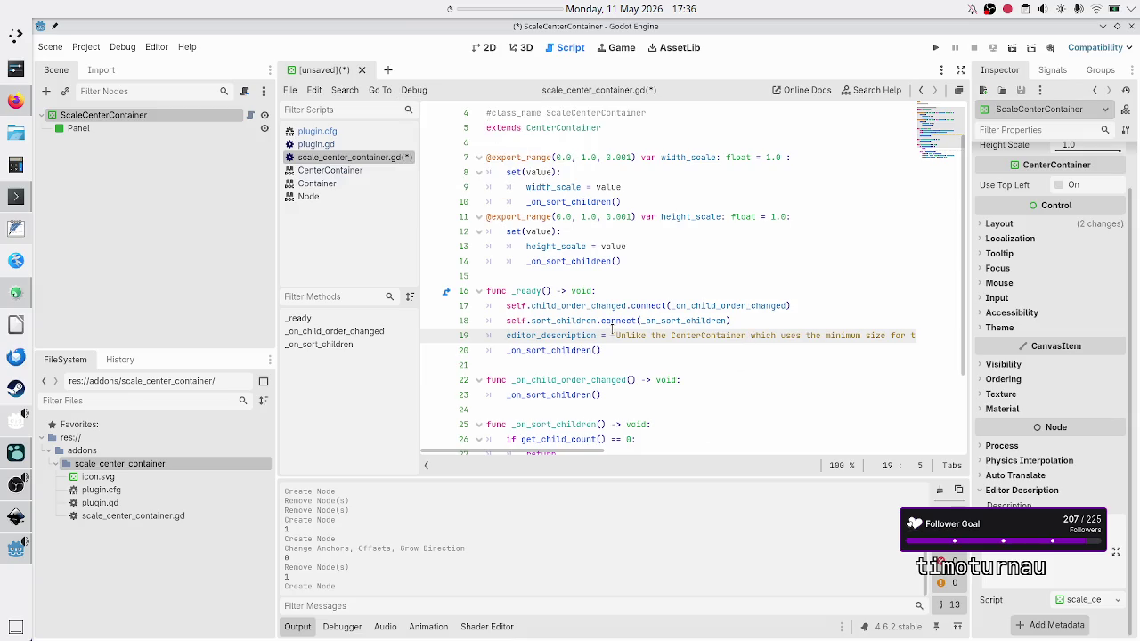
# Save scale_center_container.gd with the caret at the start of line 22.
pyautogui.moveTo(541, 454); pyautogui.dragTo(951, 398)
pyautogui.click(551, 380)
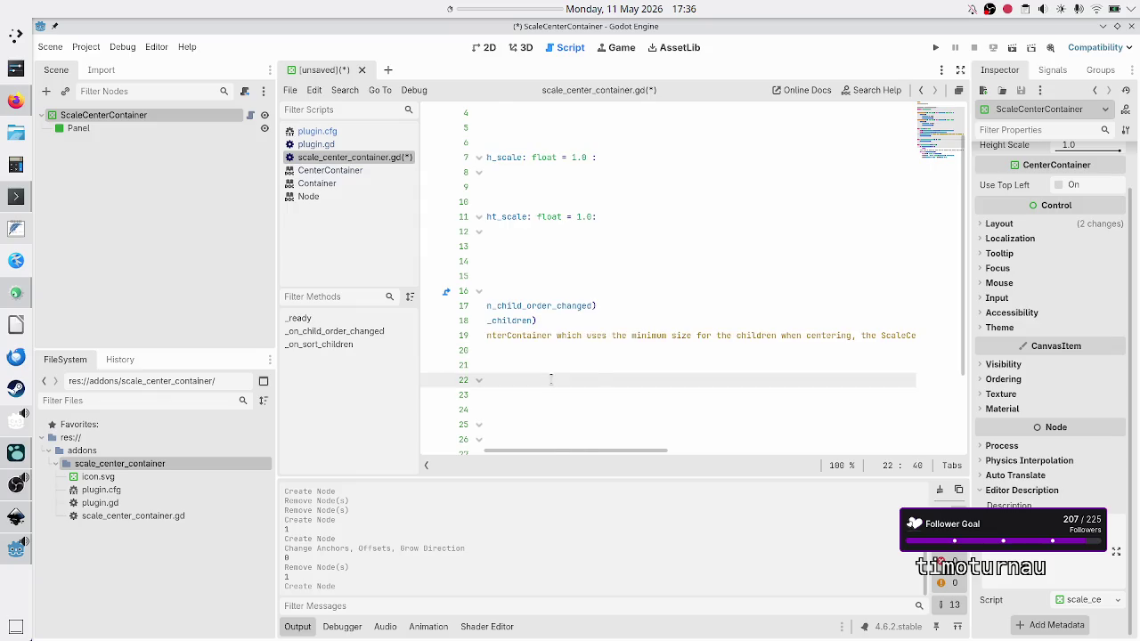
pyautogui.press('Home')
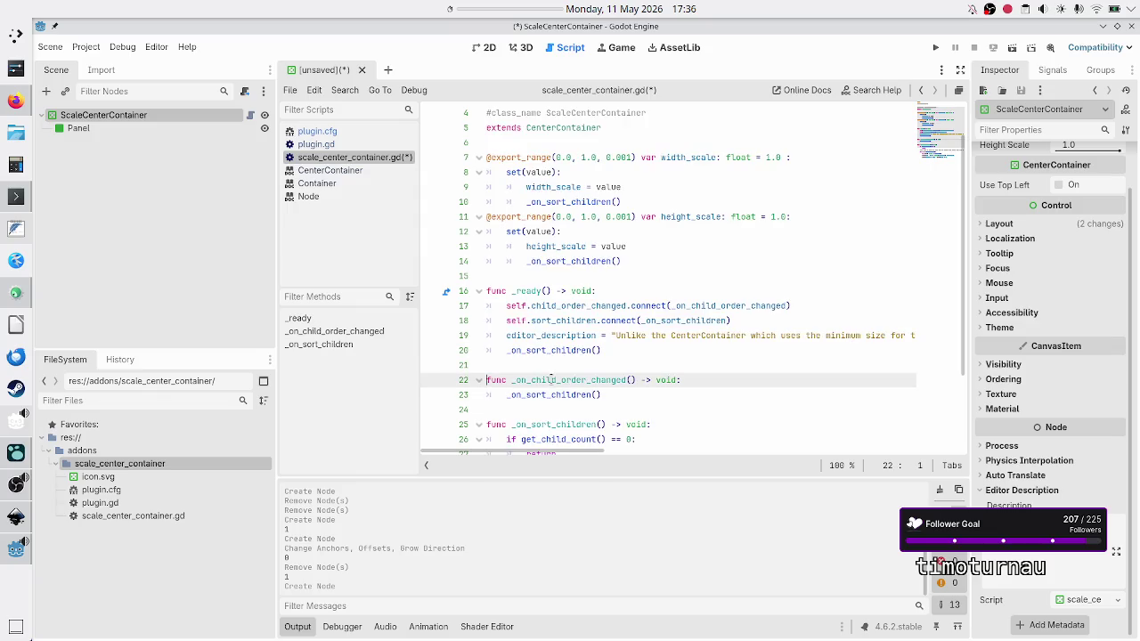
pyautogui.hotkey('ctrl', 's')
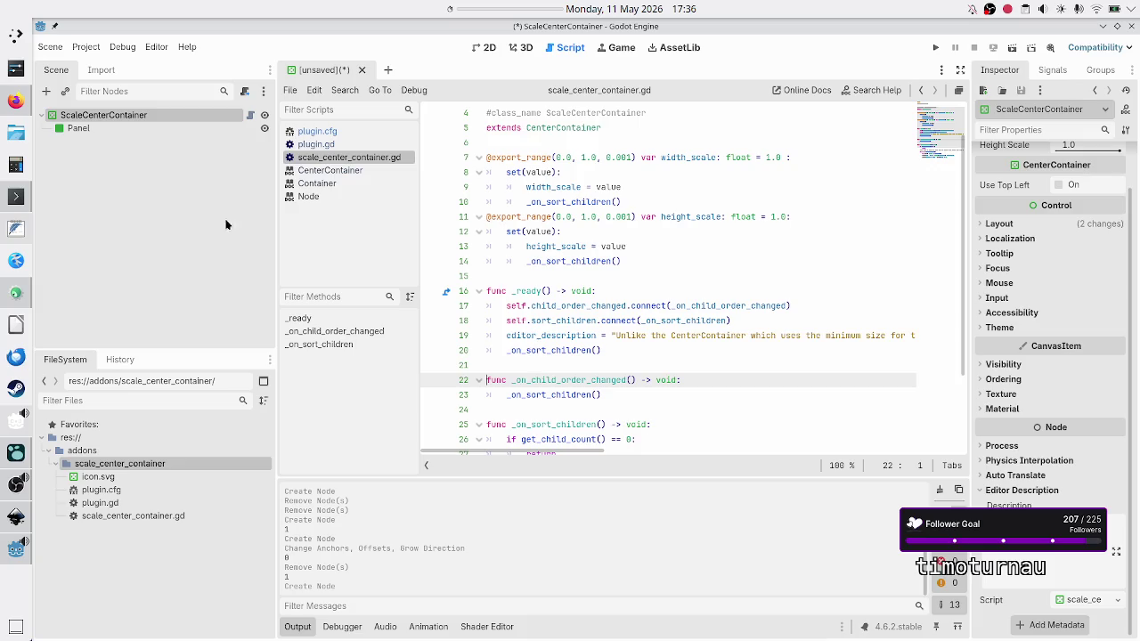
# Delete the root node and confirm ScaleCenterContainer still lacks a description in Create New Node.
pyautogui.press('Delete')
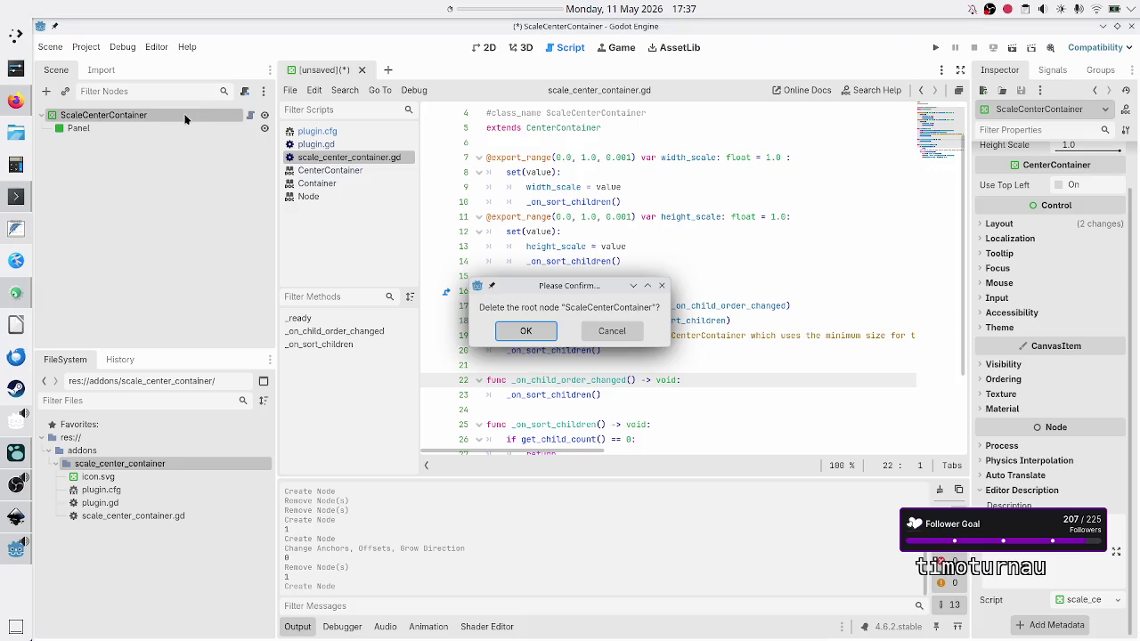
pyautogui.press('Return')
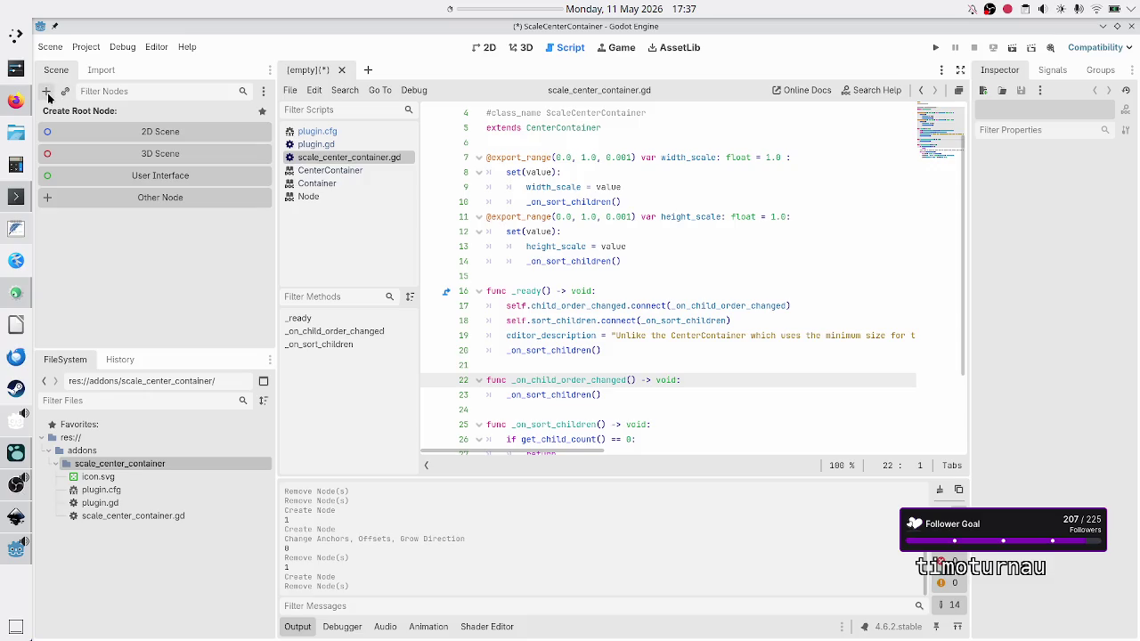
pyautogui.click(46, 92)
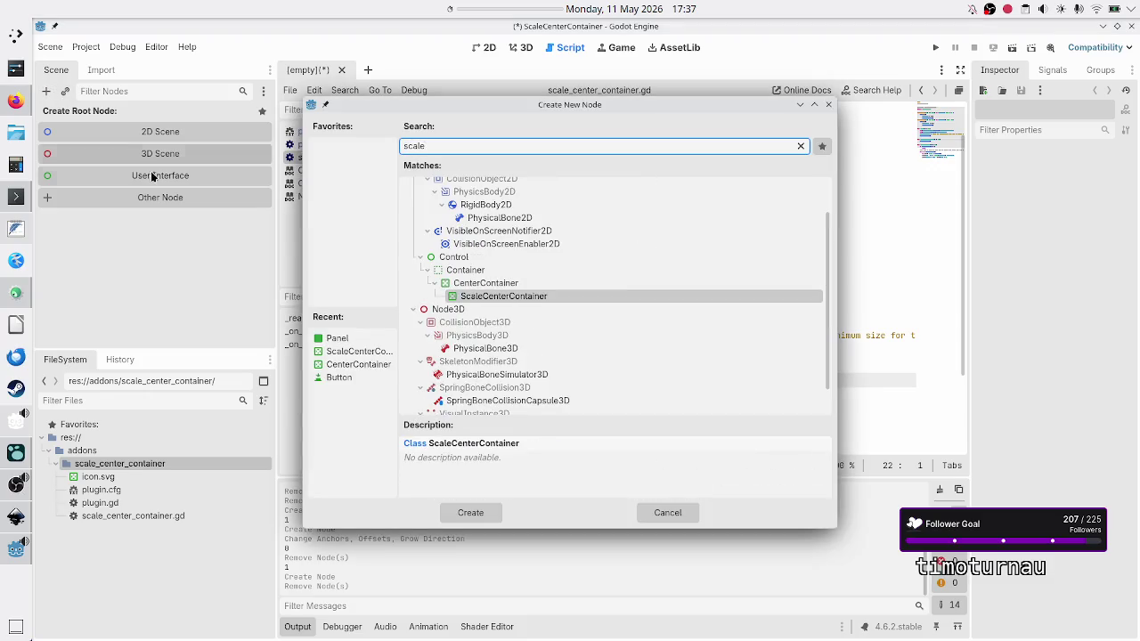
pyautogui.click(486, 283)
pyautogui.click(489, 297)
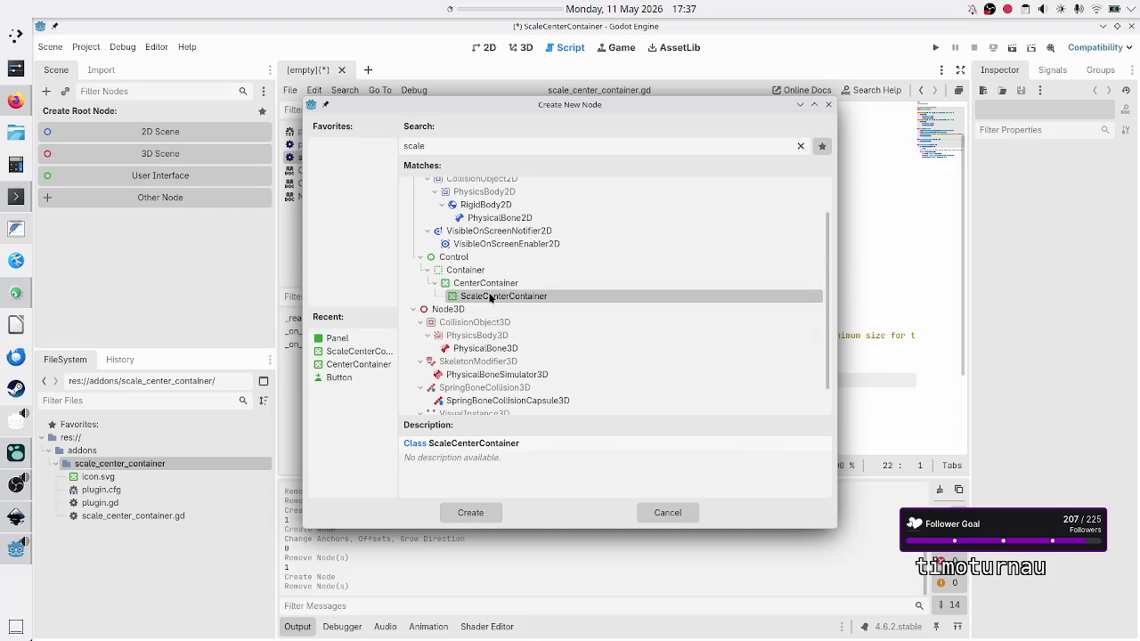
pyautogui.click(682, 515)
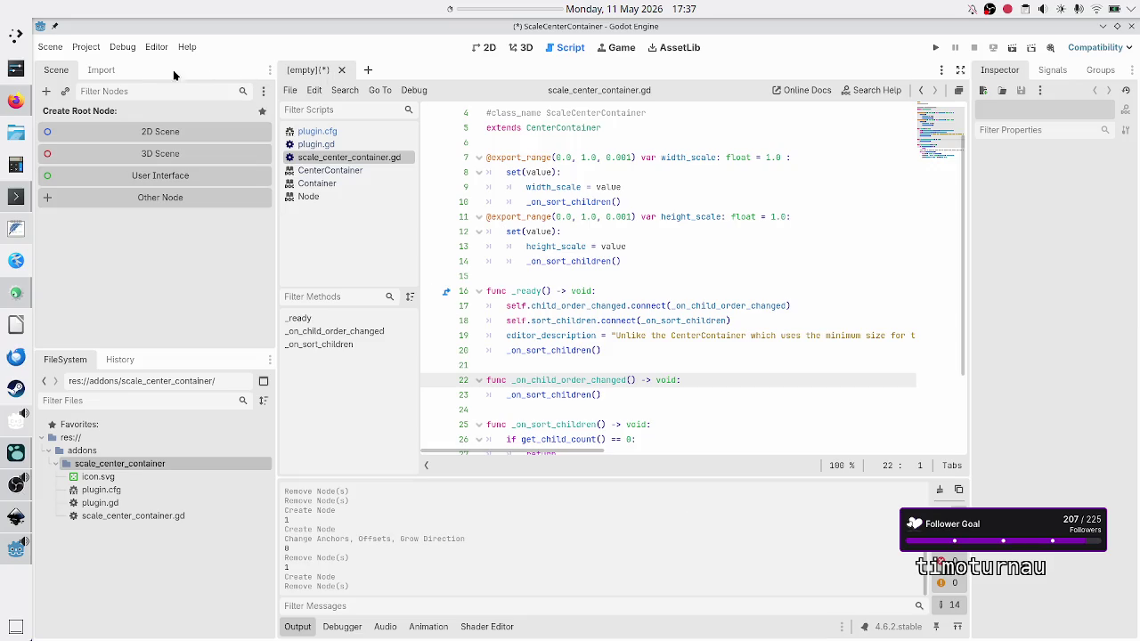
pyautogui.click(86, 47)
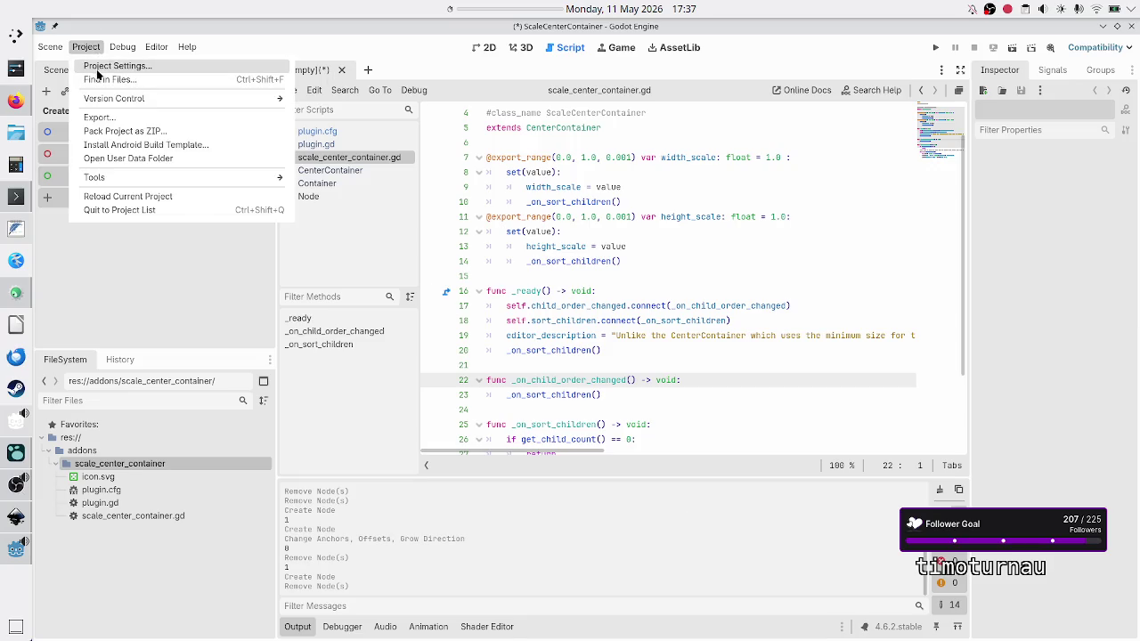
# Disable and re-enable the ScaleCenterContainer plugin in Project Settings, then clear the output log.
pyautogui.click(98, 68)
pyautogui.click(239, 189)
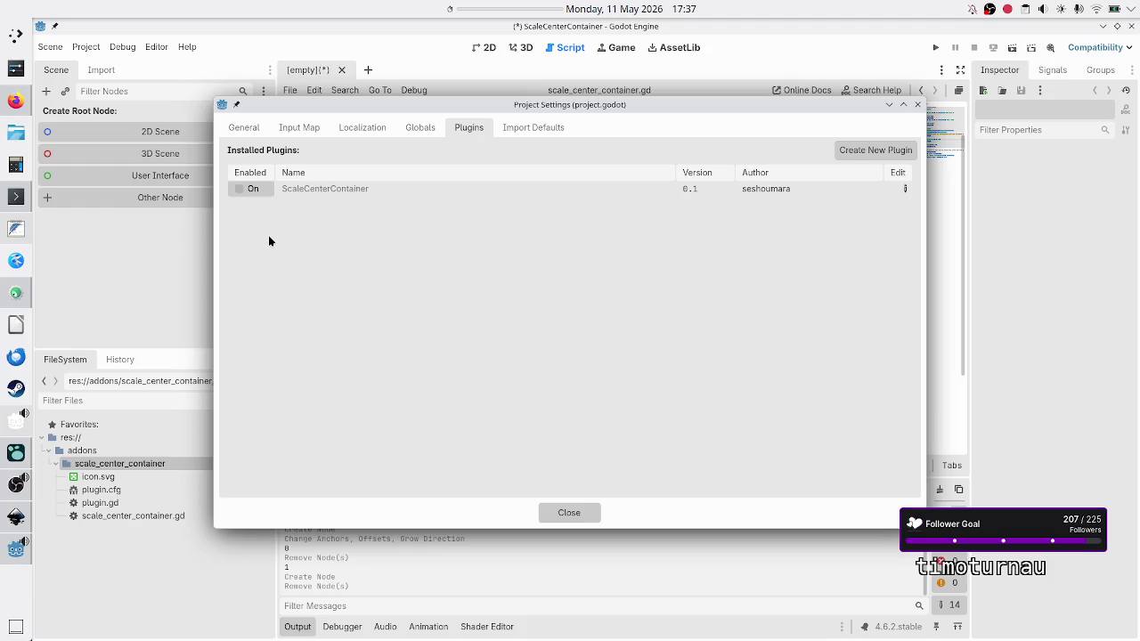
pyautogui.click(235, 188)
pyautogui.click(580, 514)
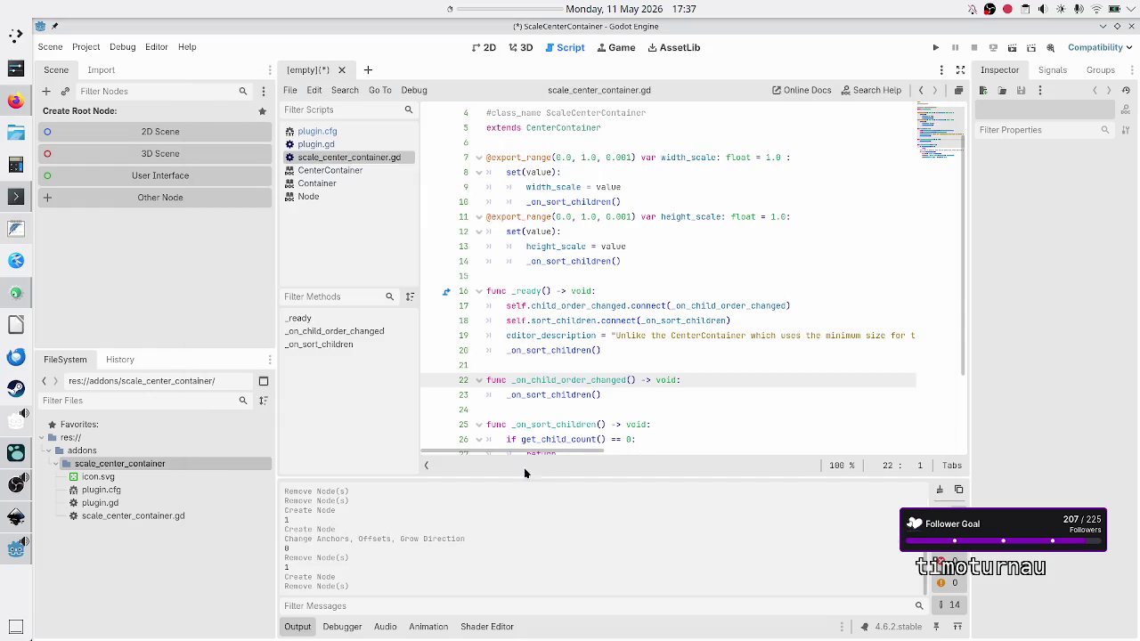
pyautogui.click(939, 490)
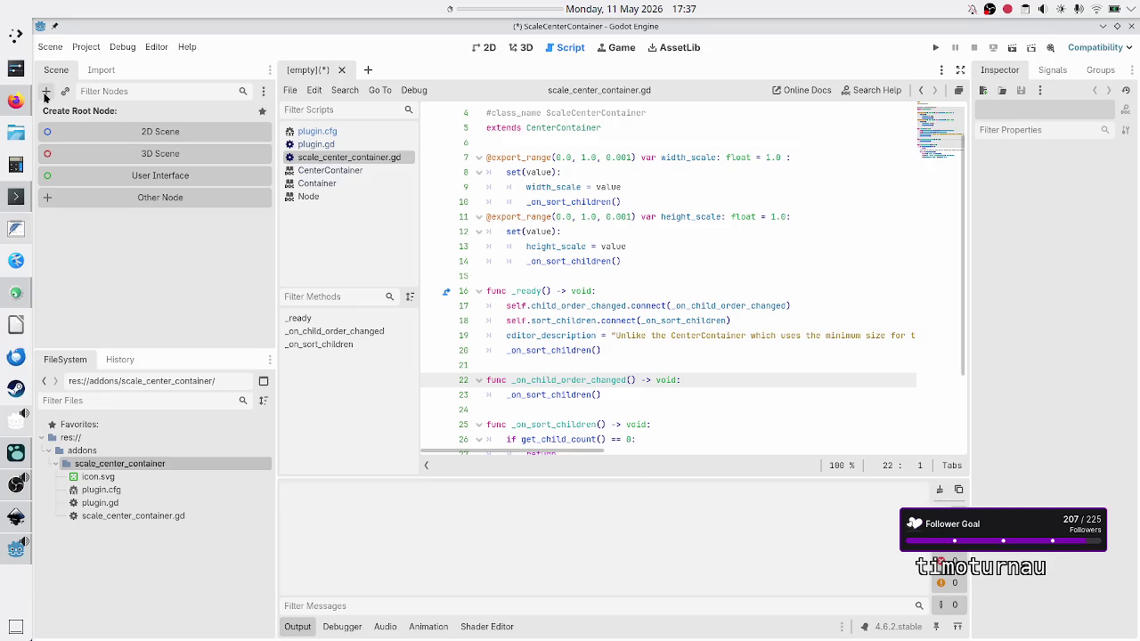
# Search 'scale' in Create New Node to confirm ScaleCenterContainer still lacks a description, then cancel.
pyautogui.click(46, 92)
pyautogui.write('scale')
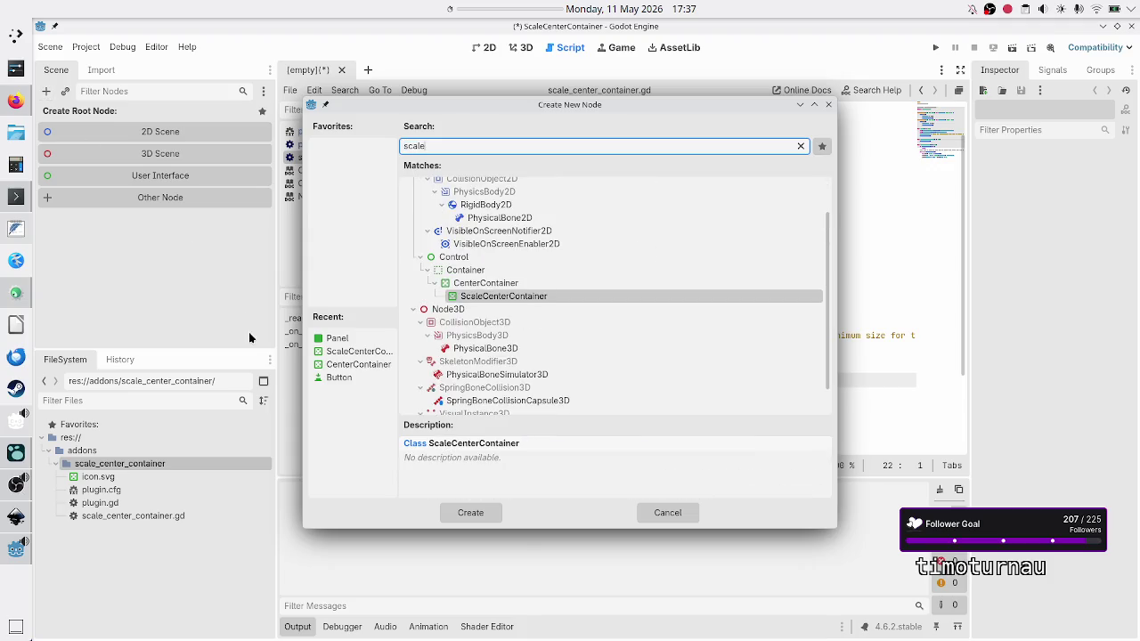
pyautogui.doubleClick(481, 457)
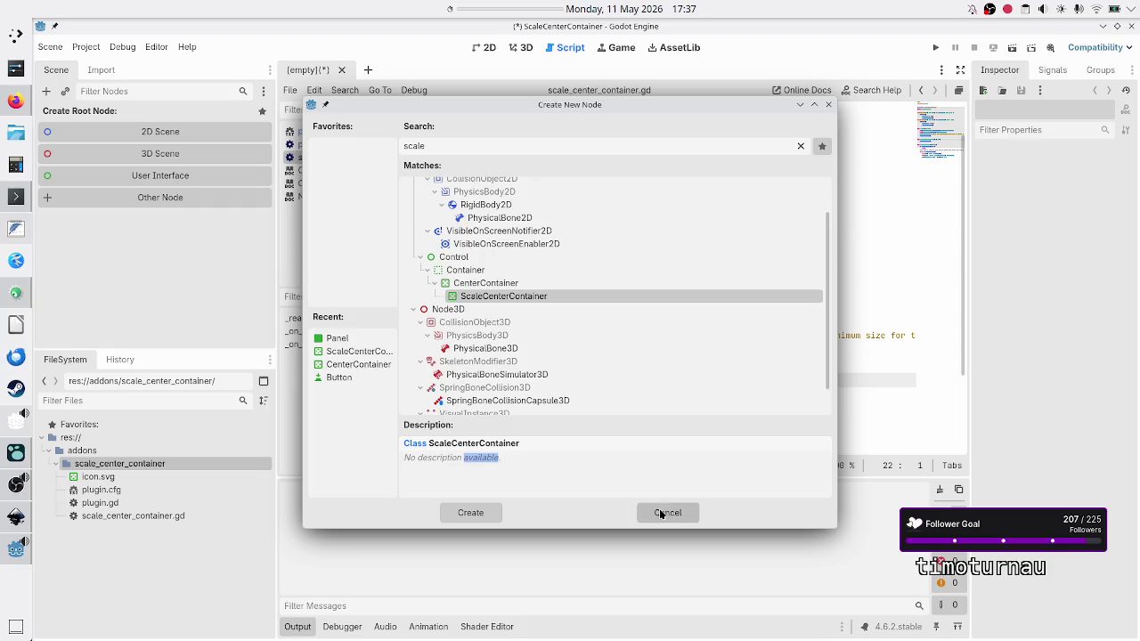
pyautogui.click(667, 513)
pyautogui.doubleClick(567, 335)
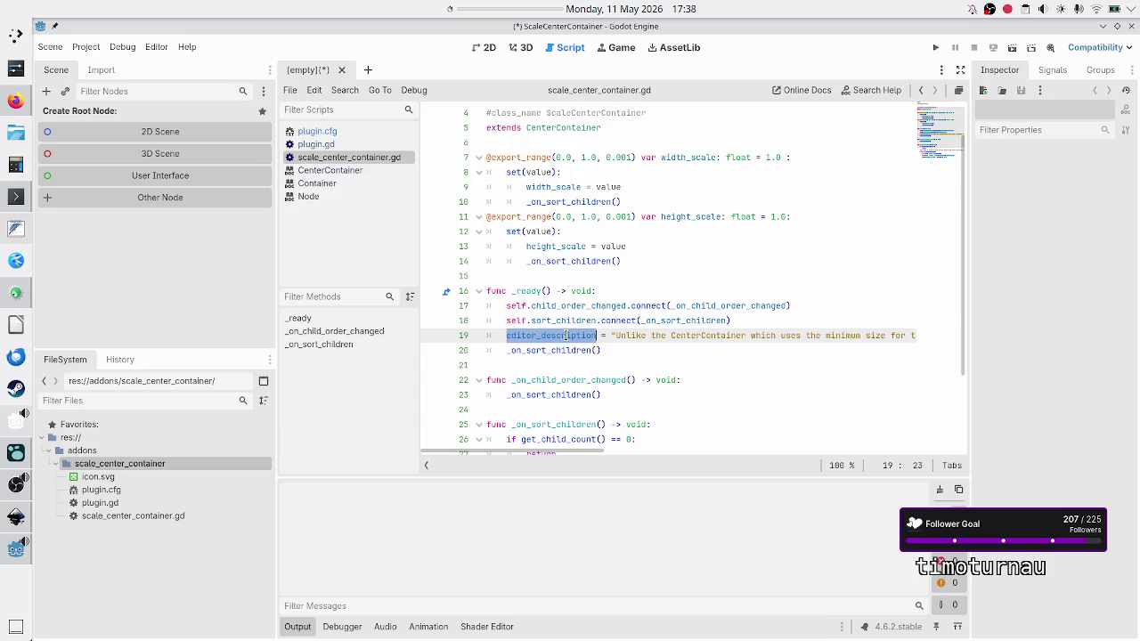
pyautogui.hotkey('alt', 'Tab')
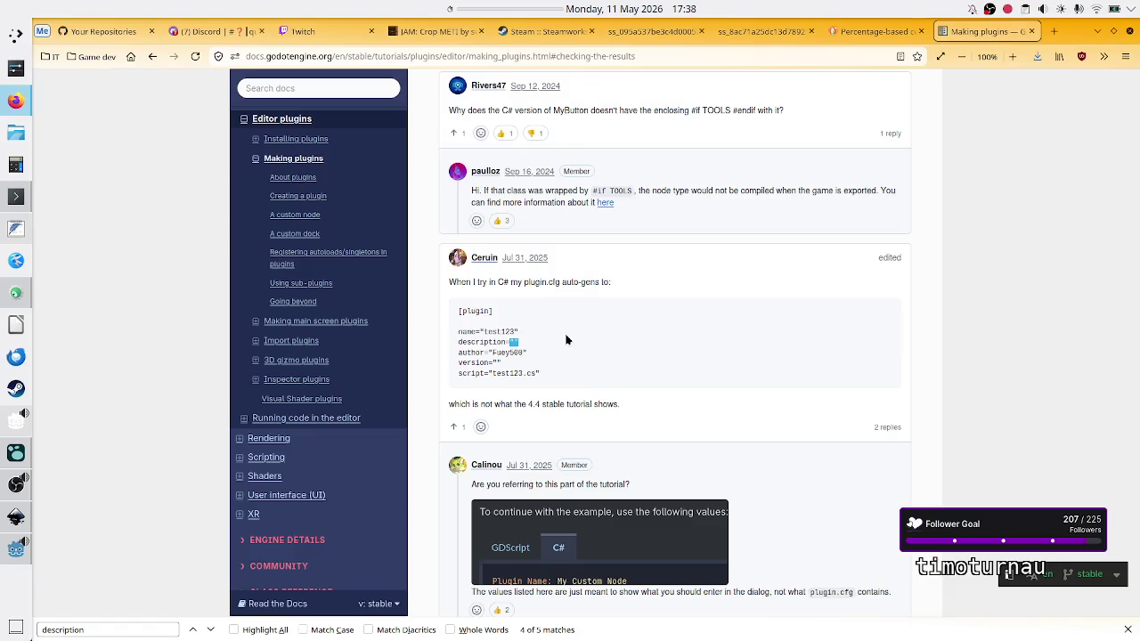
# Ask Duck.ai why the node description stays empty despite editor_description in _ready() and plugin.cfg.
pyautogui.click(870, 32)
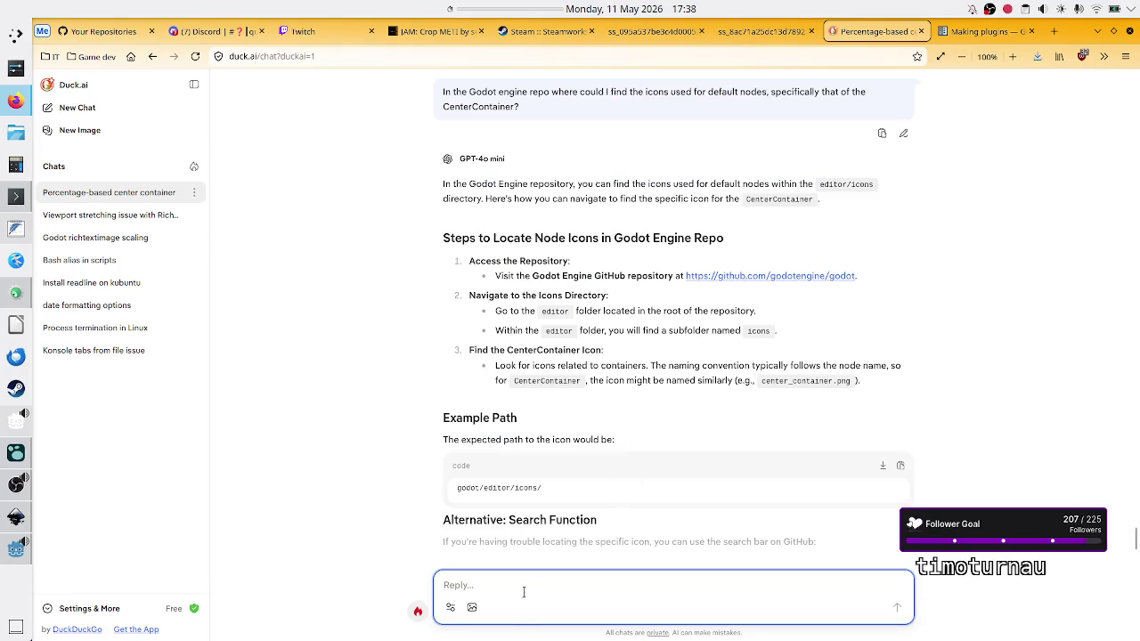
pyautogui.write('I have the custo')
pyautogui.write('m n')
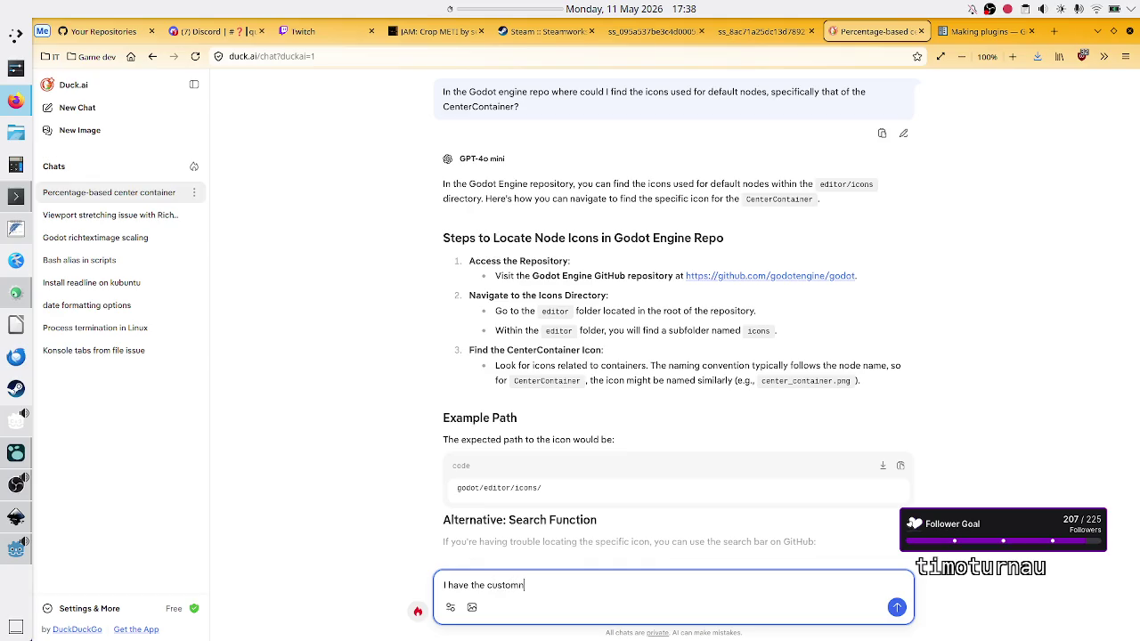
pyautogui.write('ode plugin workin')
pyautogui.write('g, ')
pyautogui.write('but')
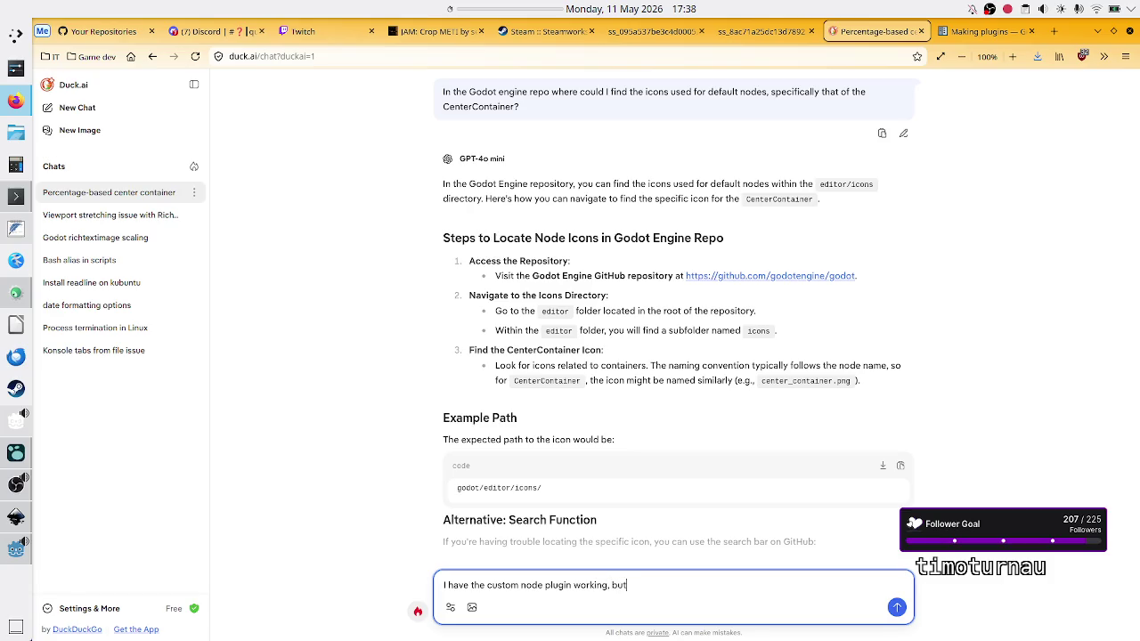
pyautogui.write(' when I try ro')
pyautogui.press('BackSpace')
pyautogui.press('BackSpace')
pyautogui.write('to add the node to ')
pyautogui.write('a pro')
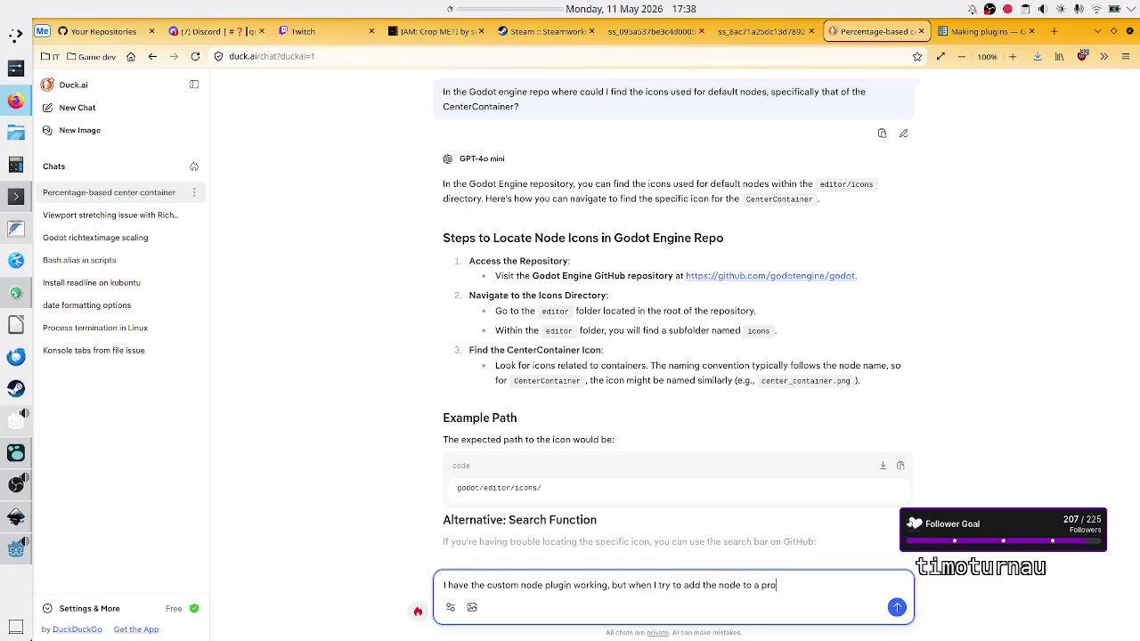
pyautogui.write("ject's tree, th")
pyautogui.write('e node de')
pyautogui.write('script')
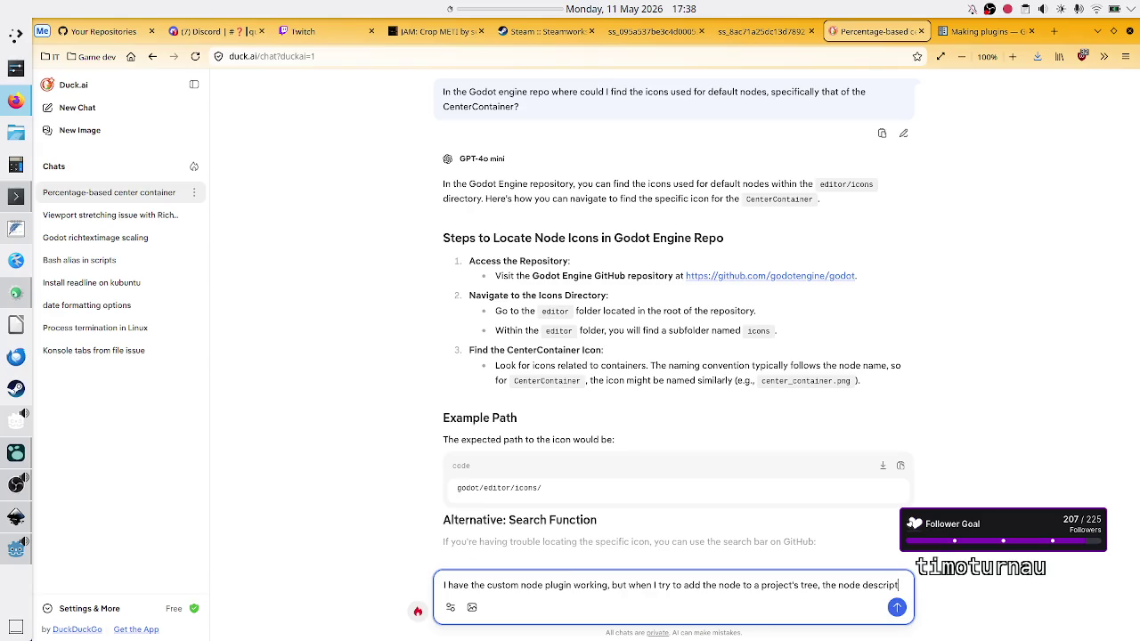
pyautogui.write('ion is empty. ')
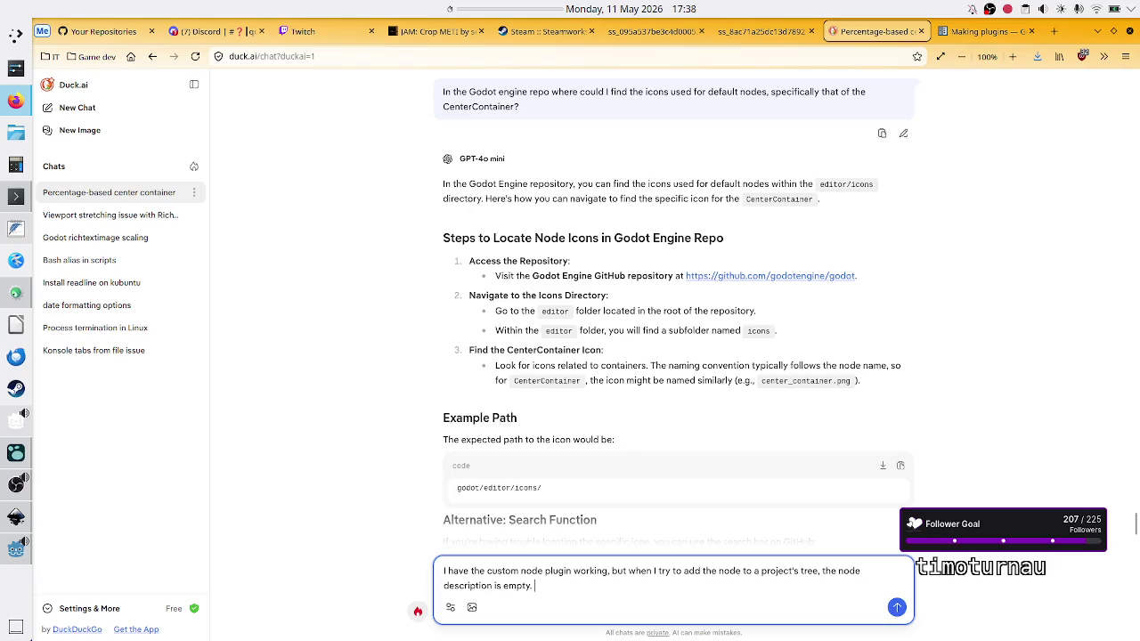
pyautogui.write('T')
pyautogui.press('BackSpace')
pyautogui.write('I used ')
pyautogui.write('editor_descriptio')
pyautogui.press('BackSpace')
pyautogui.press('BackSpace')
pyautogui.write('ion in _ready()')
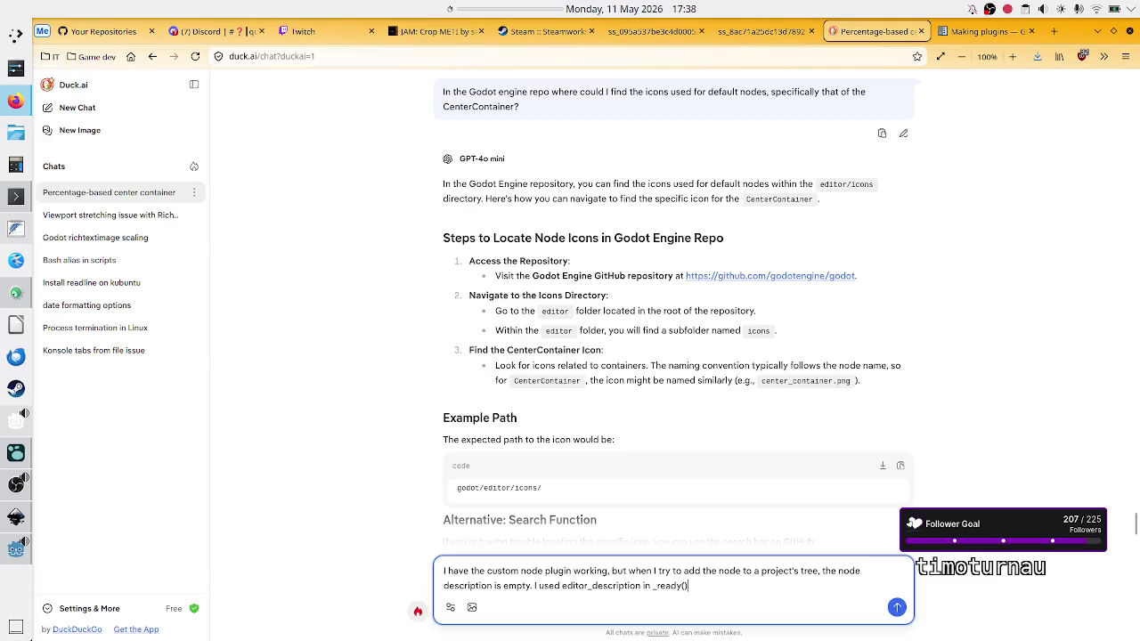
pyautogui.write(', but did')
pyautogui.write("n't show. ")
pyautogui.write('The plugin')
pyautogui.write('.c')
pyautogui.write('fg also ')
pyautogui.write('has a ')
pyautogui.write('description')
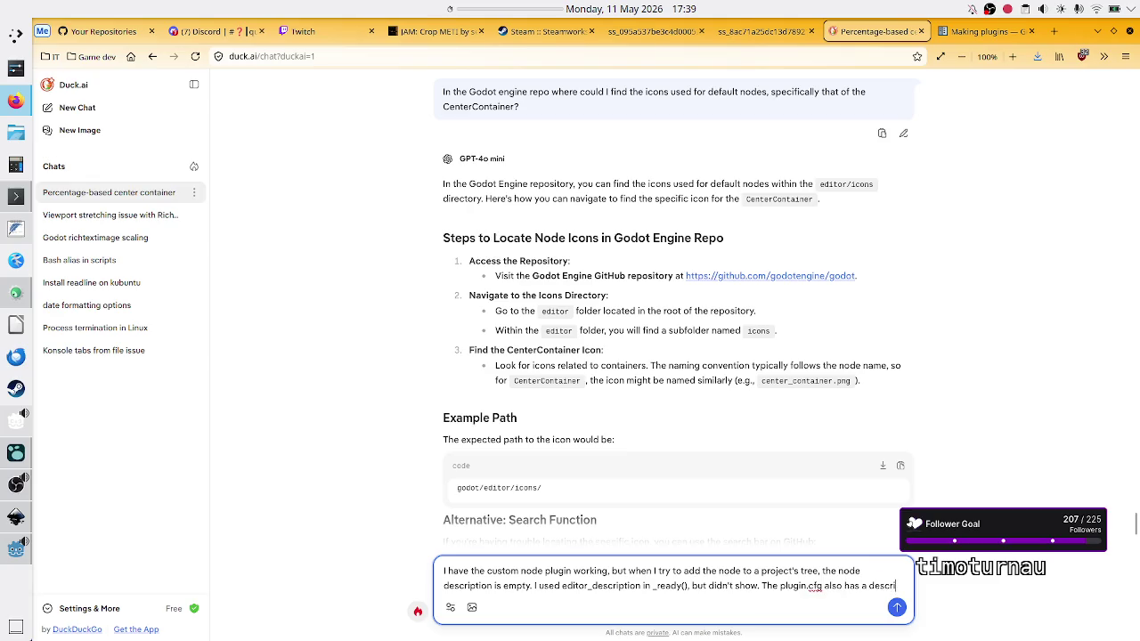
pyautogui.write(' fielf,')
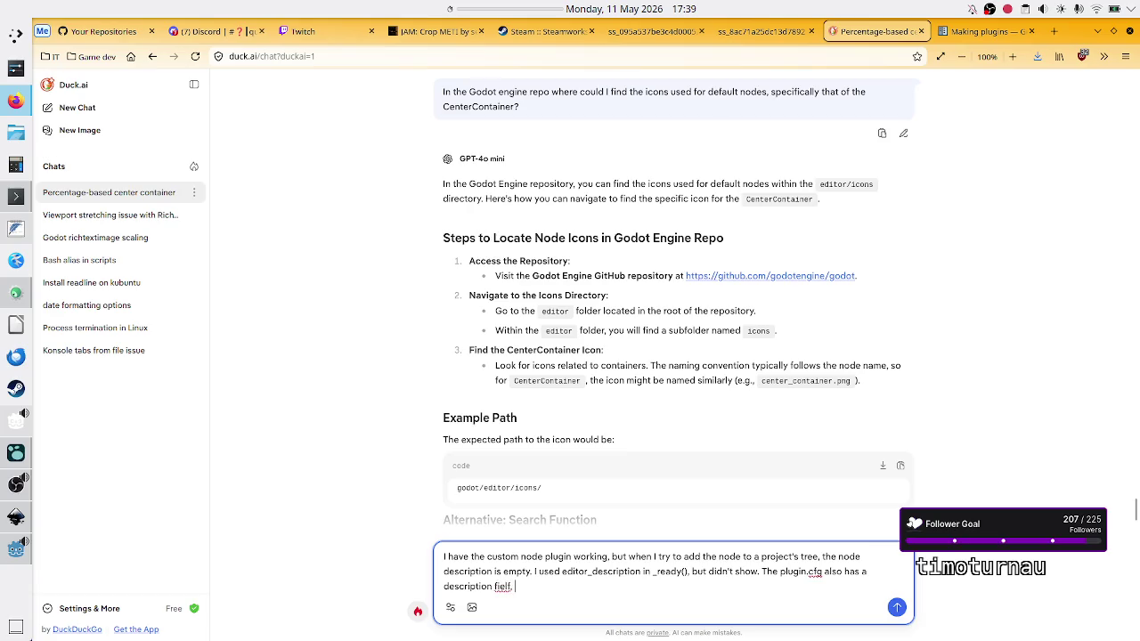
pyautogui.press('BackSpace')
pyautogui.press('BackSpace')
pyautogui.press('BackSpace')
pyautogui.write('d, b')
pyautogui.write('ut th')
pyautogui.write('at only appe')
pyautogui.write('ars in the au')
pyautogui.write('toload hove')
pyautogui.press('BackSpace')
pyautogui.press('BackSpace')
pyautogui.press('BackSpace')
pyautogui.write('mouse hover')
pyautogui.press('Return')
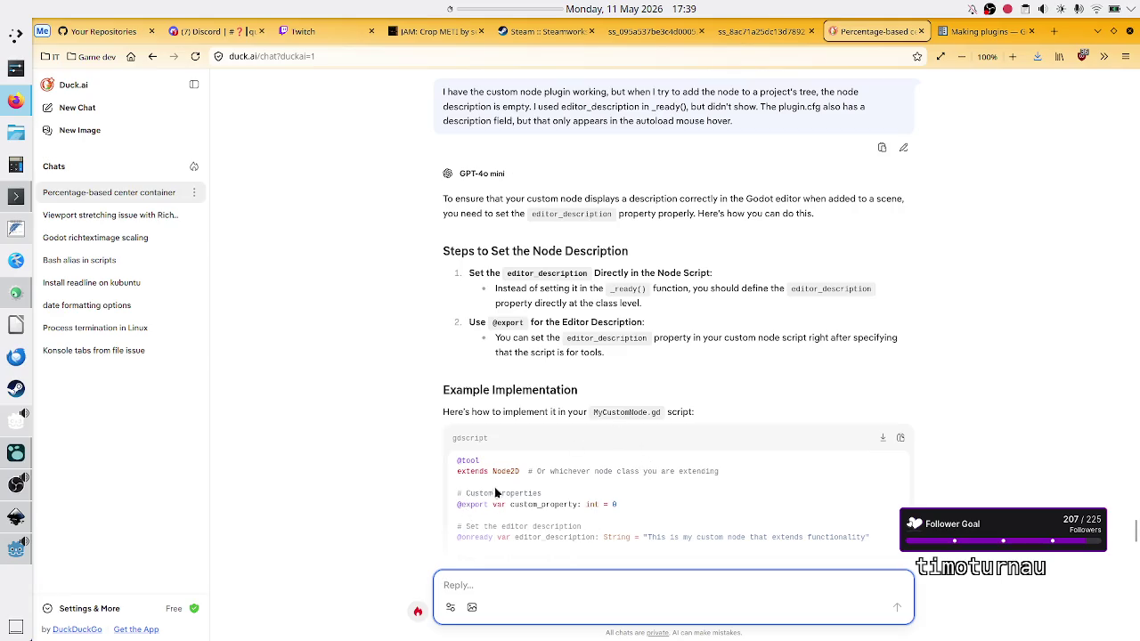
pyautogui.scroll(-3, 523, 481)
pyautogui.scroll(-1, 523, 481)
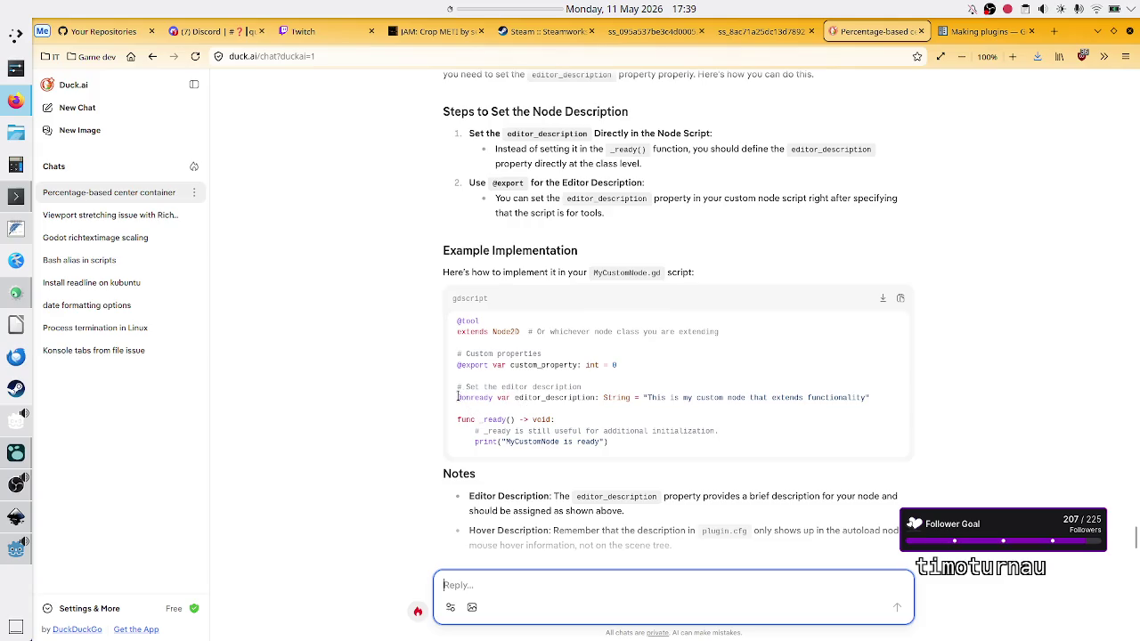
pyautogui.moveTo(458, 397); pyautogui.dragTo(570, 403)
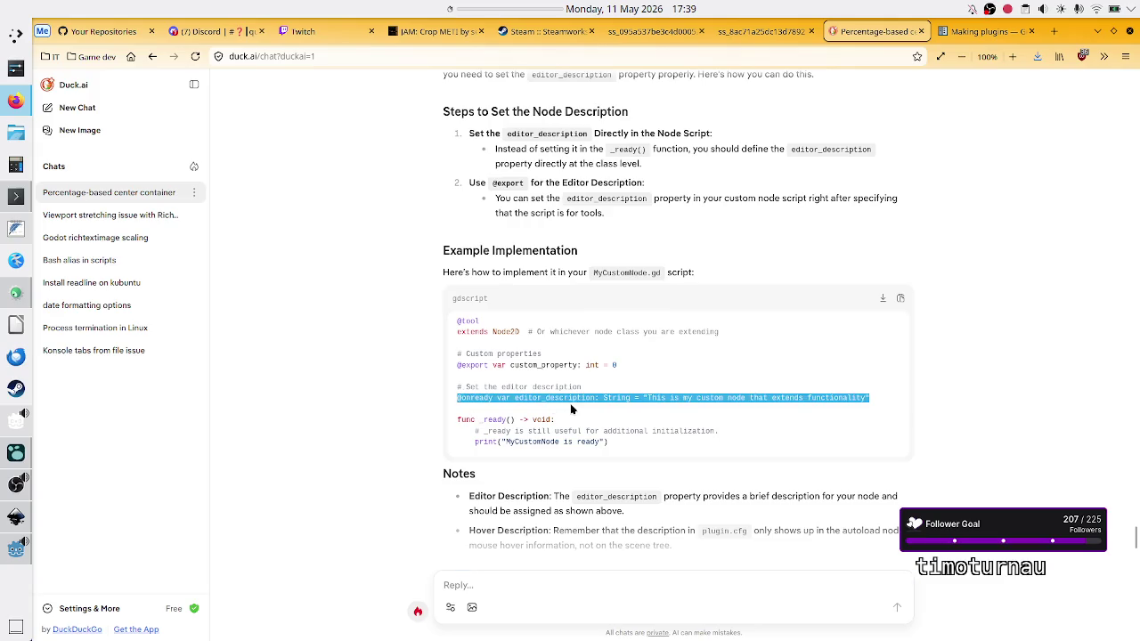
pyautogui.click(570, 403)
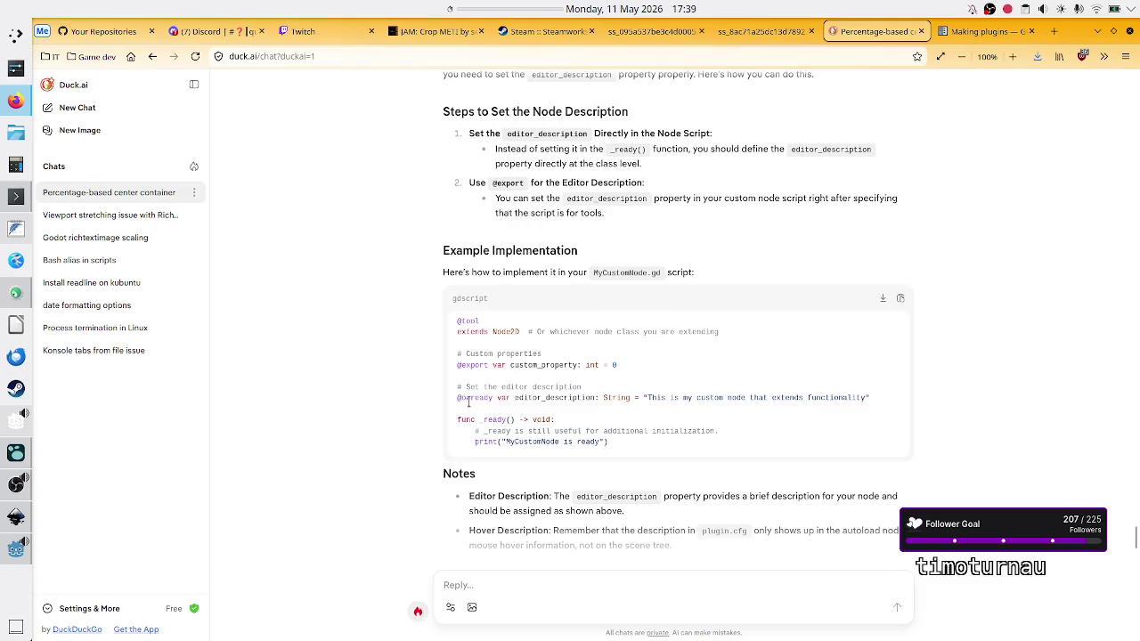
pyautogui.doubleClick(498, 421)
pyautogui.click(458, 403)
pyautogui.moveTo(458, 403); pyautogui.dragTo(487, 408)
pyautogui.doubleClick(532, 398)
pyautogui.doubleClick(502, 398)
pyautogui.scroll(-1, 558, 393)
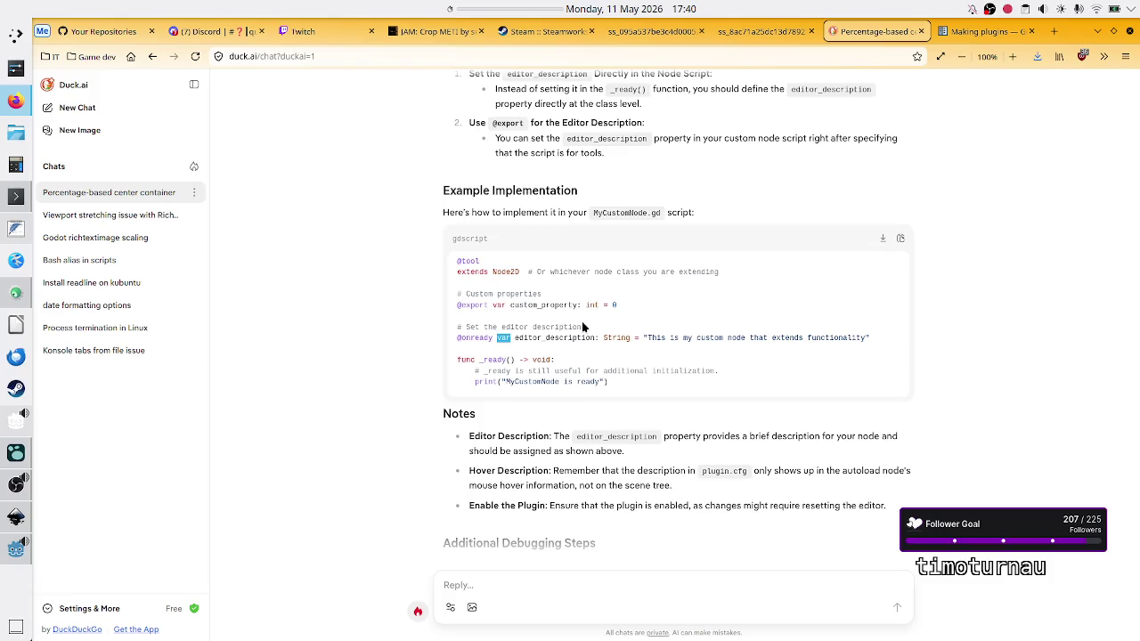
pyautogui.scroll(-1, 539, 412)
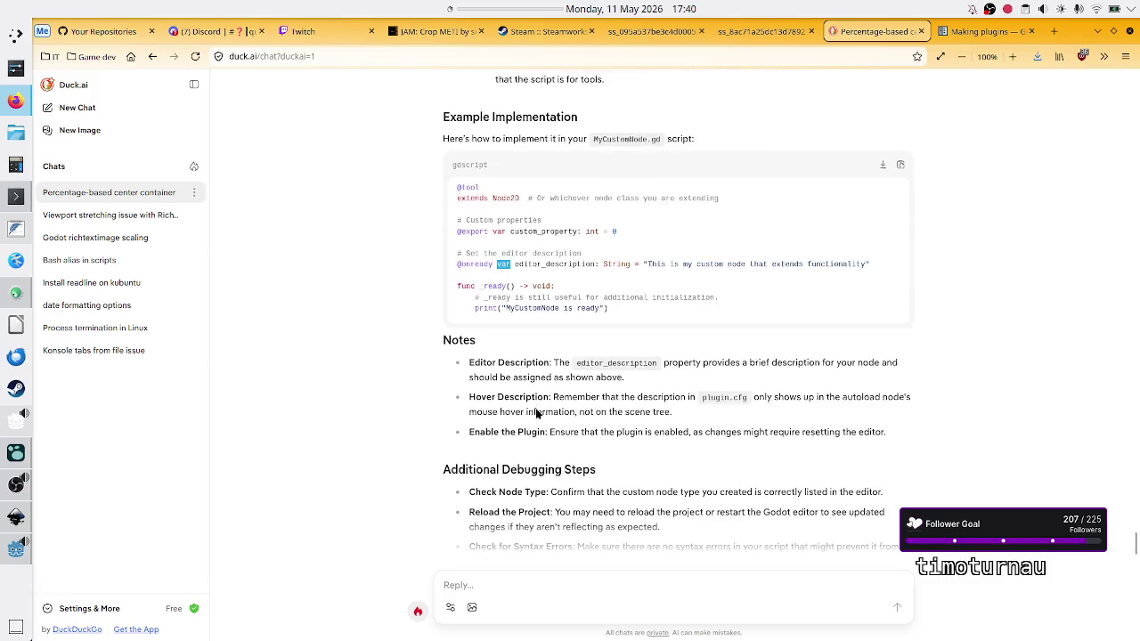
pyautogui.tripleClick(560, 261)
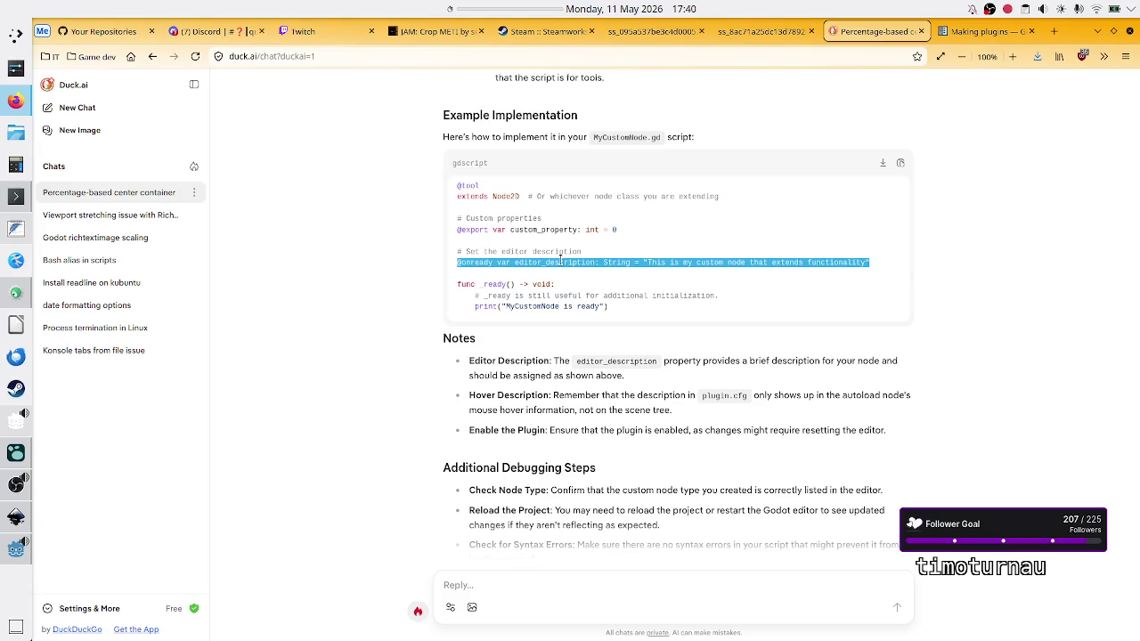
pyautogui.click(560, 262)
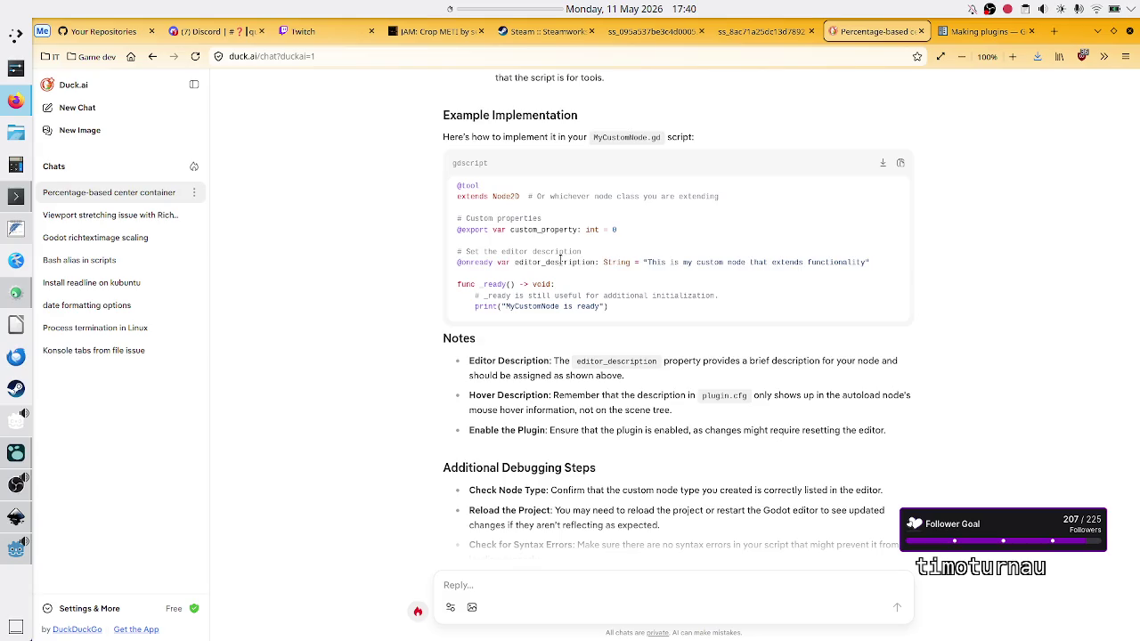
pyautogui.doubleClick(509, 262)
pyautogui.click(508, 262)
# Read the Additional Debugging Steps, highlighting the advice to reload the project.
pyautogui.scroll(-1, 566, 449)
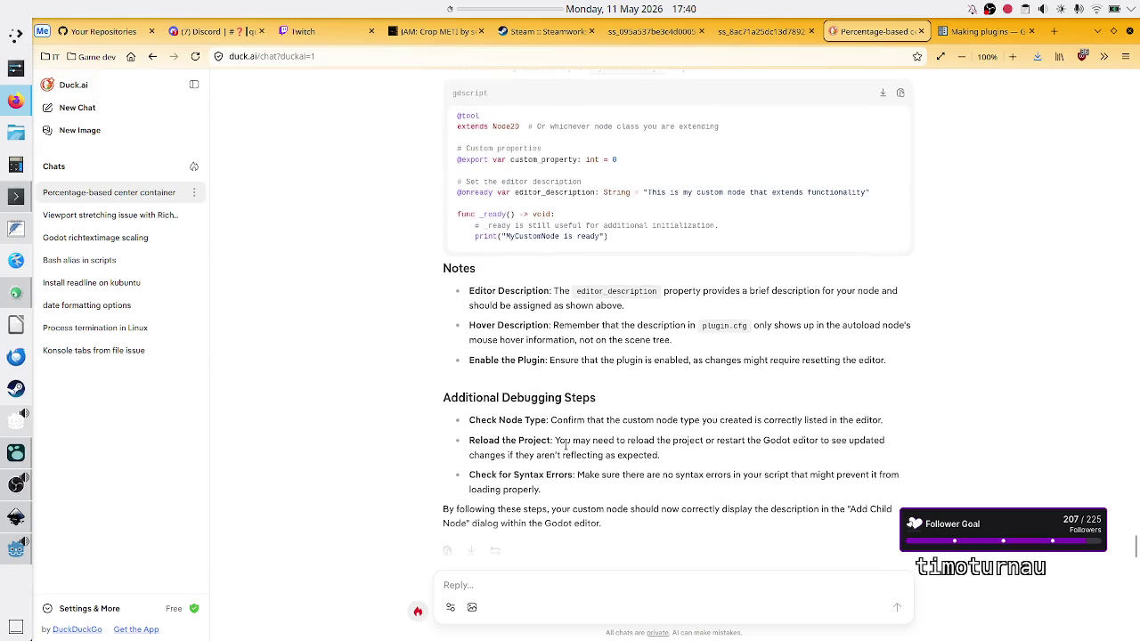
pyautogui.scroll(-1, 566, 447)
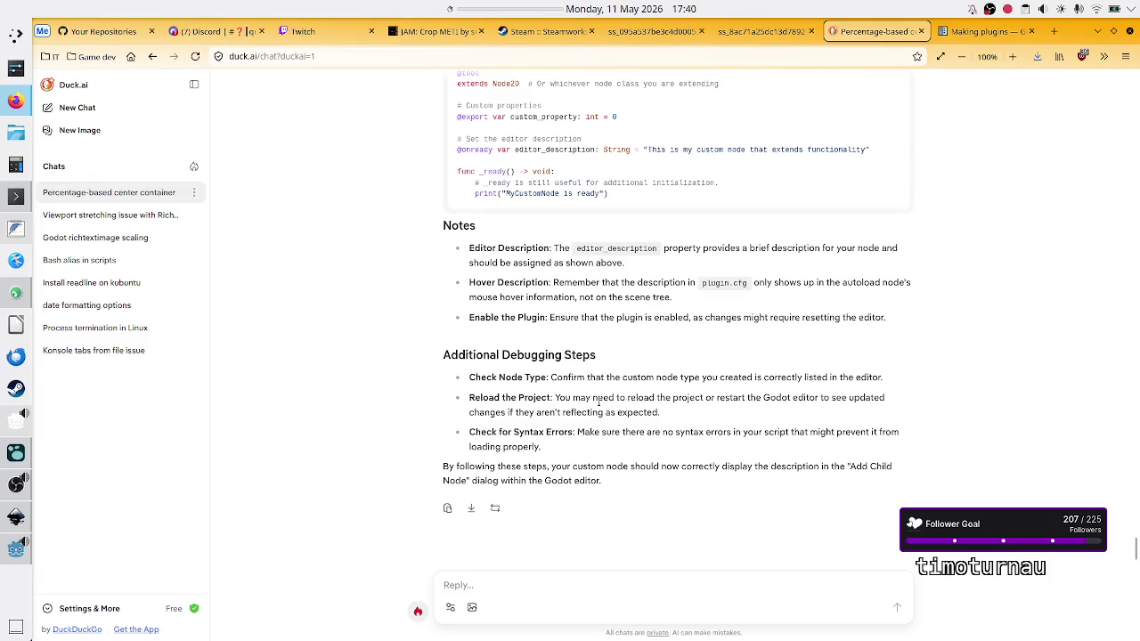
pyautogui.moveTo(555, 397)
pyautogui.mouseDown()
pyautogui.moveTo(766, 402)
pyautogui.moveTo(719, 434)
pyautogui.mouseUp()
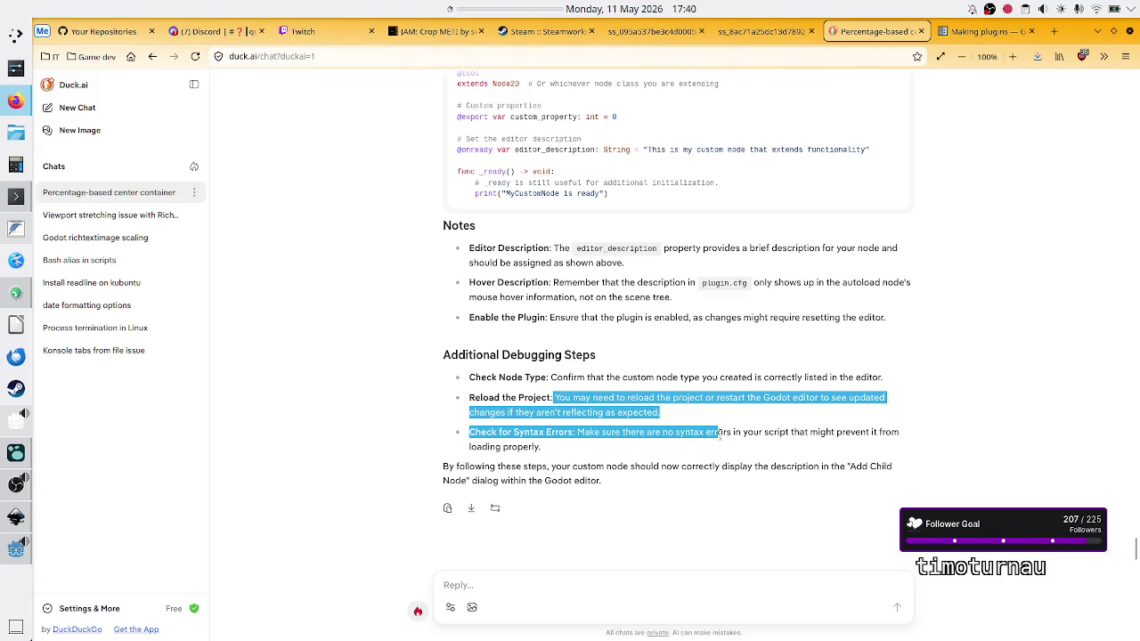
pyautogui.click(720, 433)
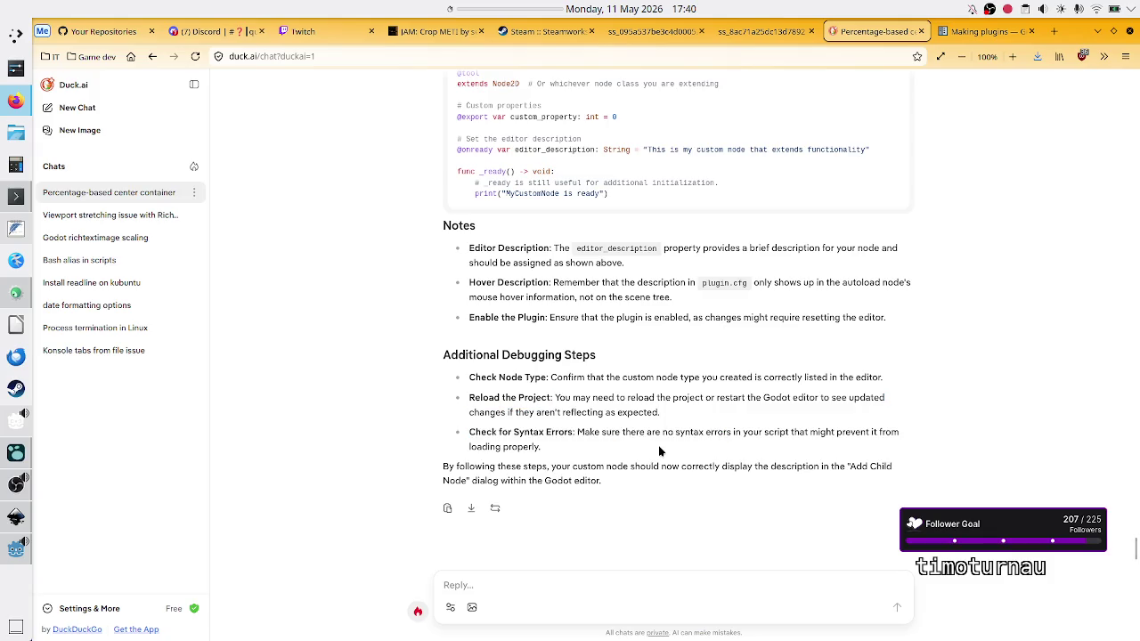
pyautogui.hotkey('alt', 'Tab')
# Cut the editor_description assignment out of _ready on line 19.
pyautogui.click(649, 350)
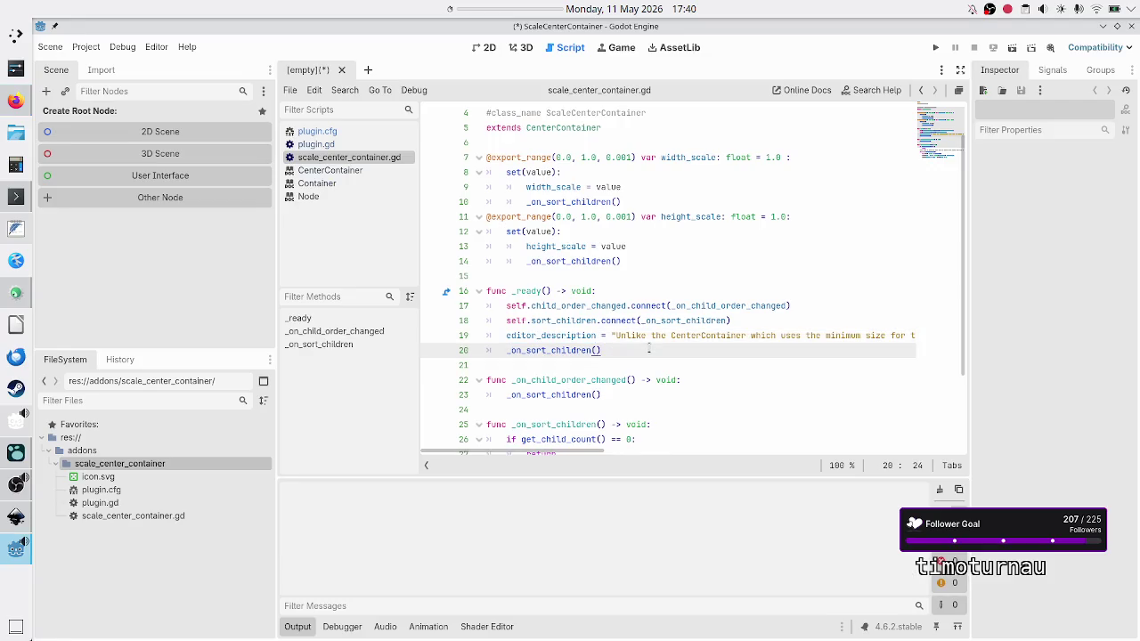
pyautogui.press('Up')
pyautogui.press('Home')
pyautogui.press('Home')
pyautogui.hotkey('shift', 'Down')
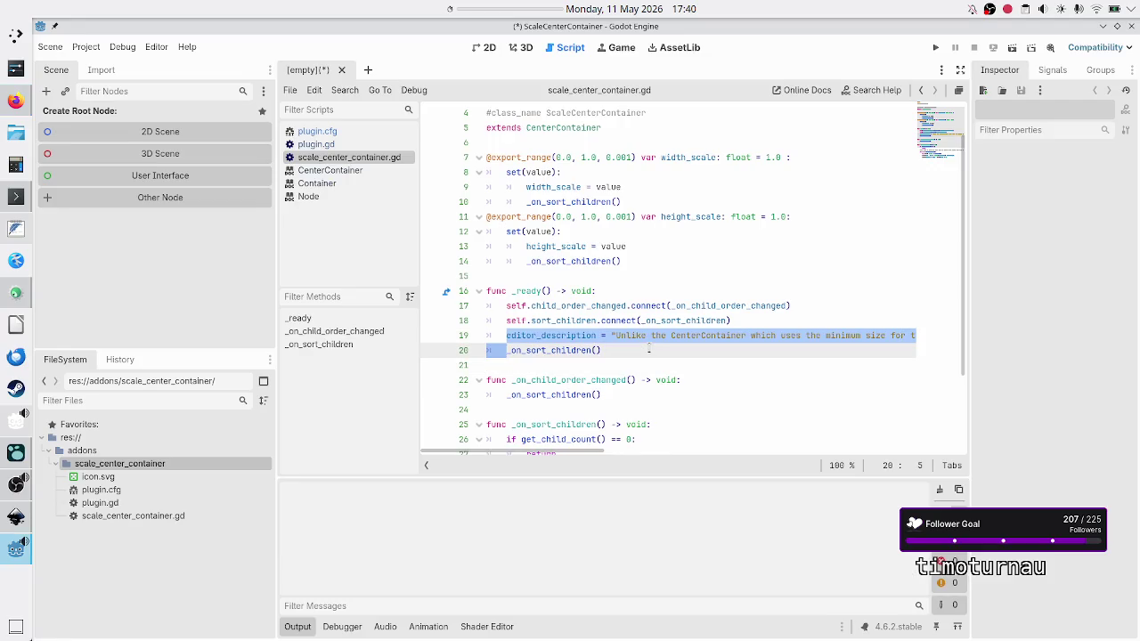
pyautogui.hotkey('shift', 'Up')
pyautogui.hotkey('shift', 'End')
pyautogui.hotkey('ctrl', 'c')
pyautogui.press('BackSpace')
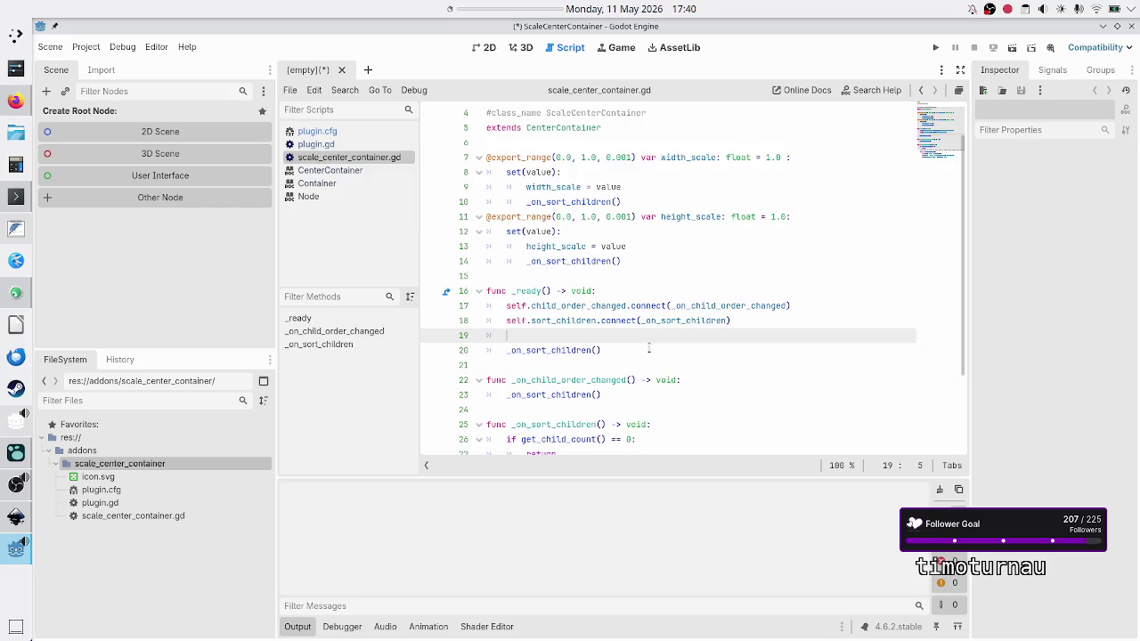
pyautogui.press('BackSpace')
pyautogui.press('Up')
pyautogui.press('Up')
pyautogui.press('Up')
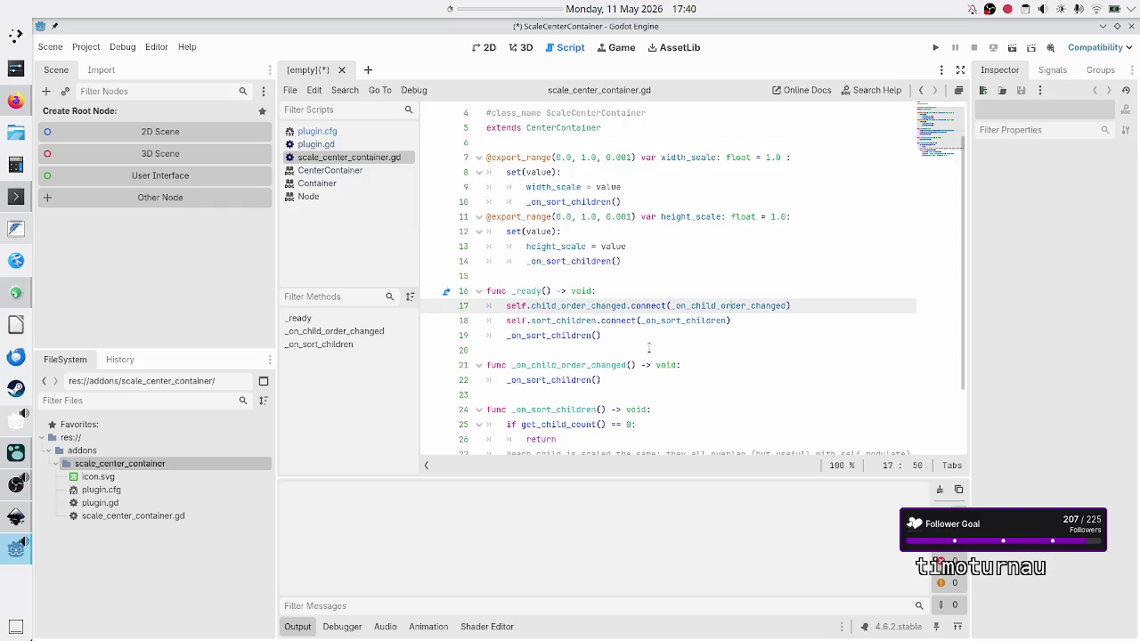
pyautogui.press('Down')
pyautogui.press('Down')
pyautogui.press('Down')
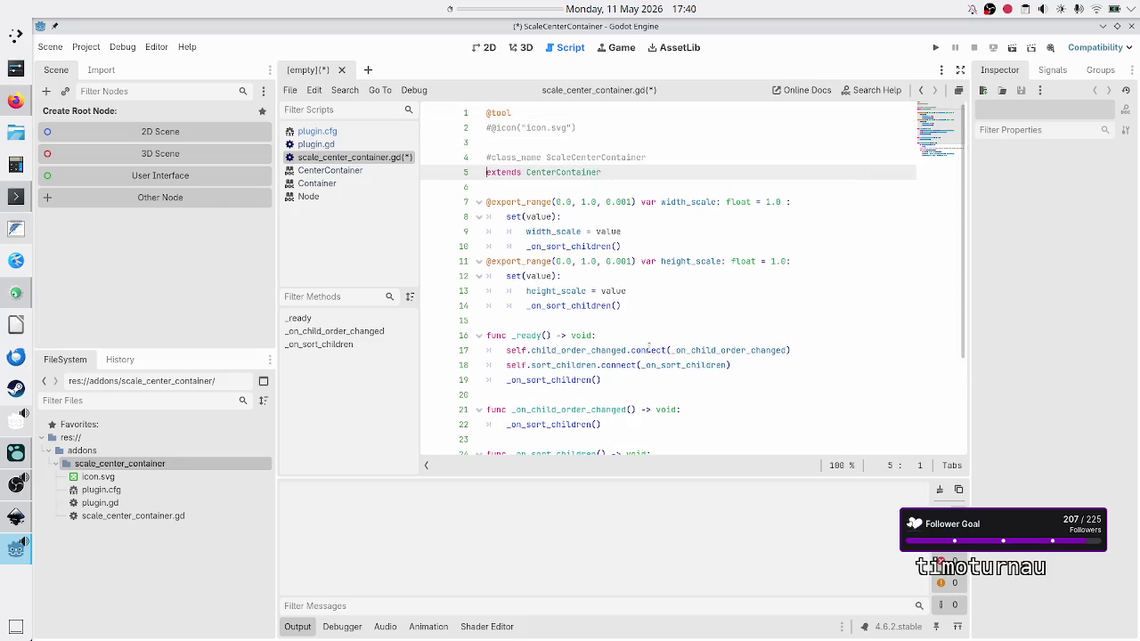
pyautogui.press('Return')
pyautogui.press('Return')
pyautogui.press('Up')
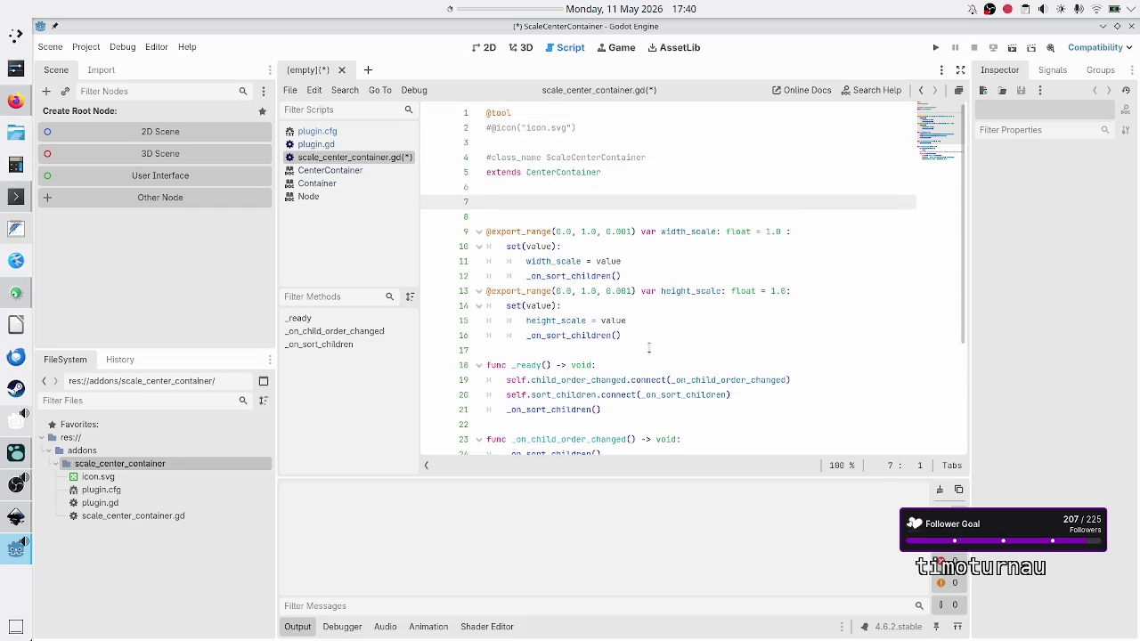
pyautogui.write('@onready')
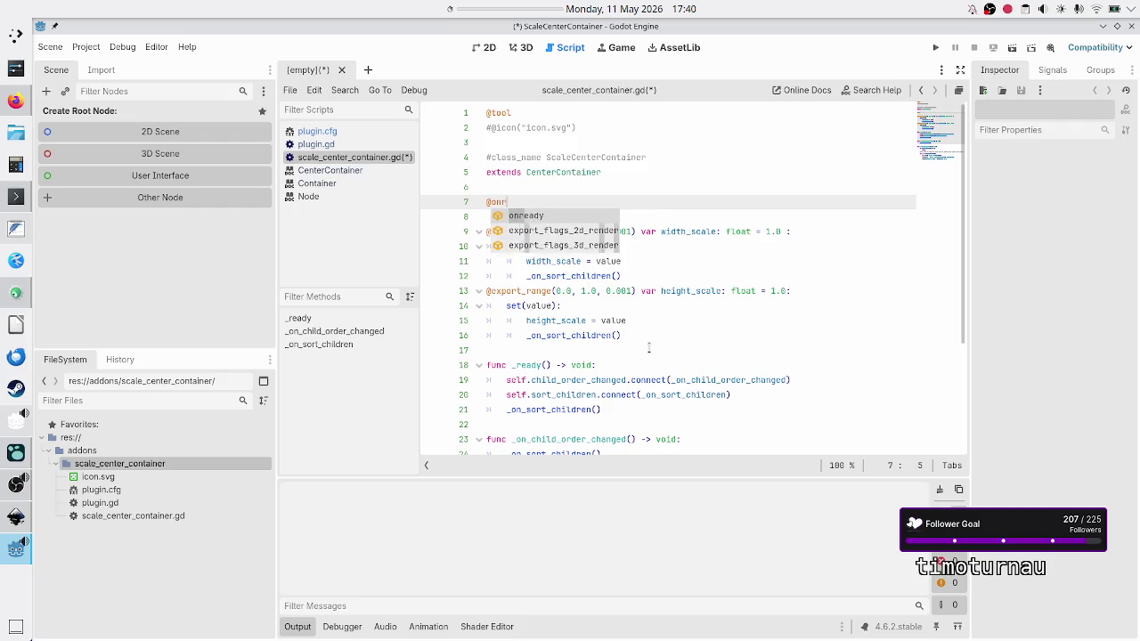
pyautogui.hotkey('ctrl', 'v')
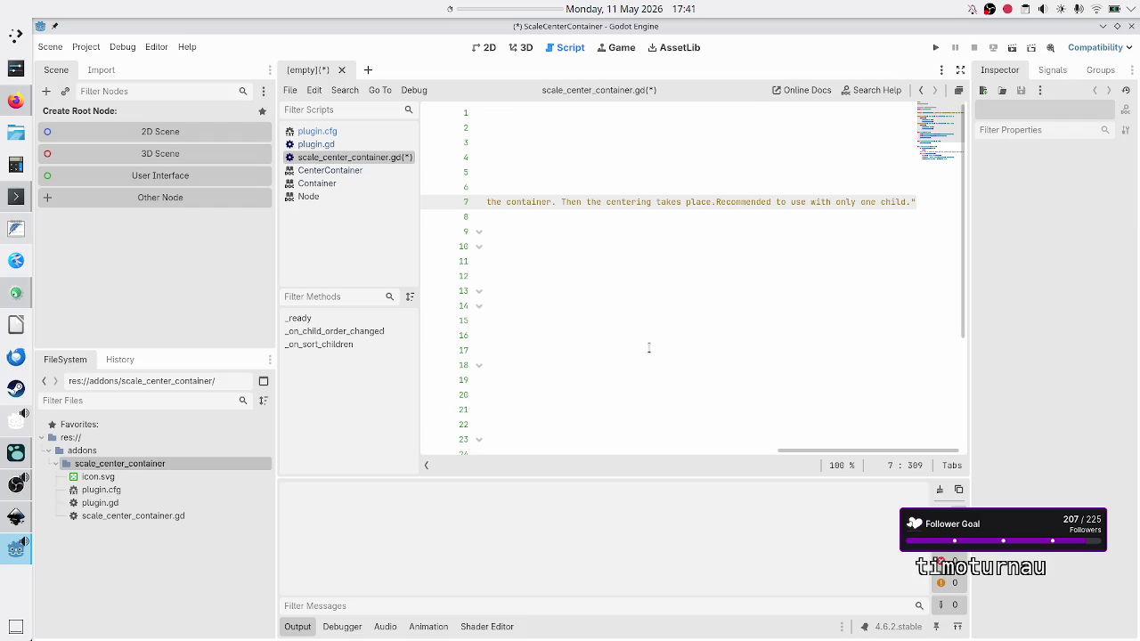
pyautogui.press('Home')
pyautogui.press('Right')
pyautogui.press('Right')
pyautogui.press('Right')
pyautogui.write('var')
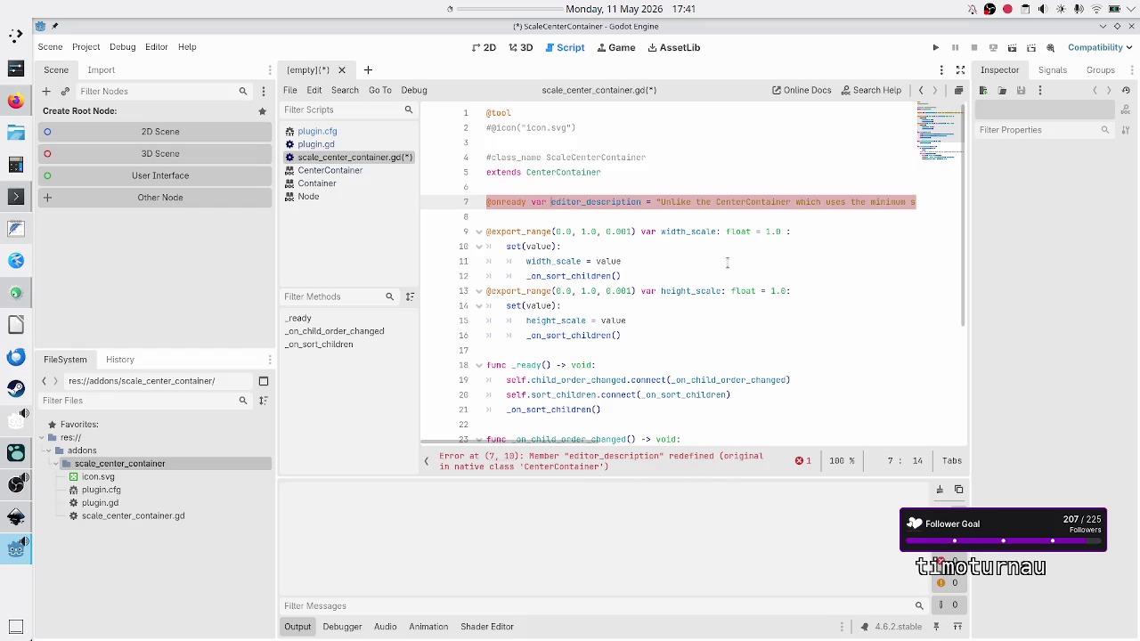
# Remove the redefinition-erroring class-level line and restore the assignment inside _ready.
pyautogui.click(733, 186)
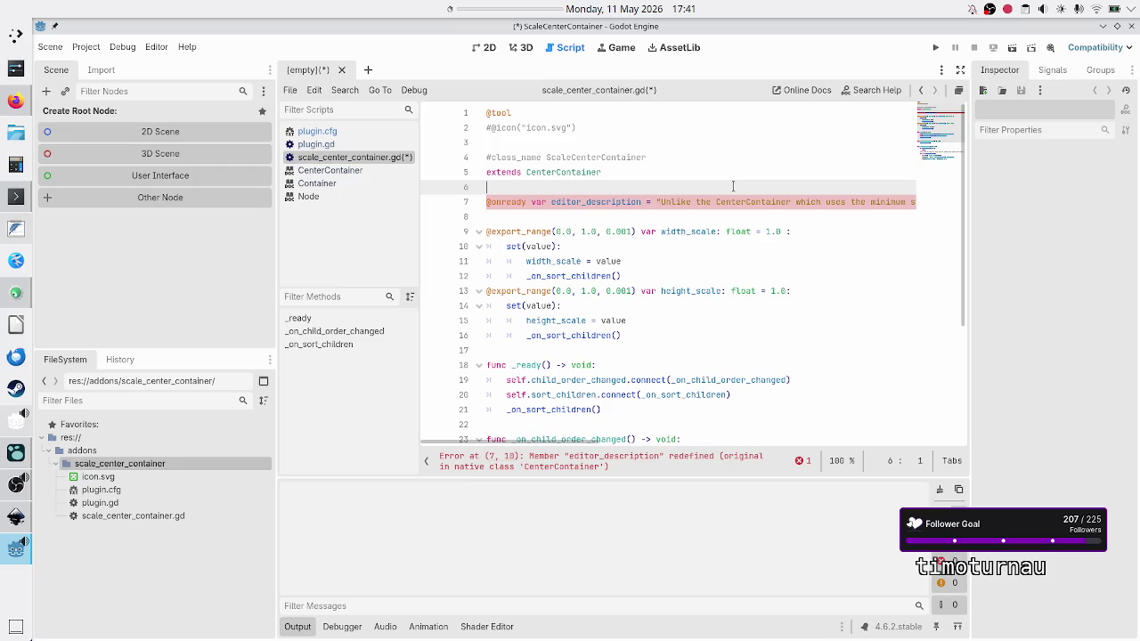
pyautogui.press('Down')
pyautogui.hotkey('shift', 'End')
pyautogui.press('Delete')
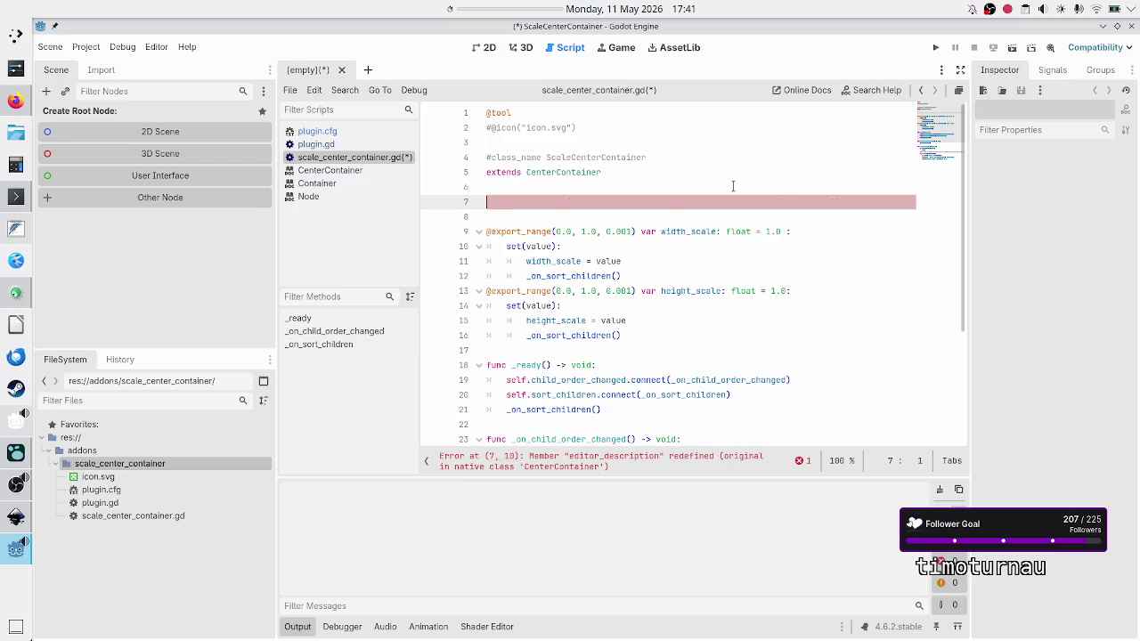
pyautogui.press('Delete')
pyautogui.press('Down')
pyautogui.press('Down')
pyautogui.press('Down')
pyautogui.press('End')
pyautogui.press('Return')
pyautogui.hotkey('ctrl', 'v')
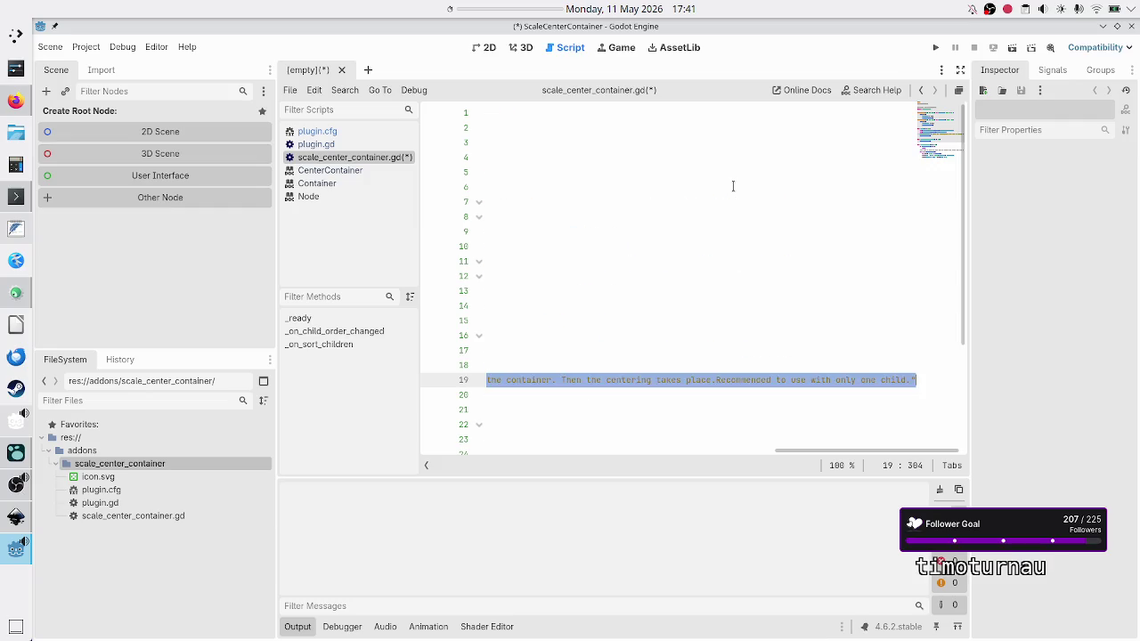
# Save the script with editor_description still assigned in _ready.
pyautogui.hotkey('ctrl', 's')
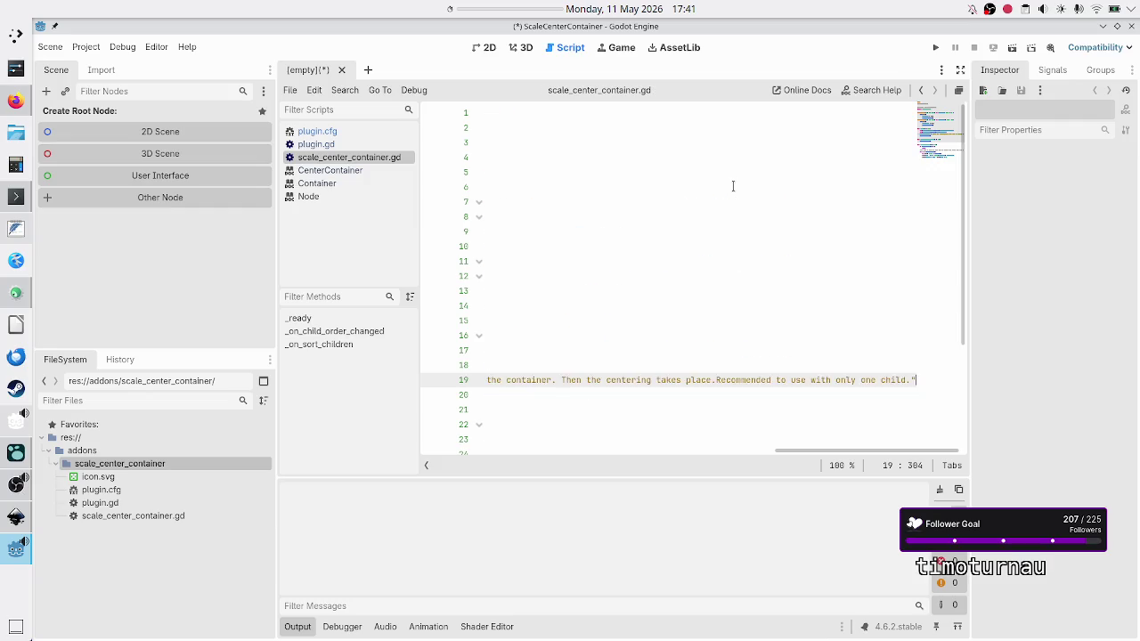
pyautogui.press('Down')
pyautogui.press('Home')
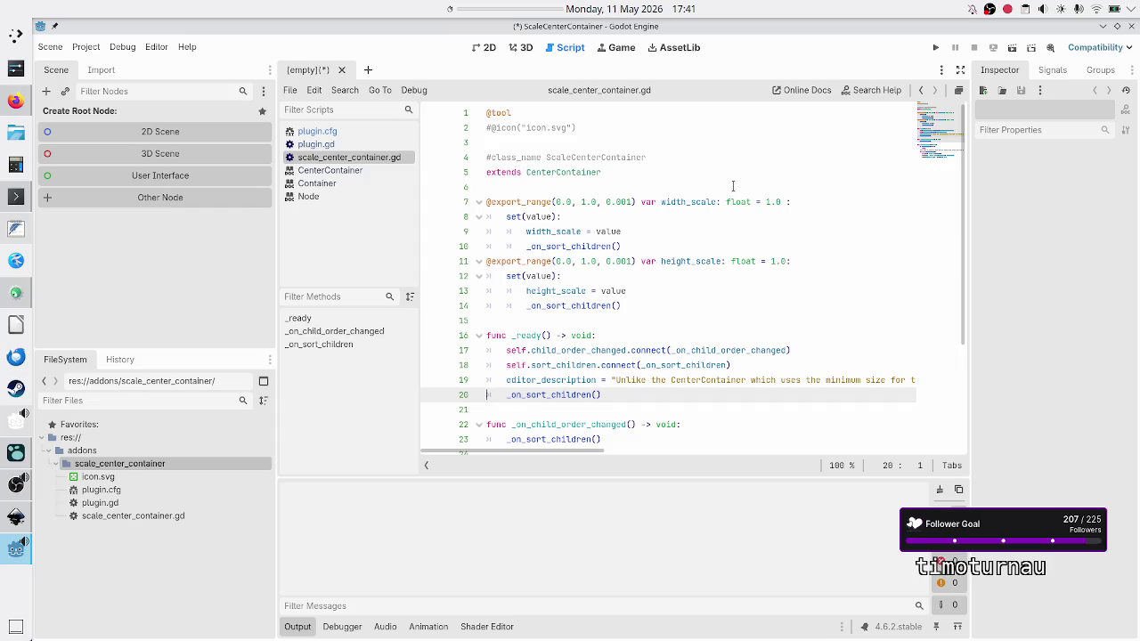
pyautogui.click(636, 292)
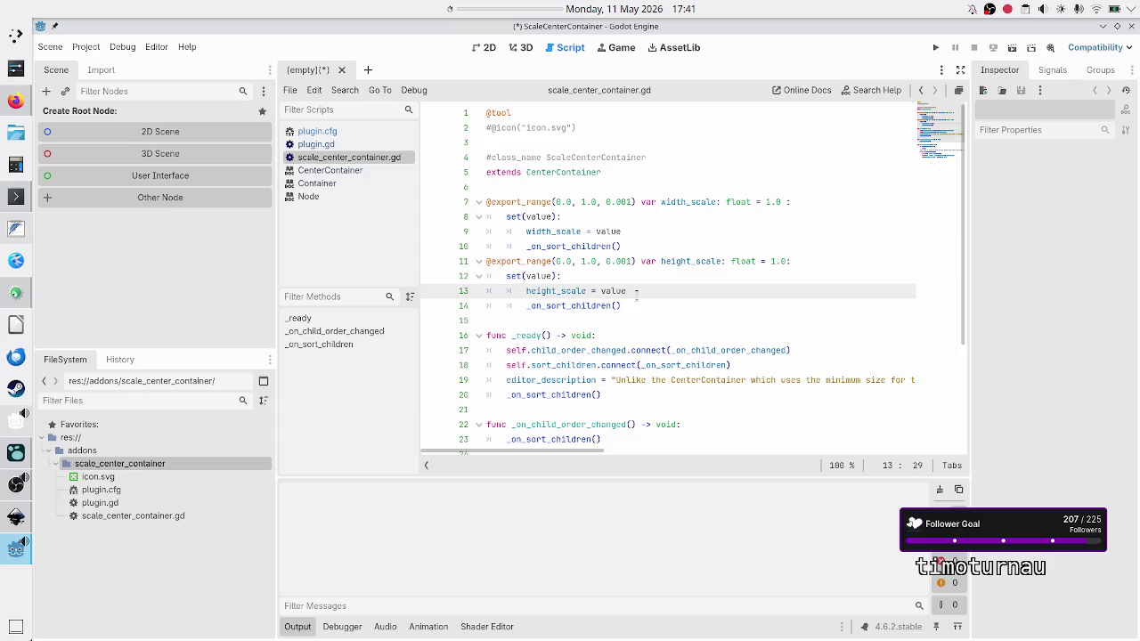
pyautogui.hotkey('alt', 'Tab')
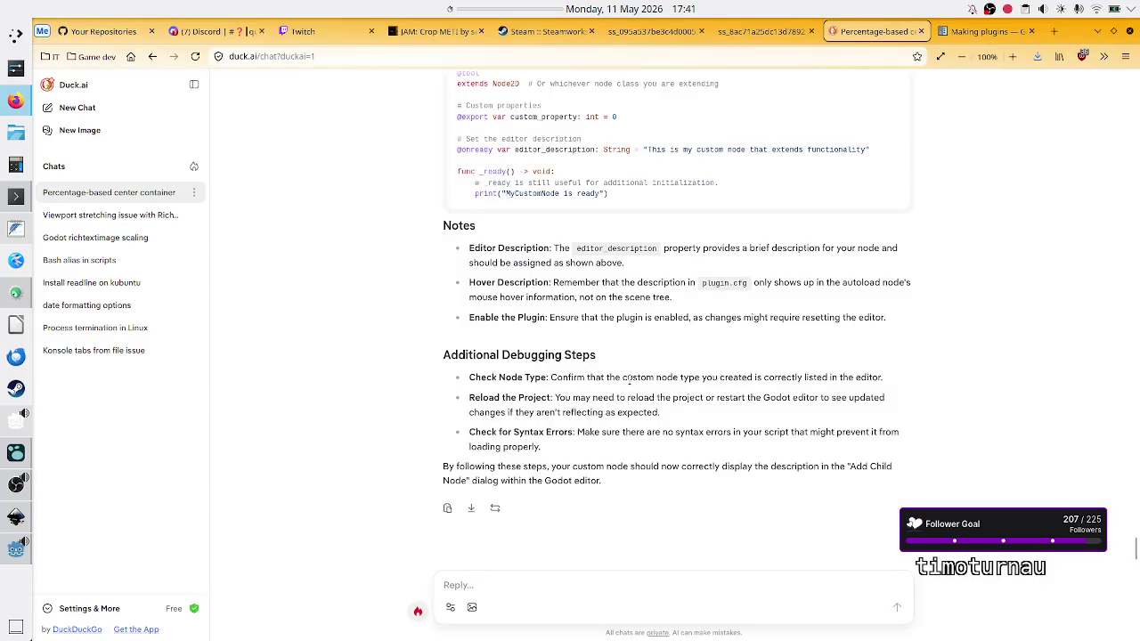
pyautogui.scroll(1, 629, 379)
pyautogui.moveTo(16, 514)
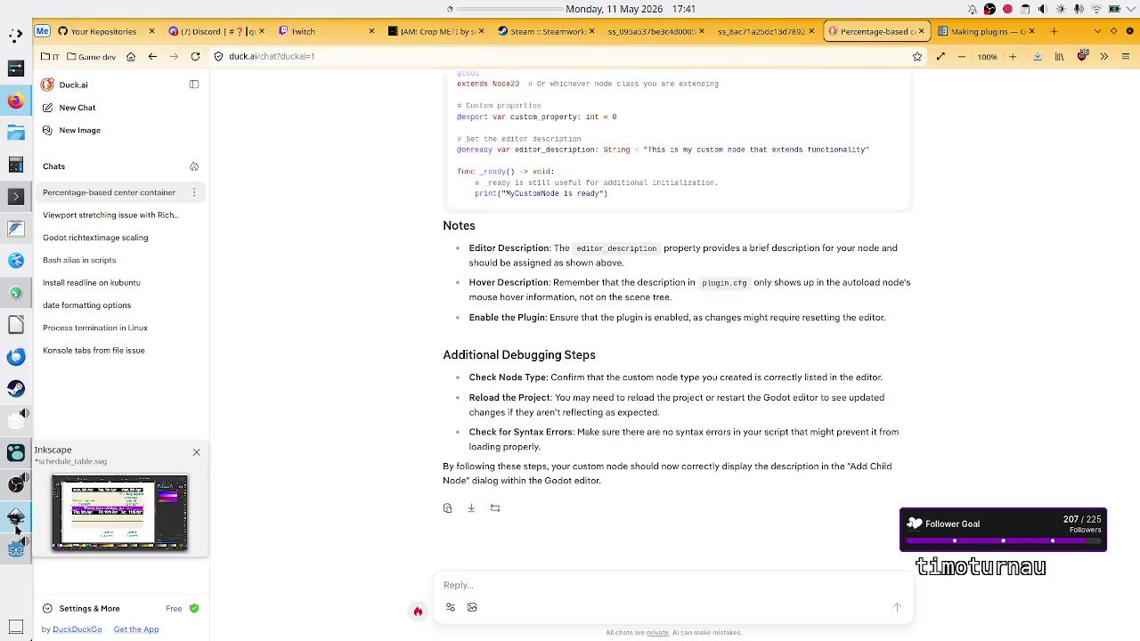
pyautogui.click(16, 547)
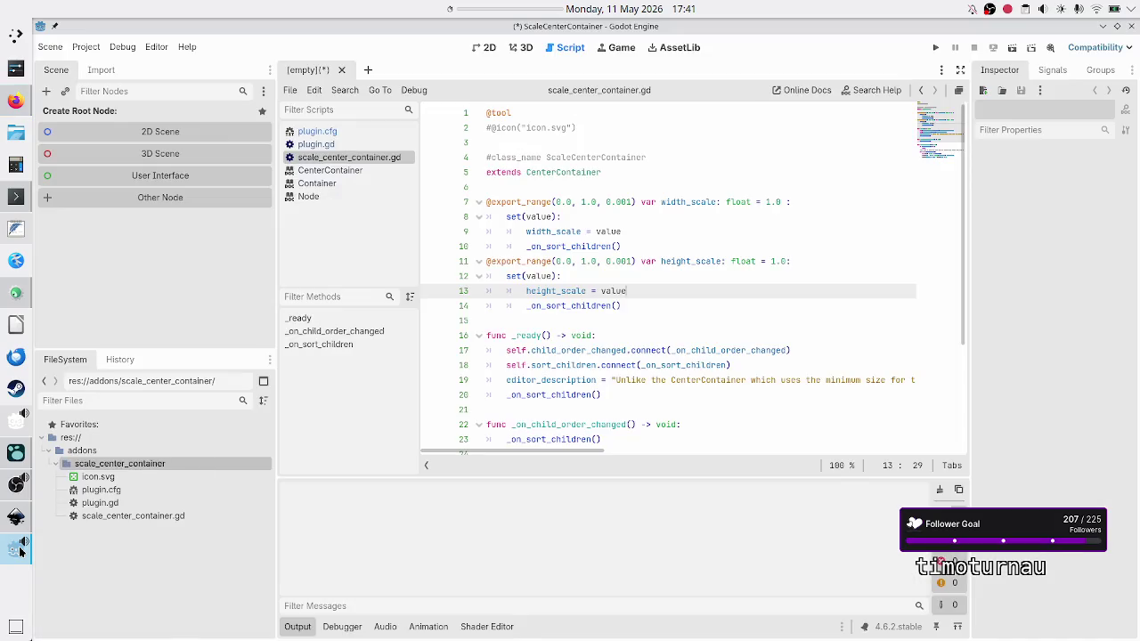
# Cut the editor_description assignment from line 19 and paste it at the top of _ready.
pyautogui.click(610, 319)
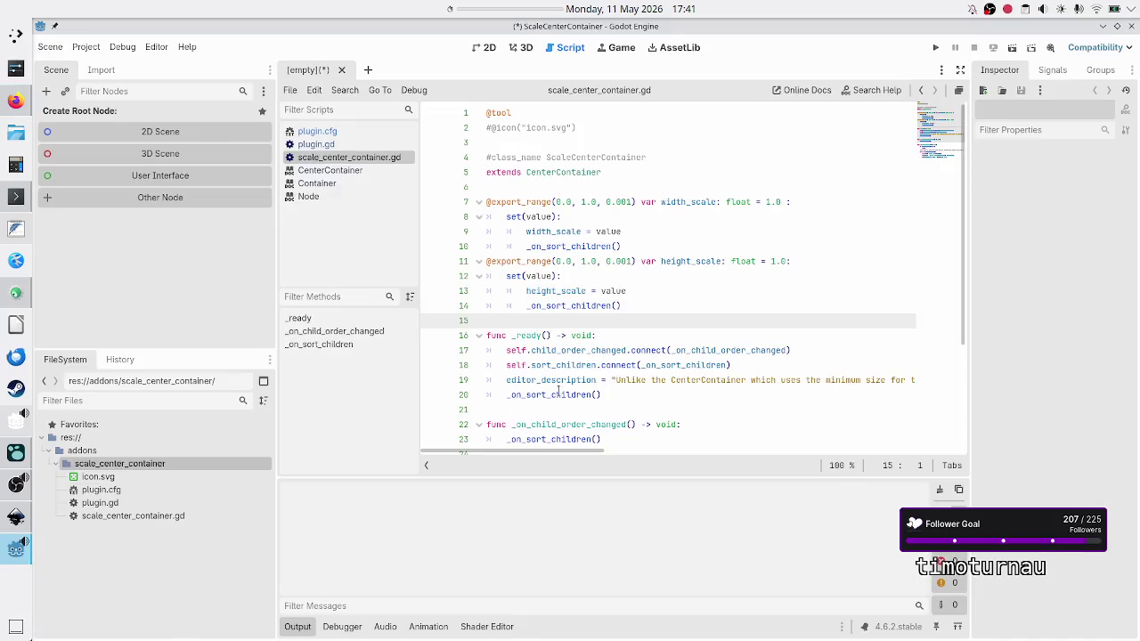
pyautogui.doubleClick(568, 381)
pyautogui.press('Home')
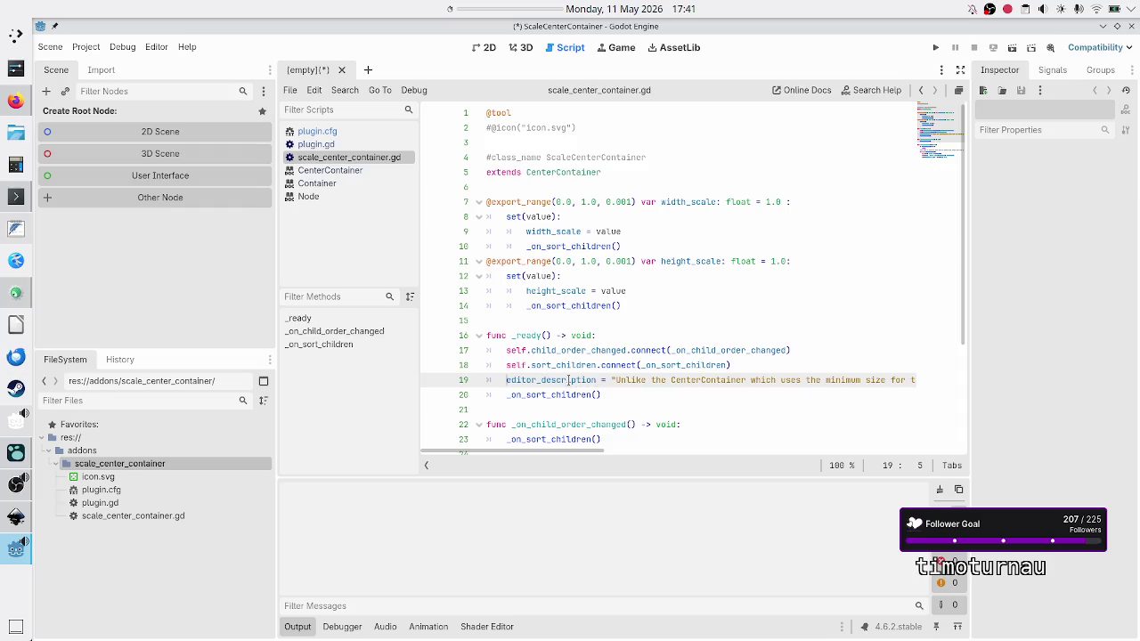
pyautogui.hotkey('shift', 'End')
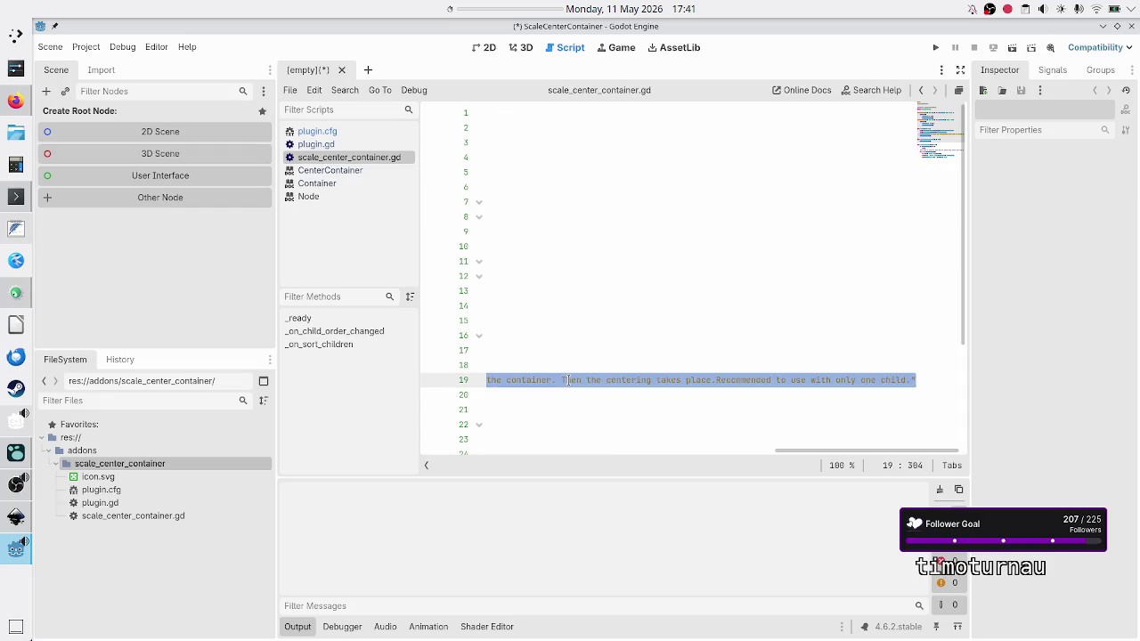
pyautogui.press('Delete')
pyautogui.hotkey('alt', 'Up')
pyautogui.hotkey('alt', 'Up')
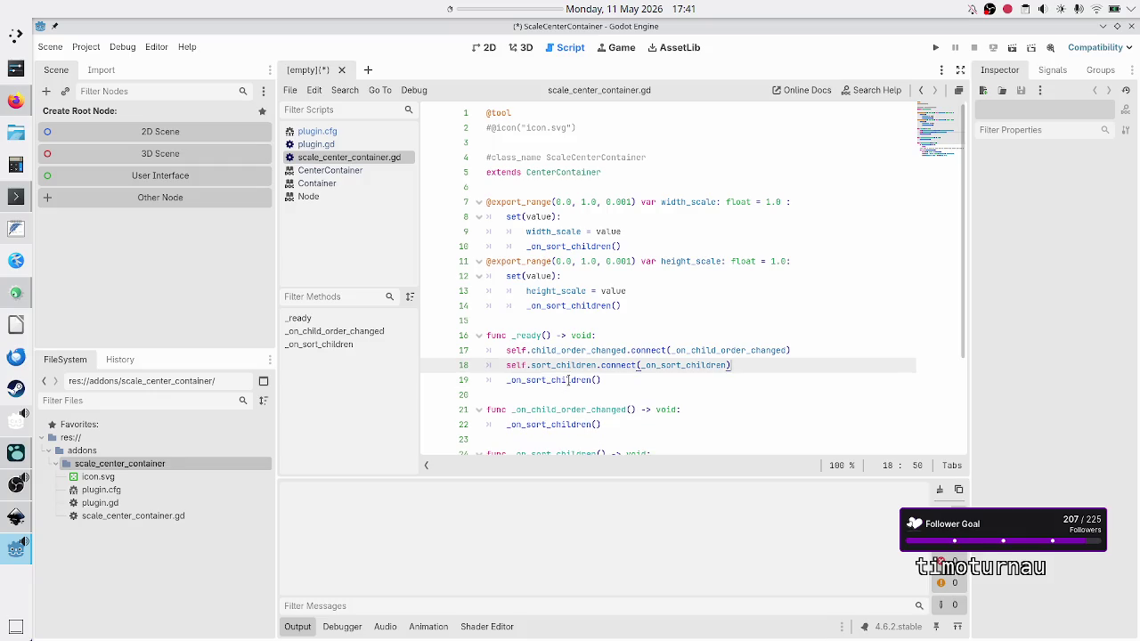
pyautogui.hotkey('ctrl', 'v')
pyautogui.press('Home')
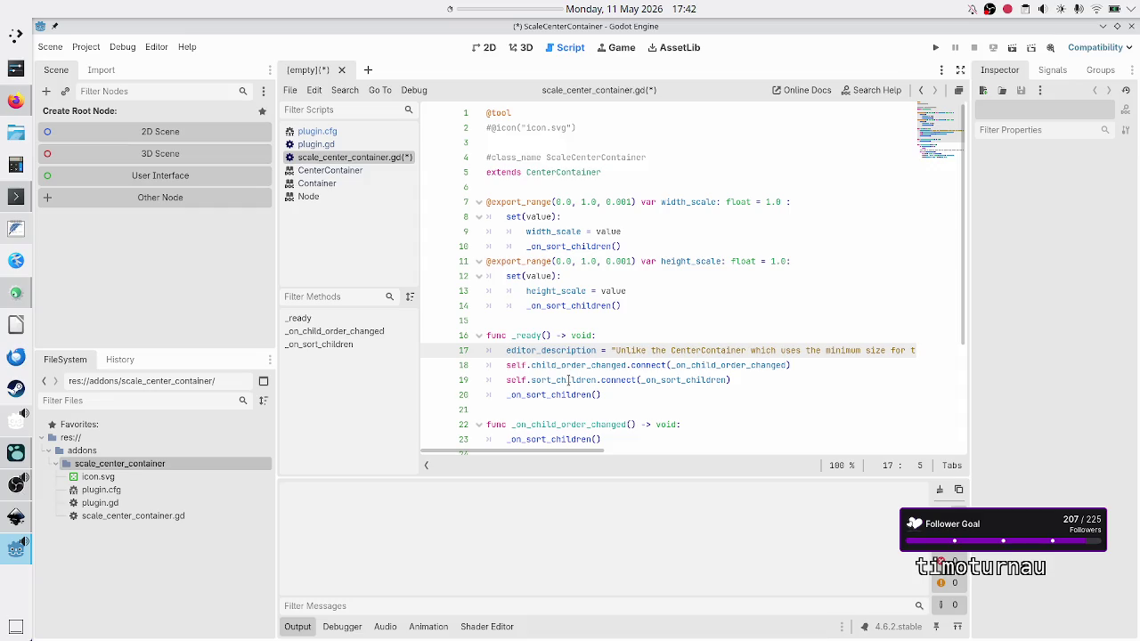
# Review the _ready function with the description assignment now as its first statement.
pyautogui.press('Up')
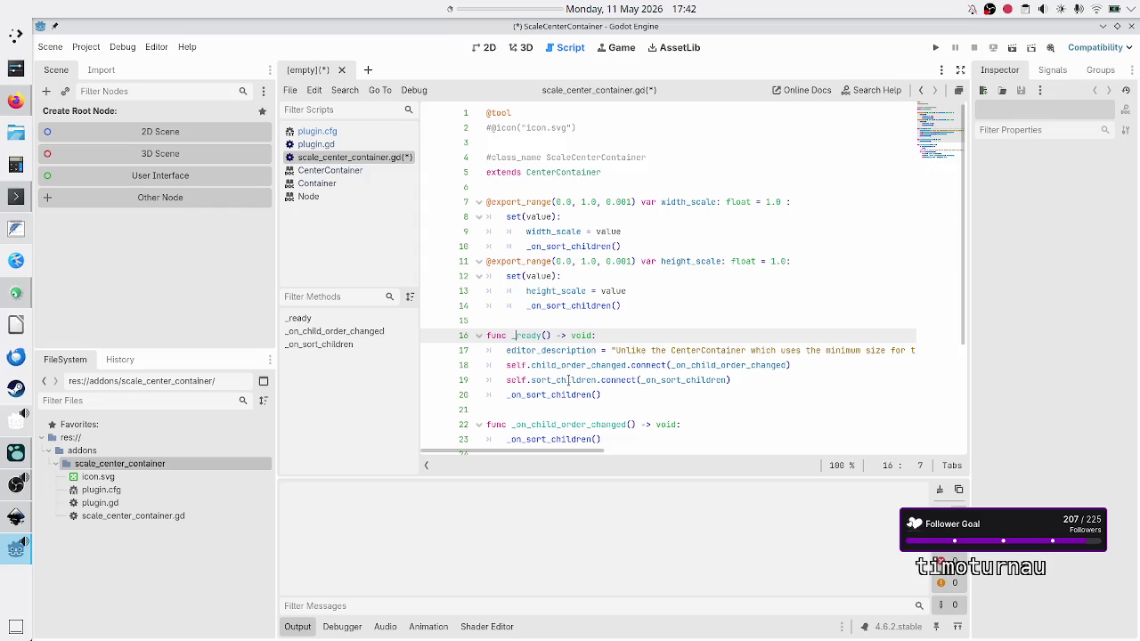
pyautogui.press('Down')
pyautogui.press('Up')
pyautogui.hotkey('shift', 'Right')
pyautogui.hotkey('shift', 'Right')
pyautogui.hotkey('shift', 'Right')
pyautogui.moveTo(577, 367)
pyautogui.scroll(-3, 624, 356)
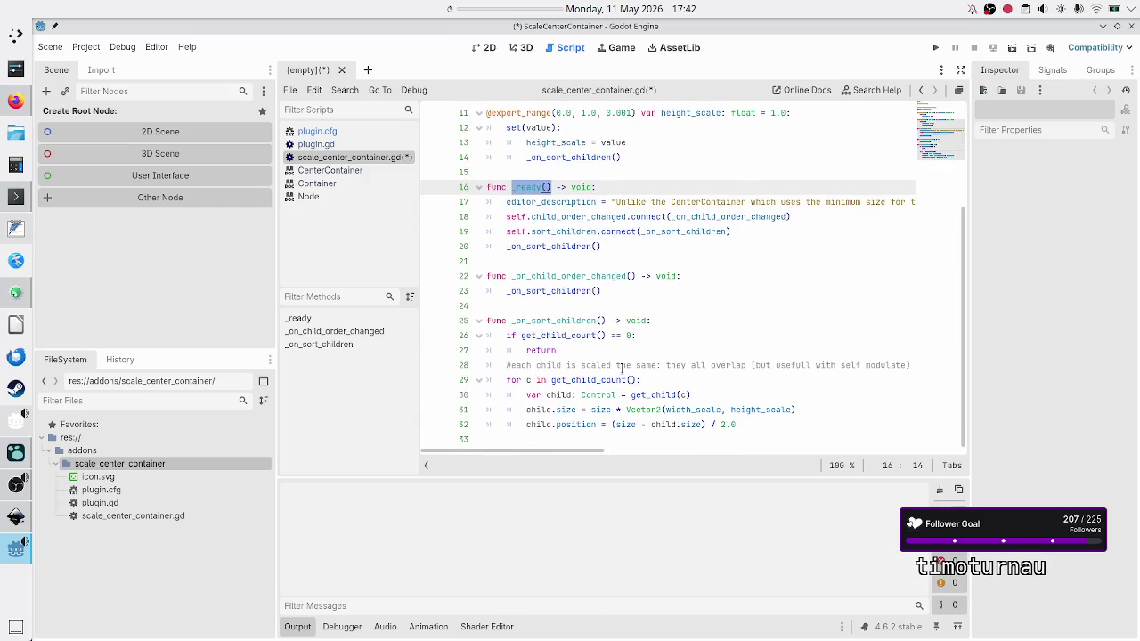
pyautogui.scroll(3, 622, 367)
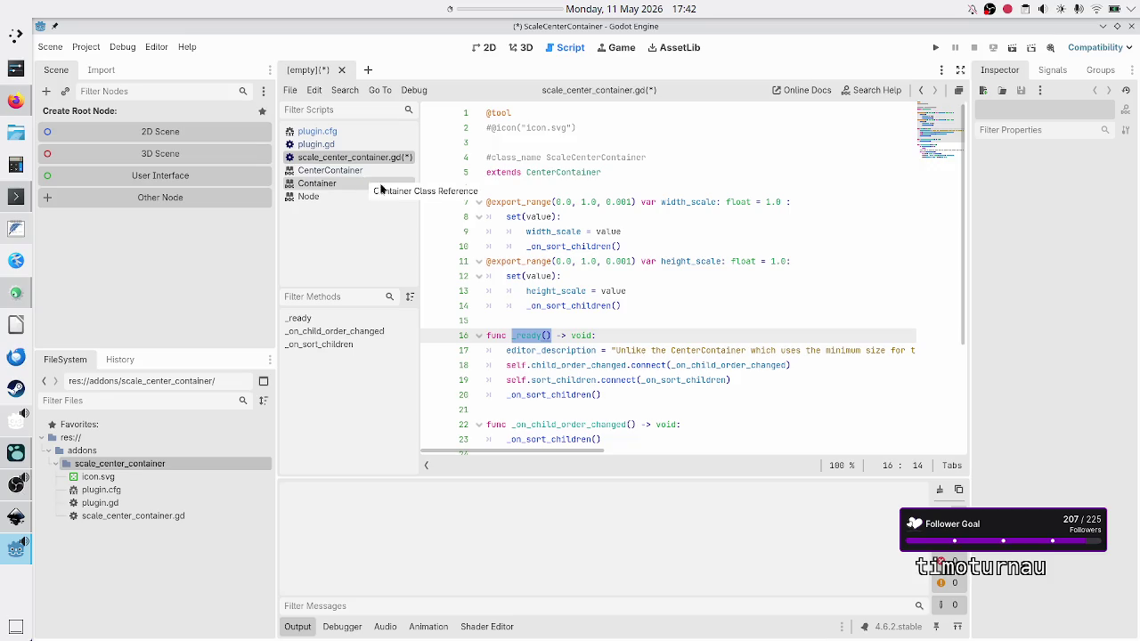
pyautogui.click(637, 331)
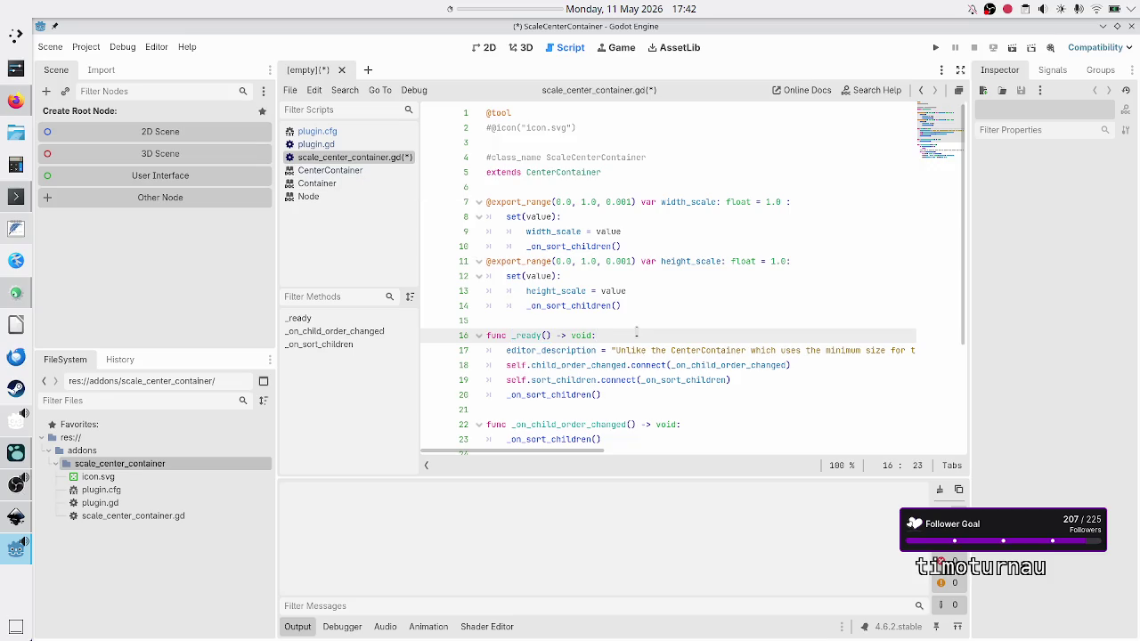
pyautogui.press('Right')
pyautogui.hotkey('shift', 'End')
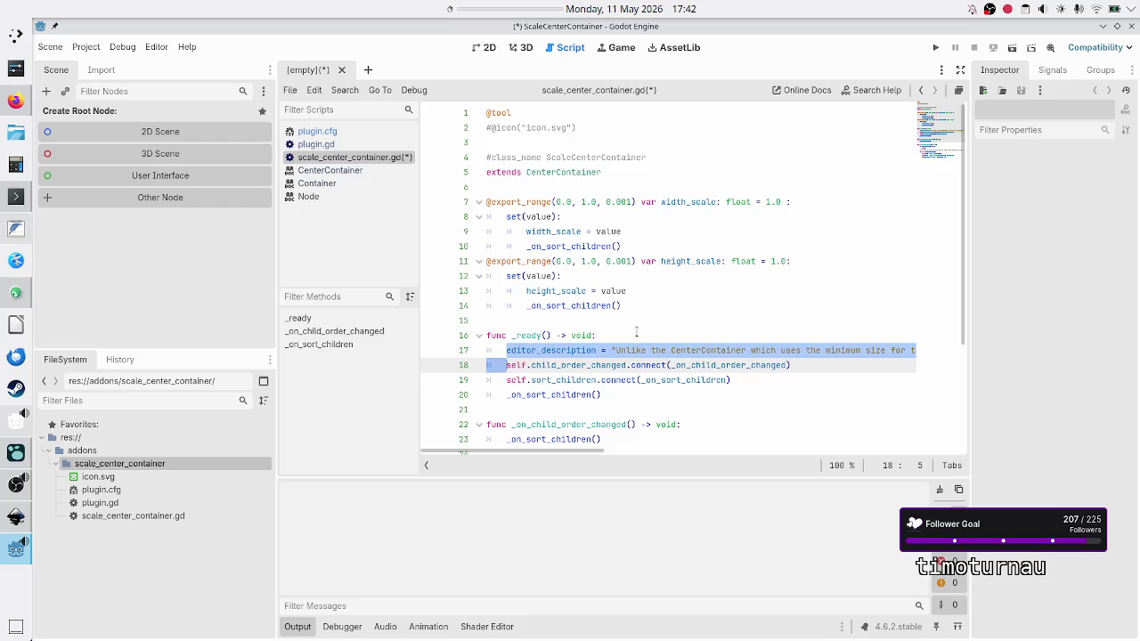
pyautogui.press('Home')
pyautogui.press('Home')
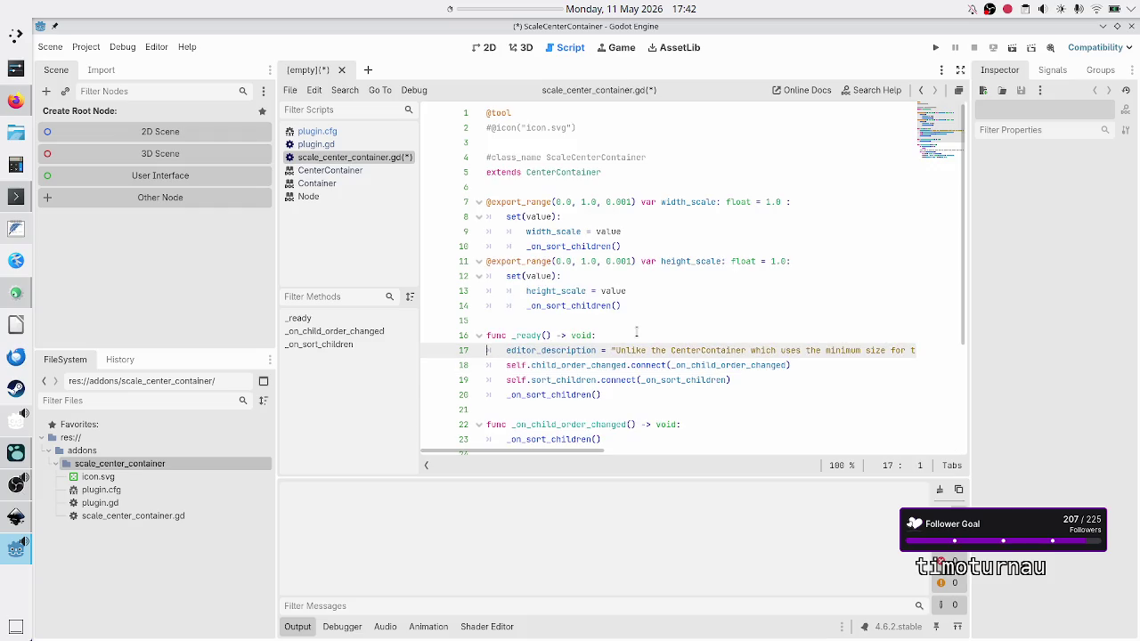
pyautogui.doubleClick(532, 335)
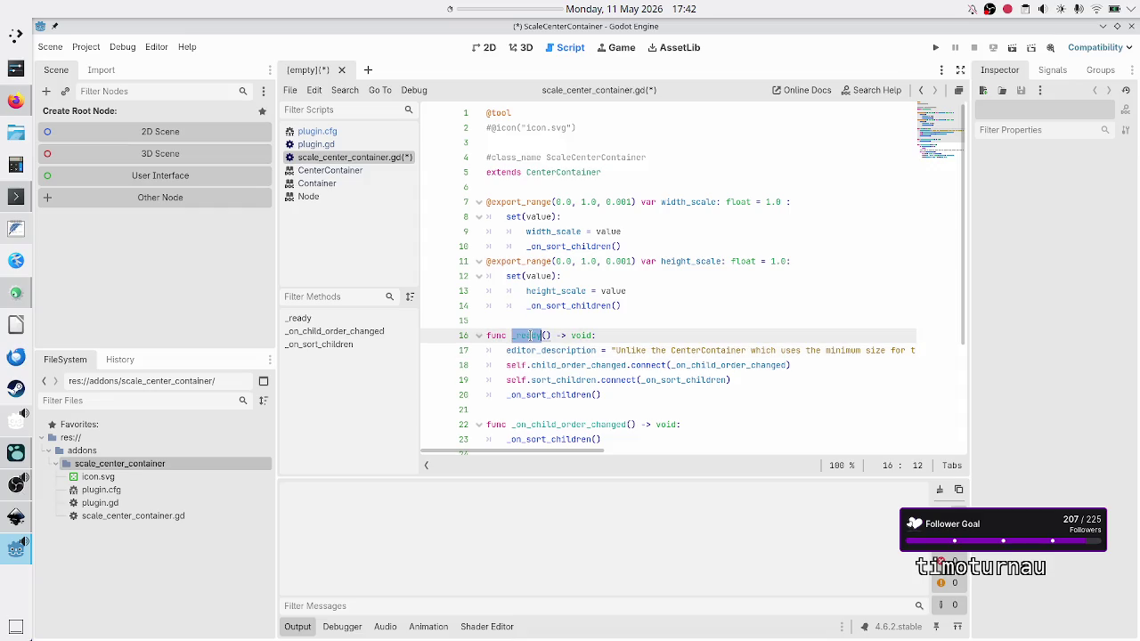
pyautogui.click(611, 202)
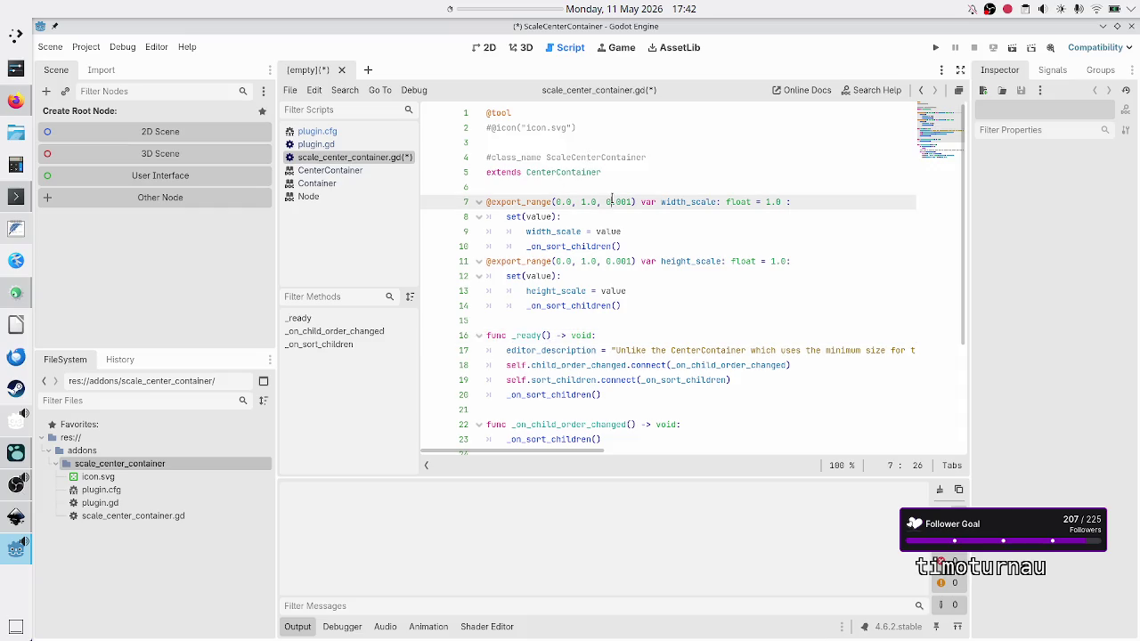
# Try an editor_description and self.edit line below extends, then erase the trial text.
pyautogui.click(638, 177)
pyautogui.press('Return')
pyautogui.press('Return')
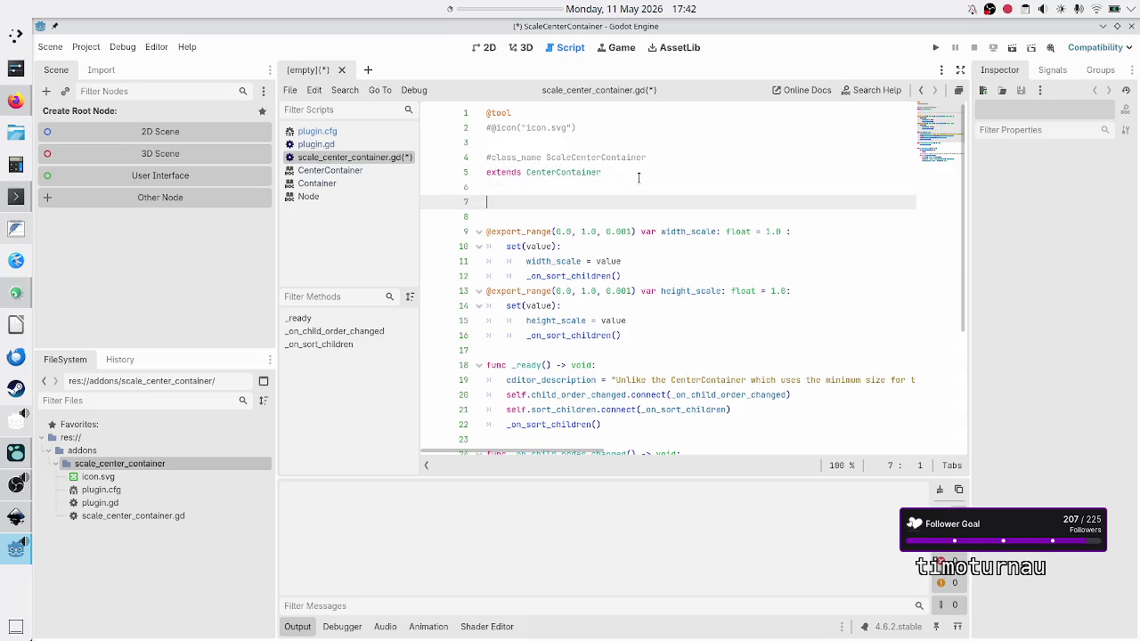
pyautogui.write('editor_')
pyautogui.write('s')
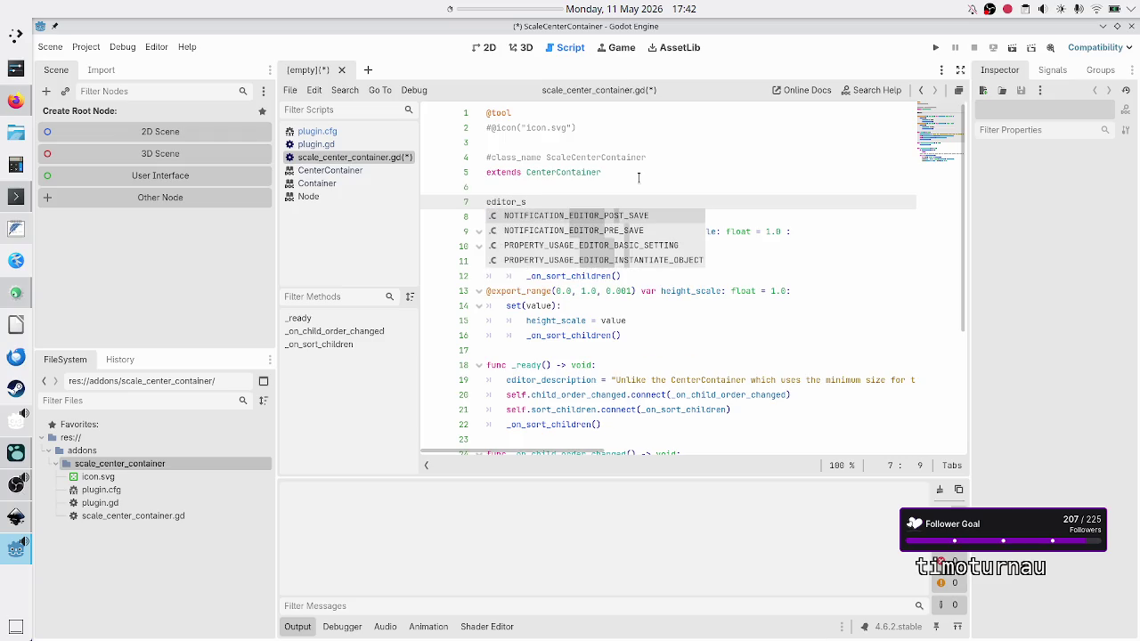
pyautogui.press('BackSpace')
pyautogui.write('des')
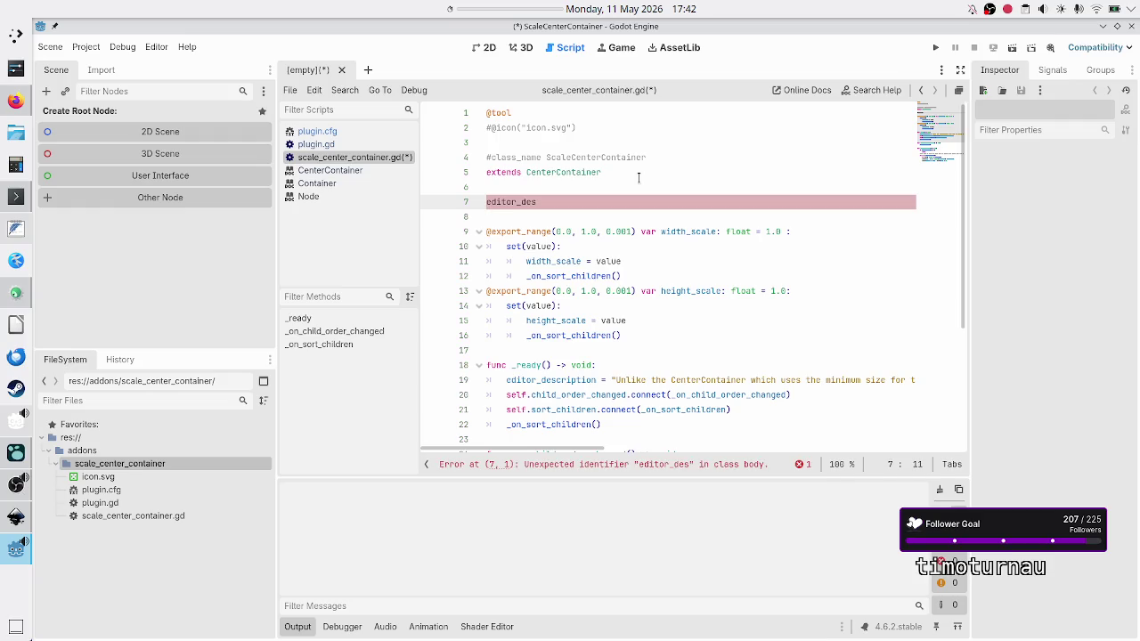
pyautogui.press('Down')
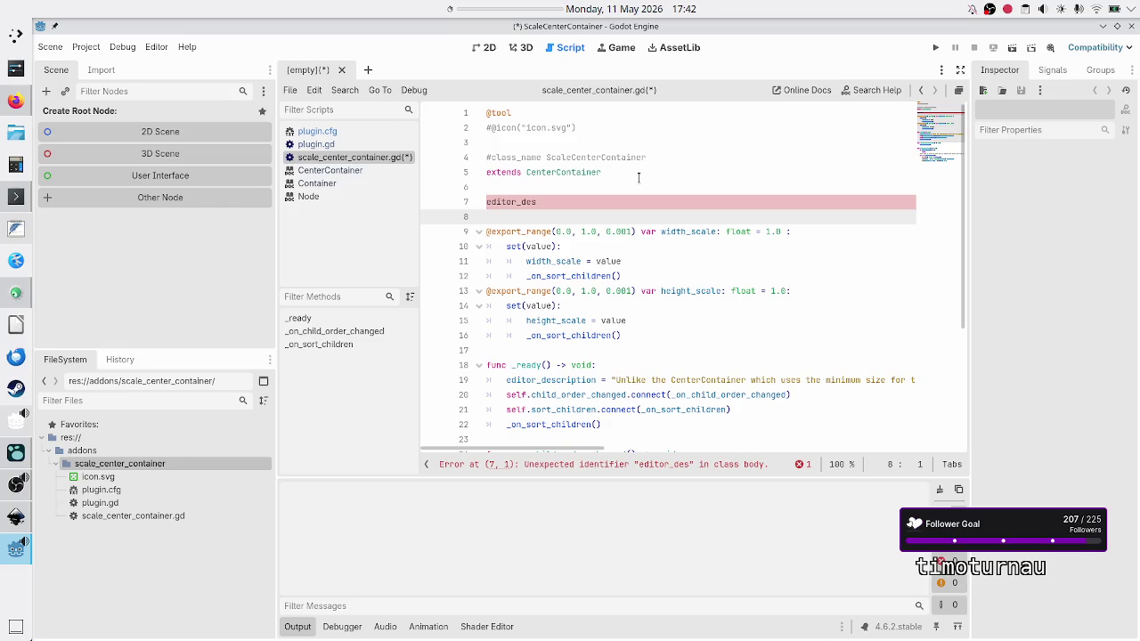
pyautogui.press('Down')
pyautogui.press('Down')
pyautogui.press('Down')
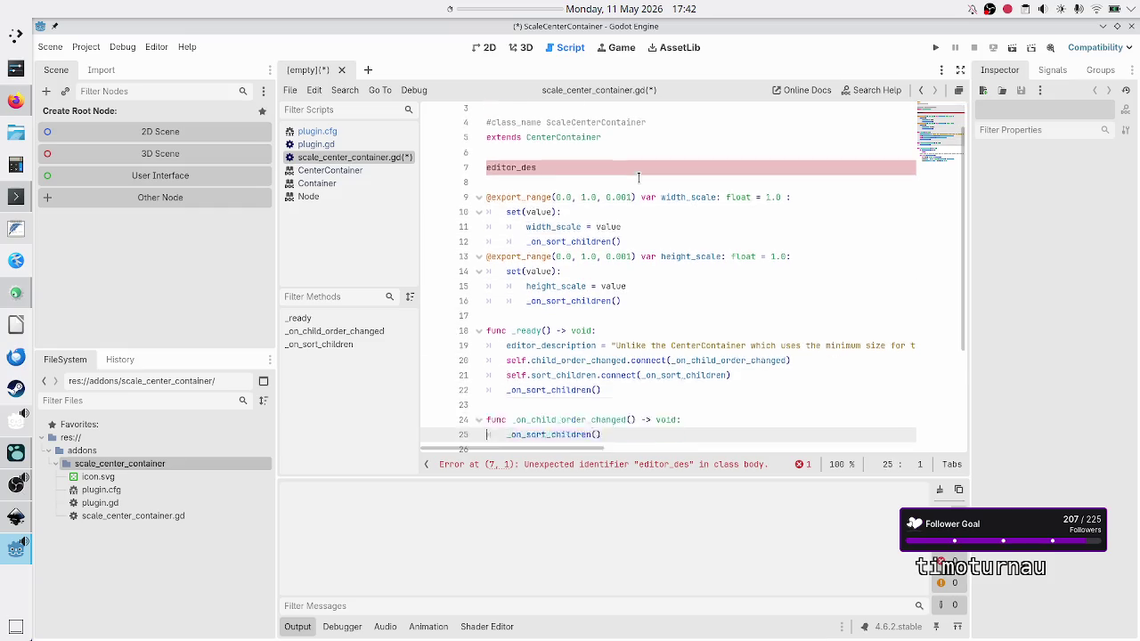
pyautogui.press('Up')
pyautogui.press('Up')
pyautogui.press('Up')
pyautogui.press('Up')
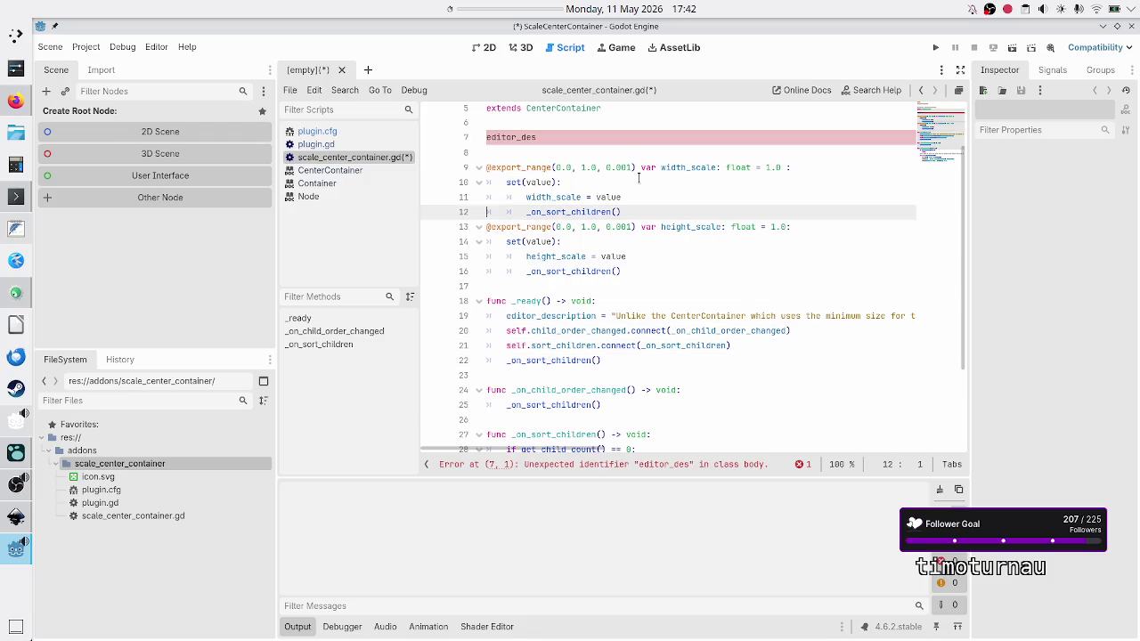
pyautogui.press('BackSpace')
pyautogui.press('BackSpace')
pyautogui.press('BackSpace')
pyautogui.press('BackSpace')
pyautogui.press('BackSpace')
pyautogui.press('BackSpace')
pyautogui.write('self.edit')
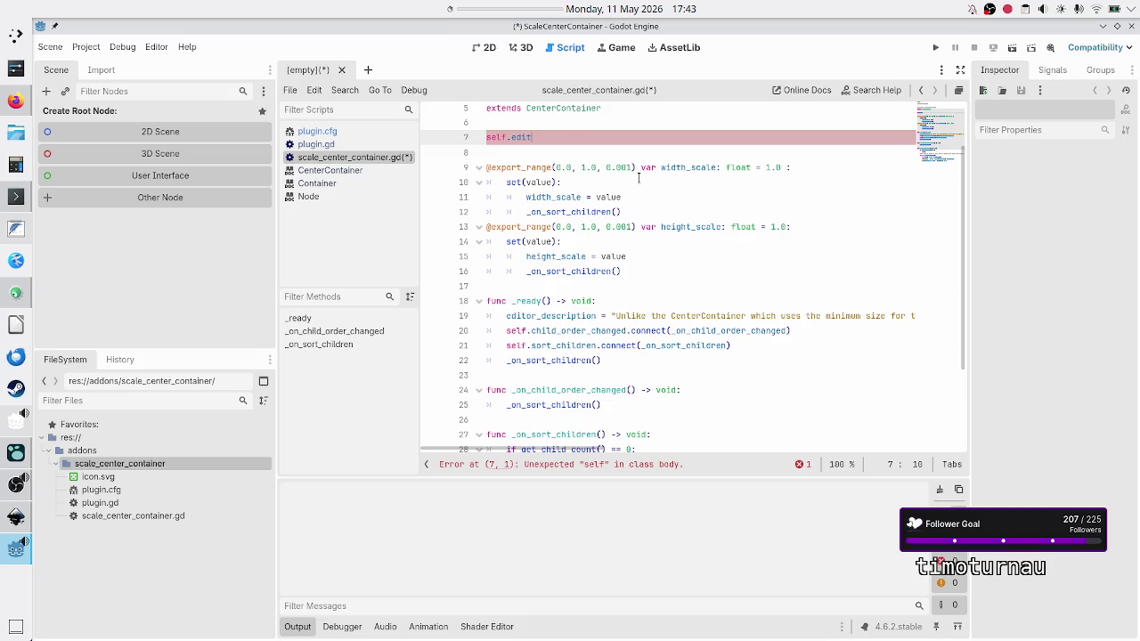
pyautogui.press('BackSpace')
pyautogui.press('BackSpace')
pyautogui.press('BackSpace')
pyautogui.press('BackSpace')
pyautogui.press('BackSpace')
pyautogui.press('BackSpace')
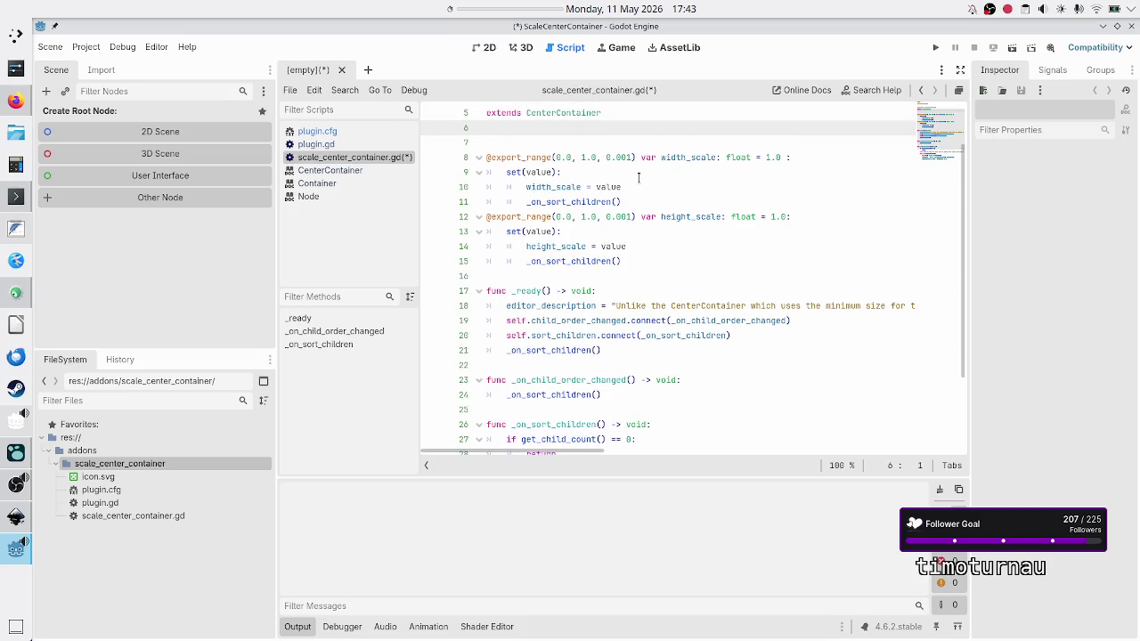
# Tidy the blank lines below extends and open space above _ready for a new function.
pyautogui.press('Down')
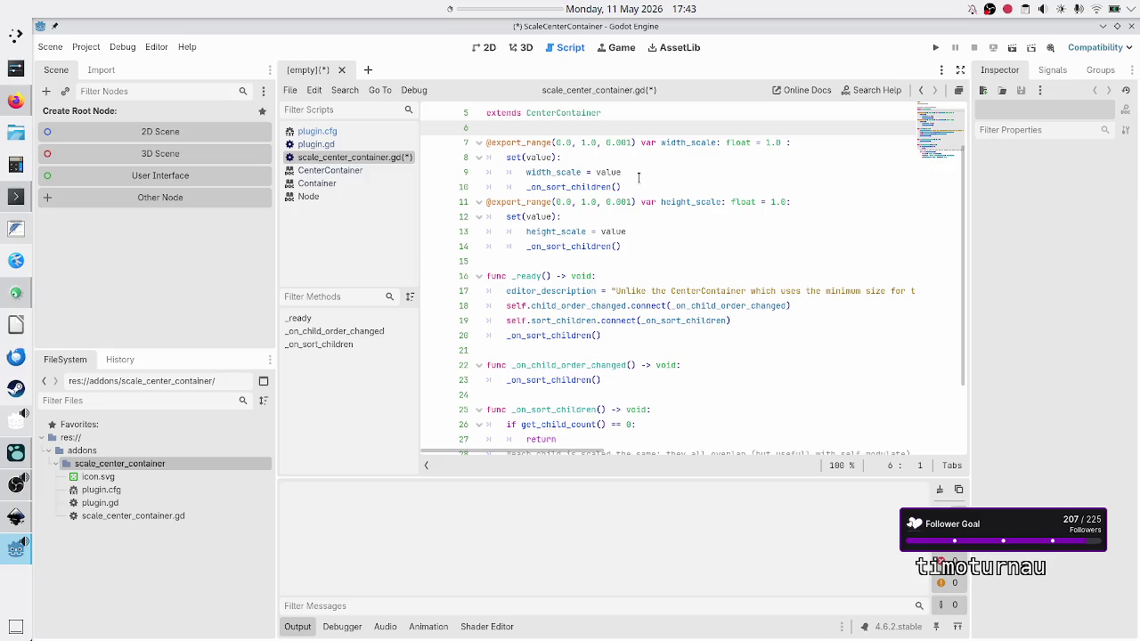
pyautogui.press('Return')
pyautogui.press('Return')
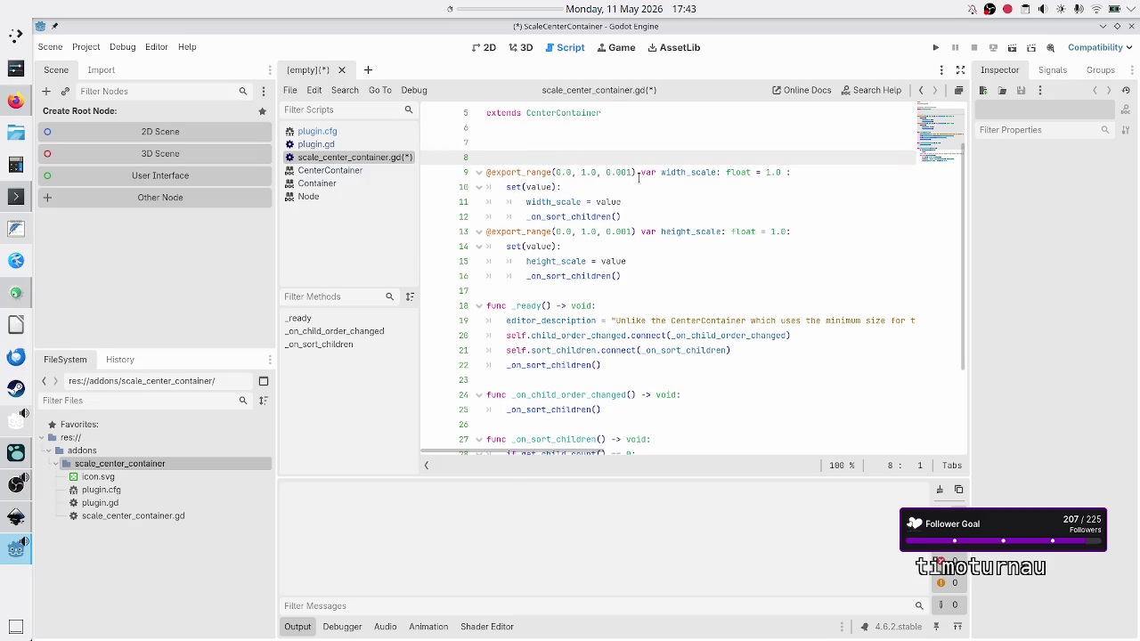
pyautogui.press('Up')
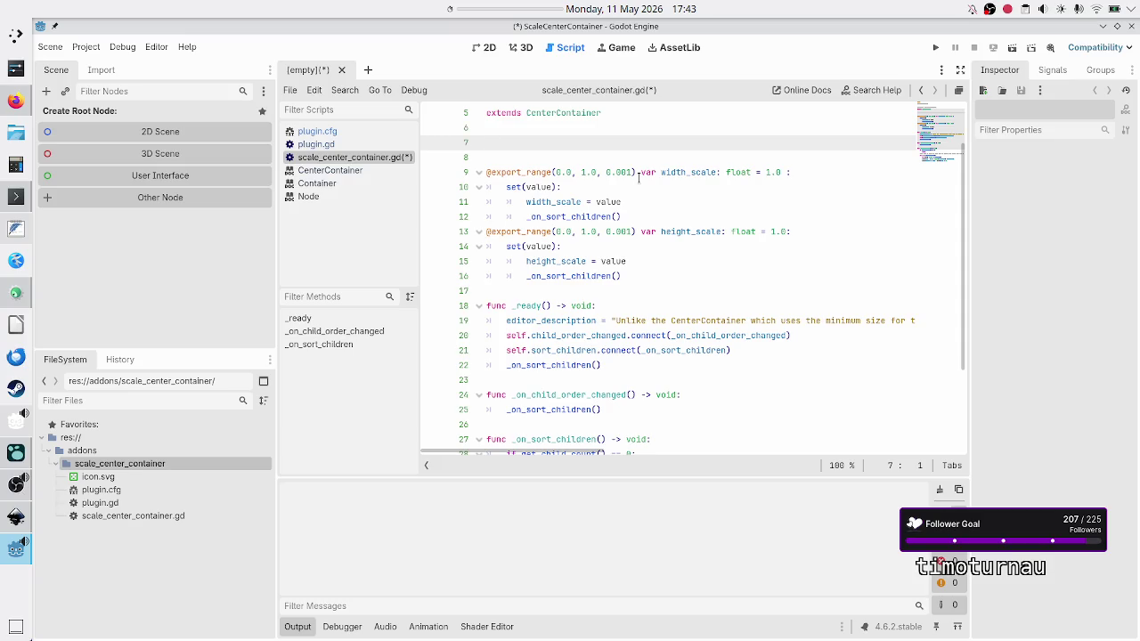
pyautogui.press('BackSpace')
pyautogui.press('BackSpace')
pyautogui.press('Down')
pyautogui.press('Down')
pyautogui.press('Down')
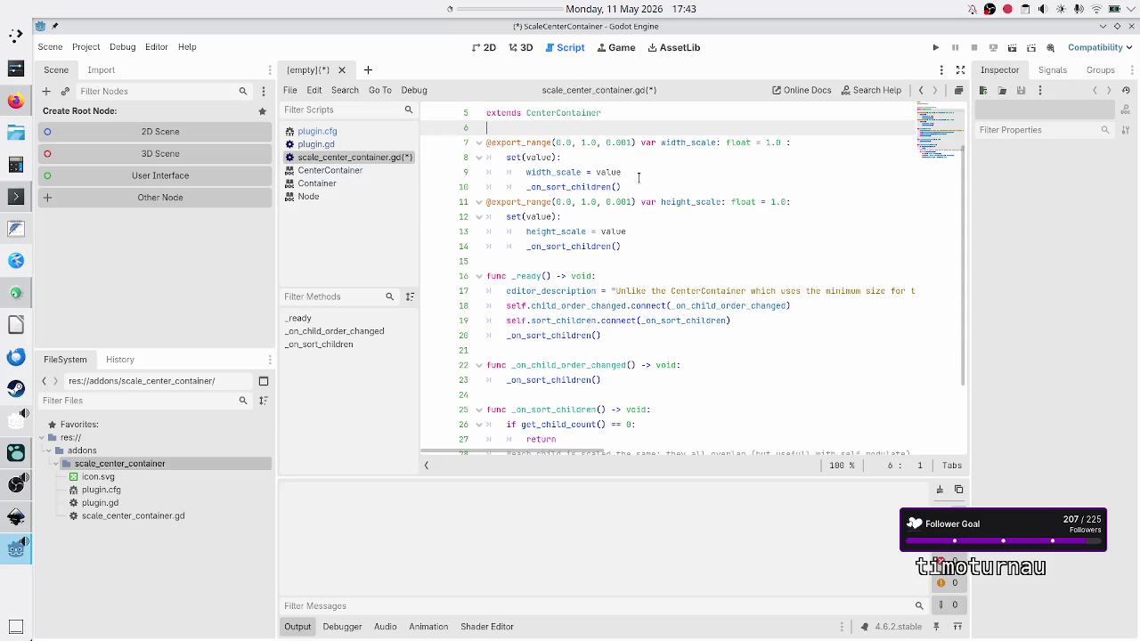
pyautogui.press('Return')
pyautogui.press('Return')
pyautogui.press('Up')
# Add a func _init() declaration with an indented body above _ready.
pyautogui.write('func _init')
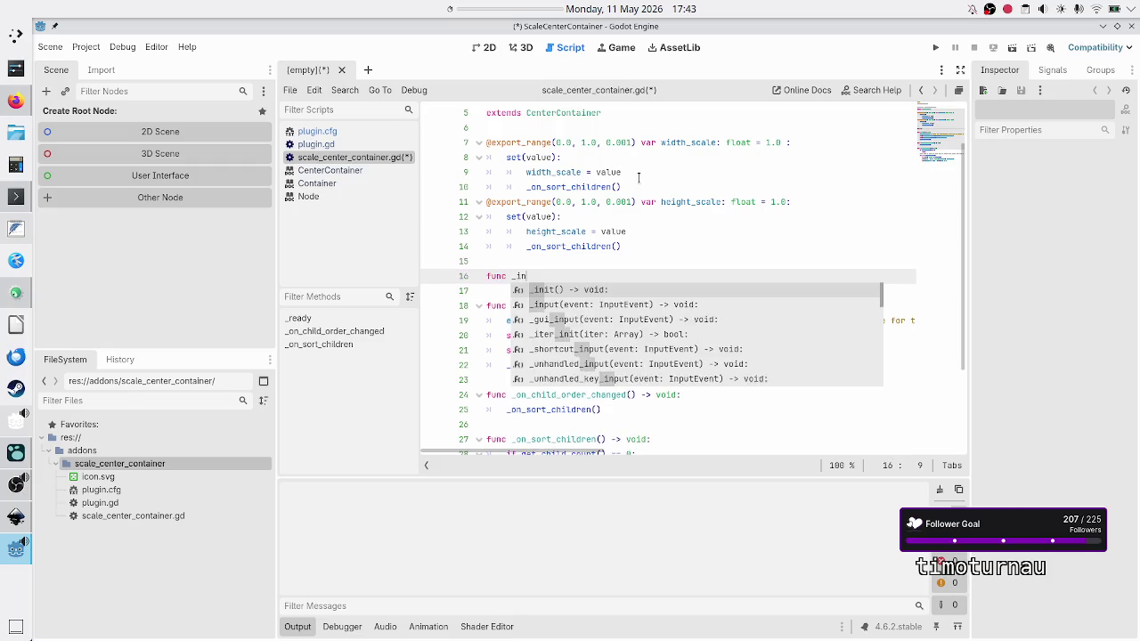
pyautogui.press('Return')
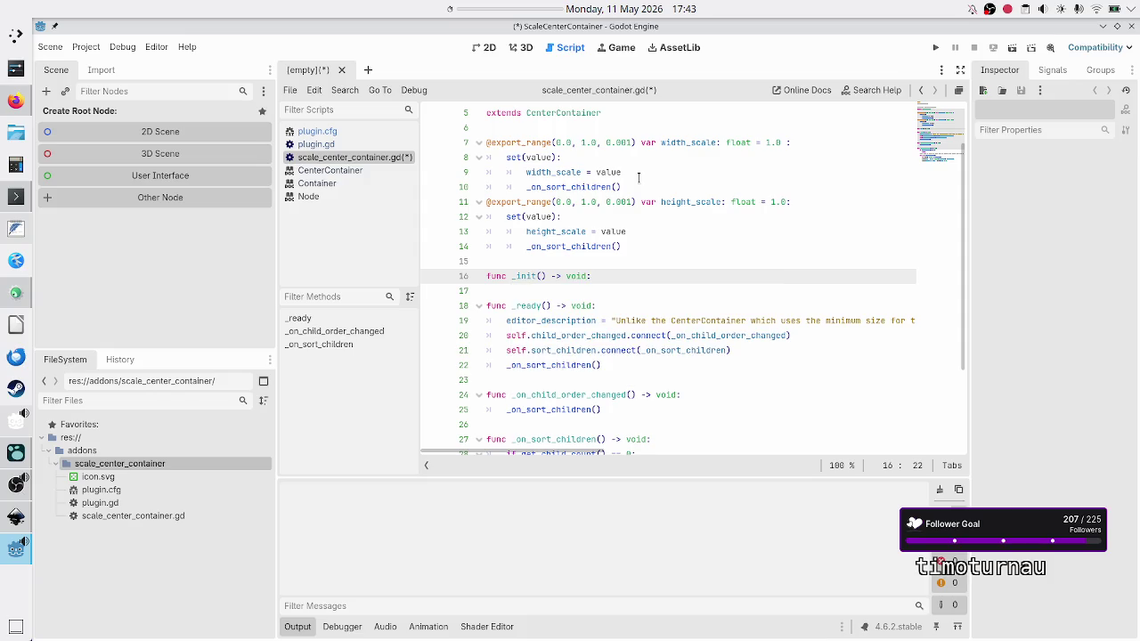
pyautogui.press('Return')
pyautogui.press('Down')
pyautogui.press('Down')
pyautogui.press('Down')
# Keep the editor_description assignment only inside _init and save scale_center_container.gd.
pyautogui.hotkey('shift', 'End')
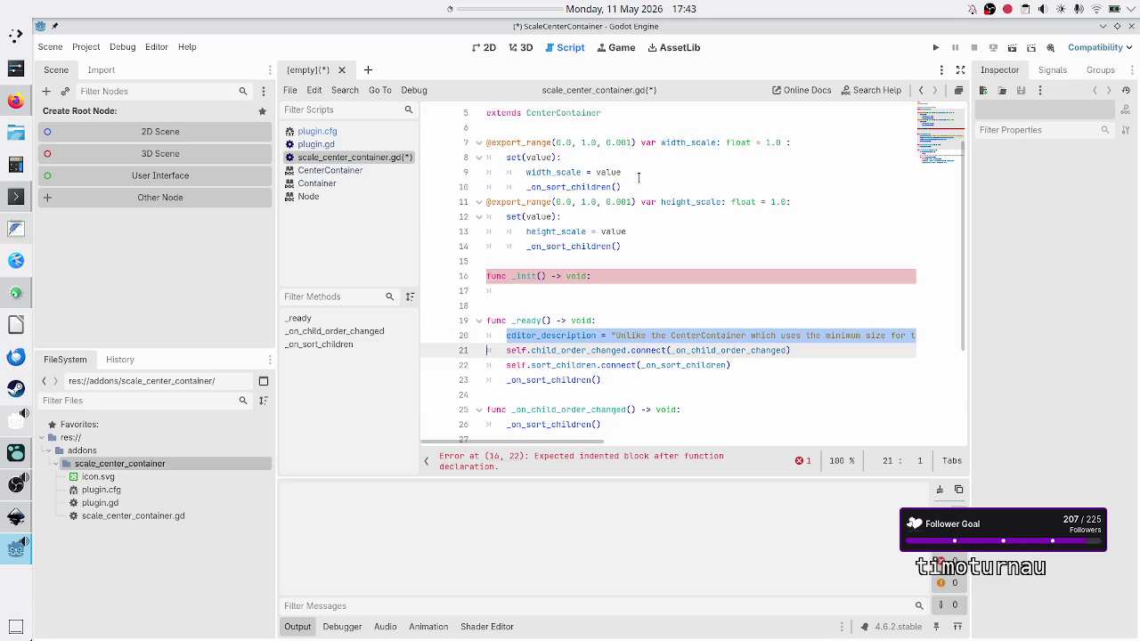
pyautogui.press('BackSpace')
pyautogui.press('BackSpace')
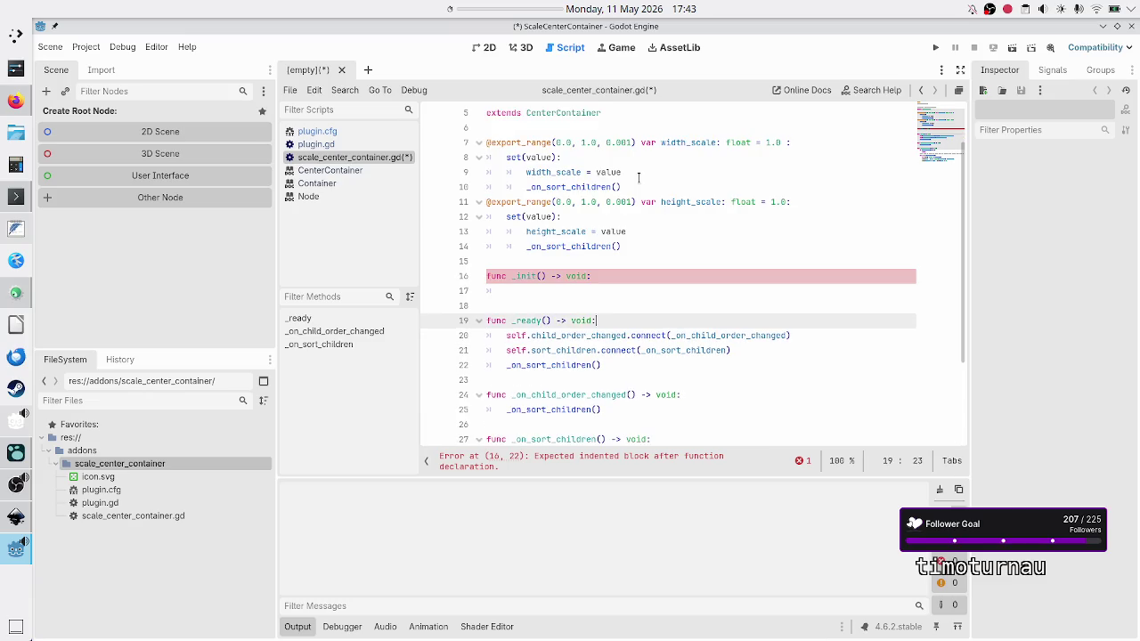
pyautogui.press('Down')
pyautogui.press('Down')
pyautogui.press('Down')
pyautogui.press('Up')
pyautogui.press('Up')
pyautogui.press('Up')
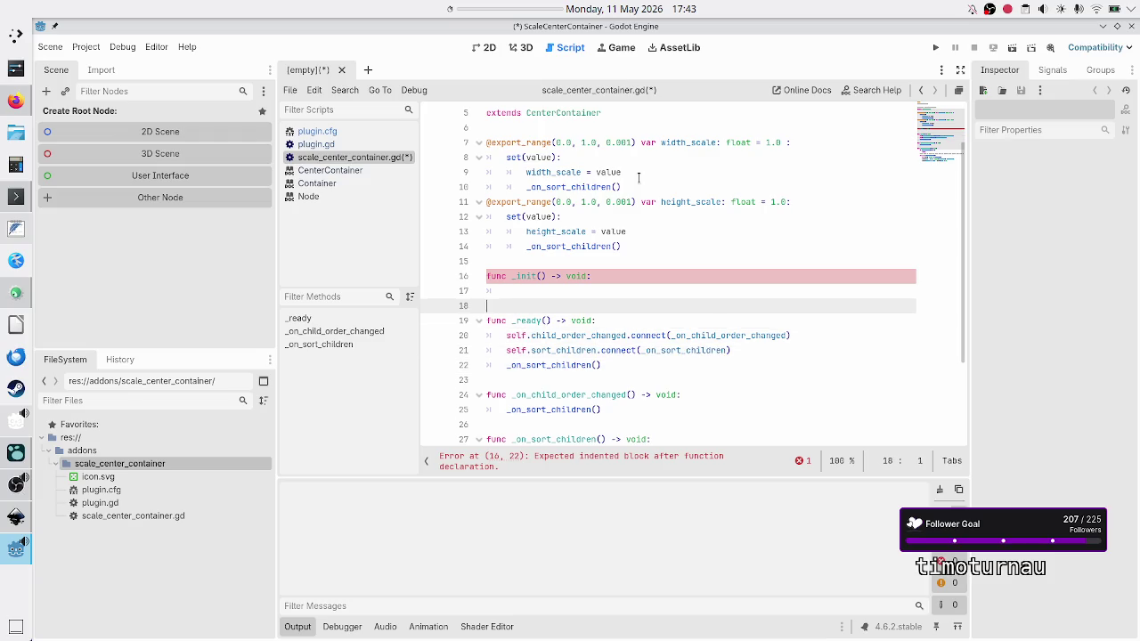
pyautogui.hotkey('ctrl', 'z')
pyautogui.hotkey('ctrl', 'z')
pyautogui.hotkey('ctrl', 'z')
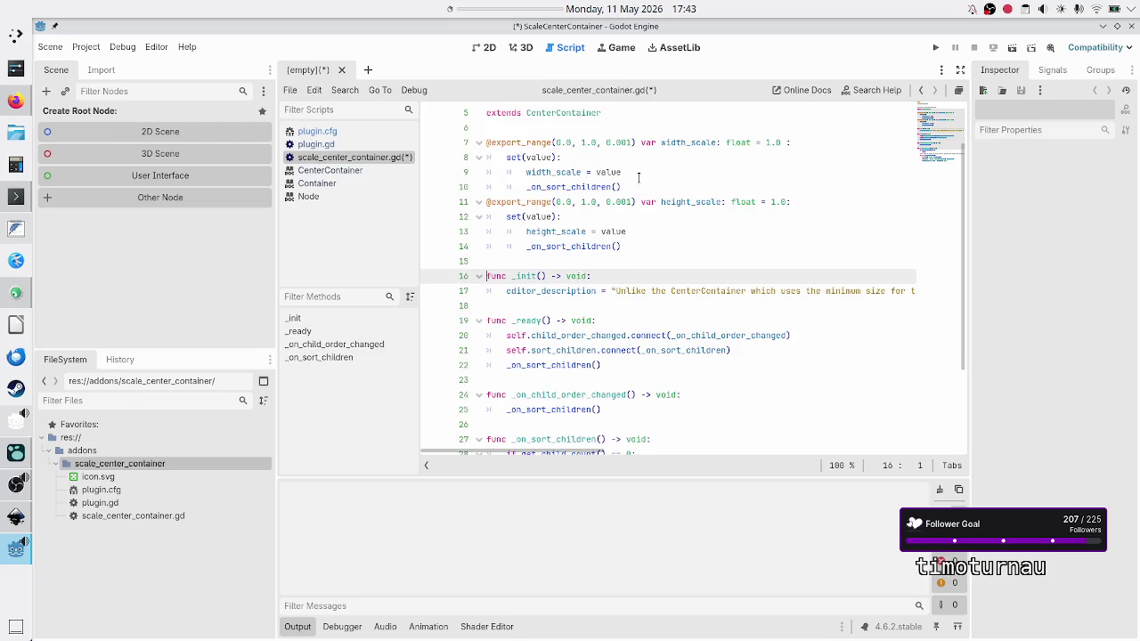
pyautogui.press('Down')
pyautogui.press('Down')
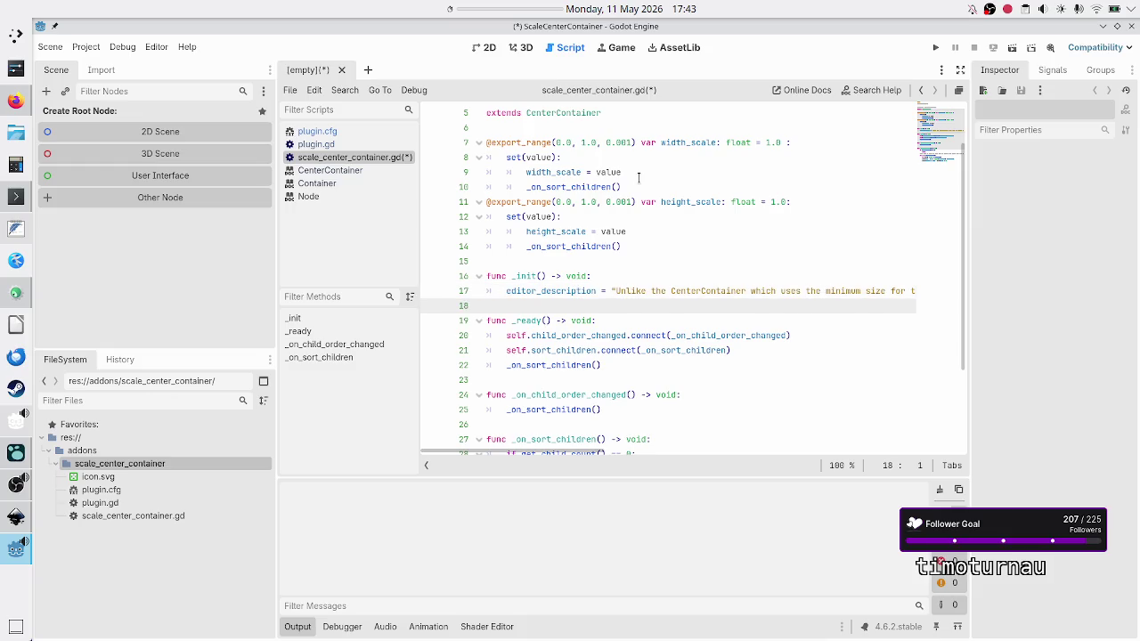
pyautogui.hotkey('ctrl', 's')
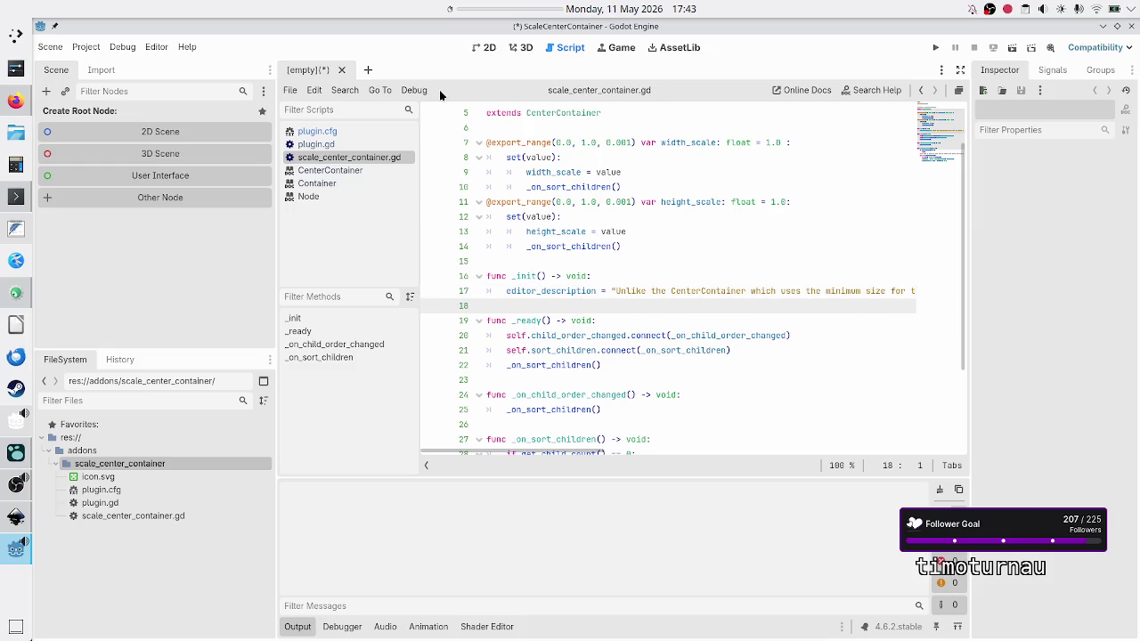
pyautogui.click(86, 47)
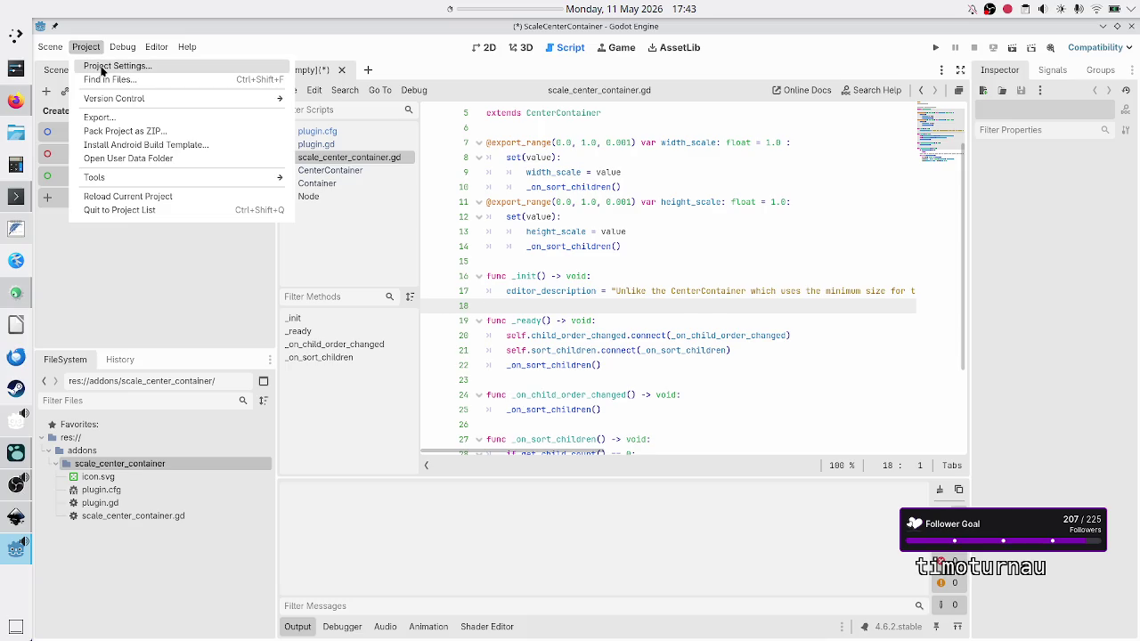
pyautogui.click(103, 68)
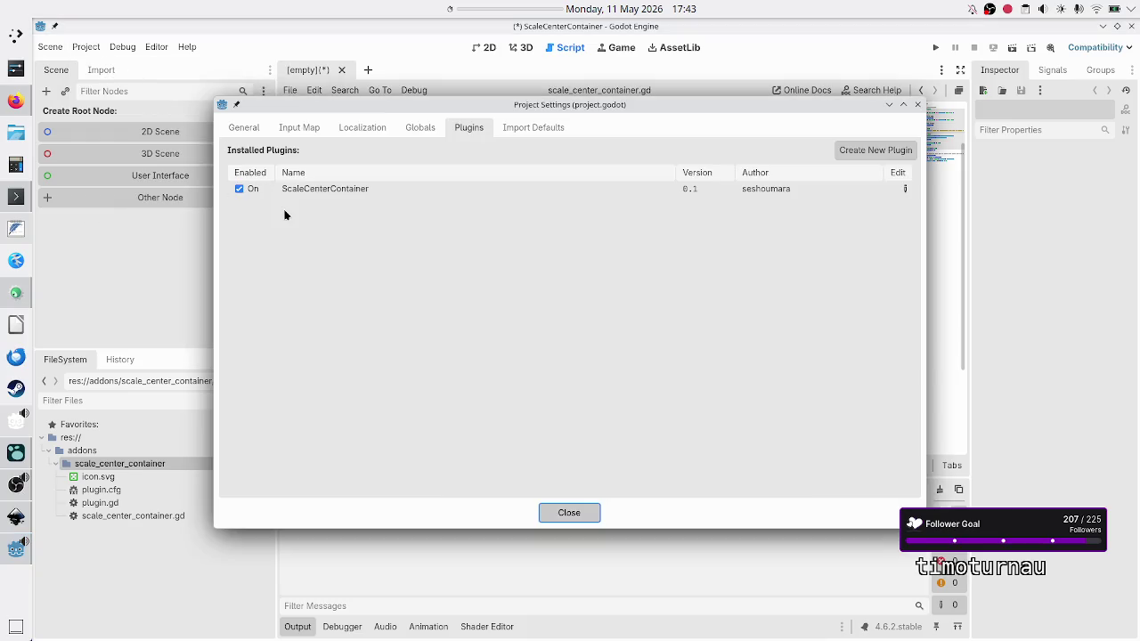
pyautogui.press('Escape')
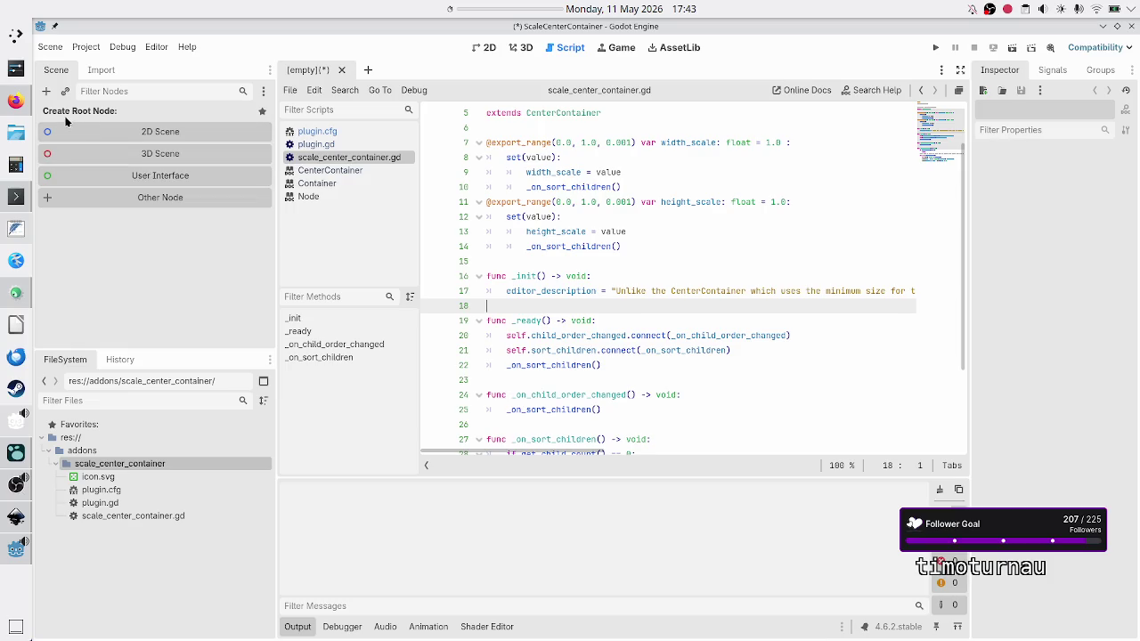
pyautogui.click(46, 93)
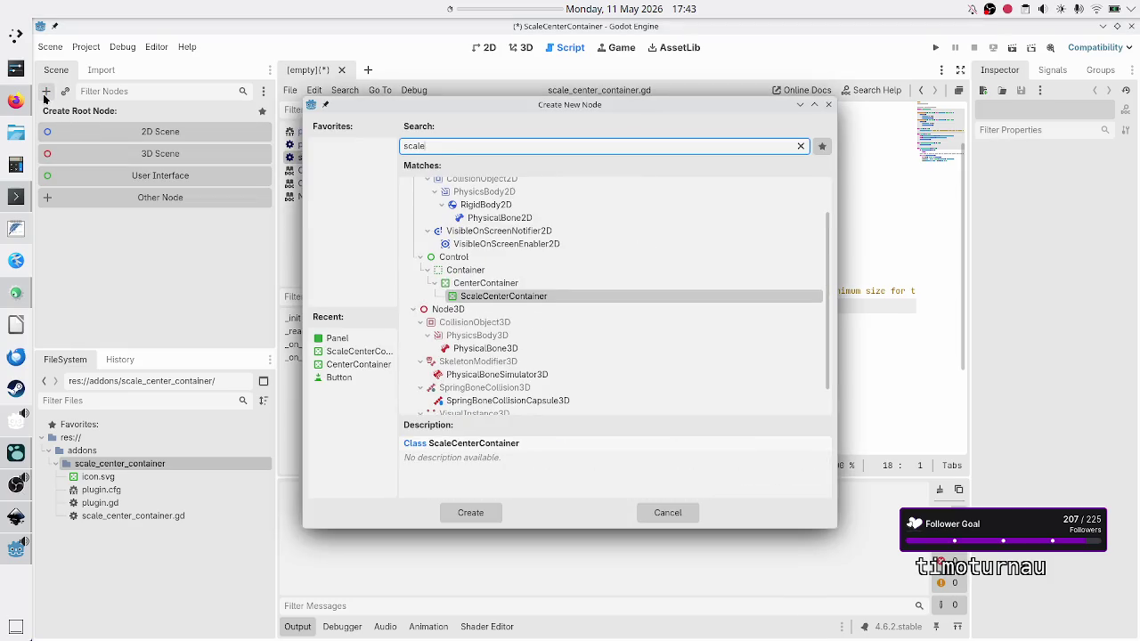
pyautogui.click(499, 283)
pyautogui.click(511, 299)
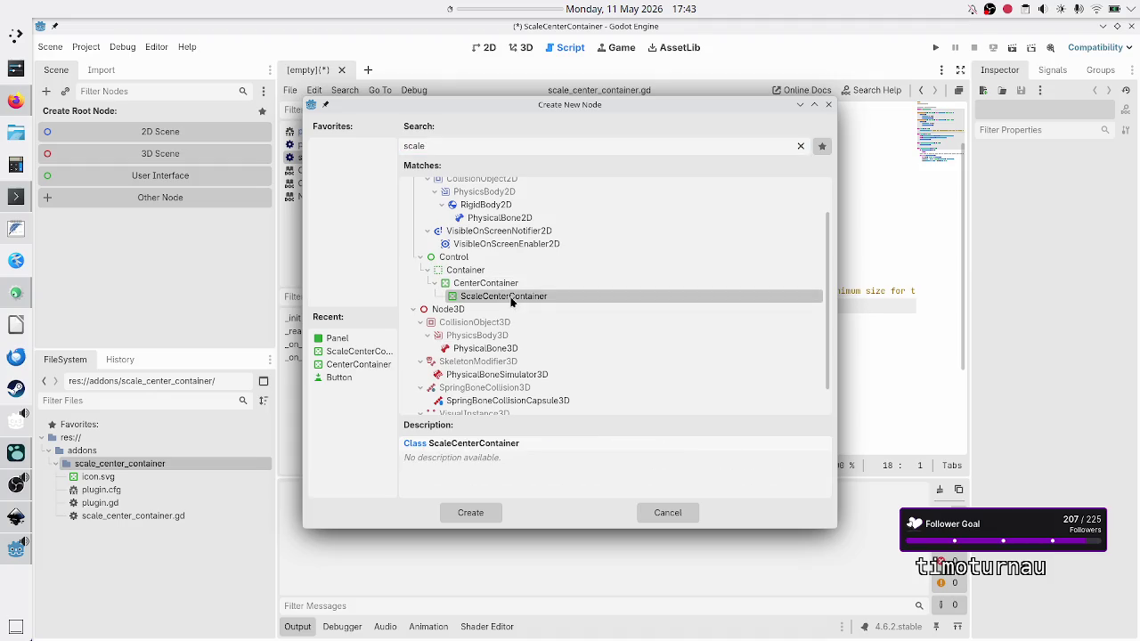
pyautogui.click(828, 104)
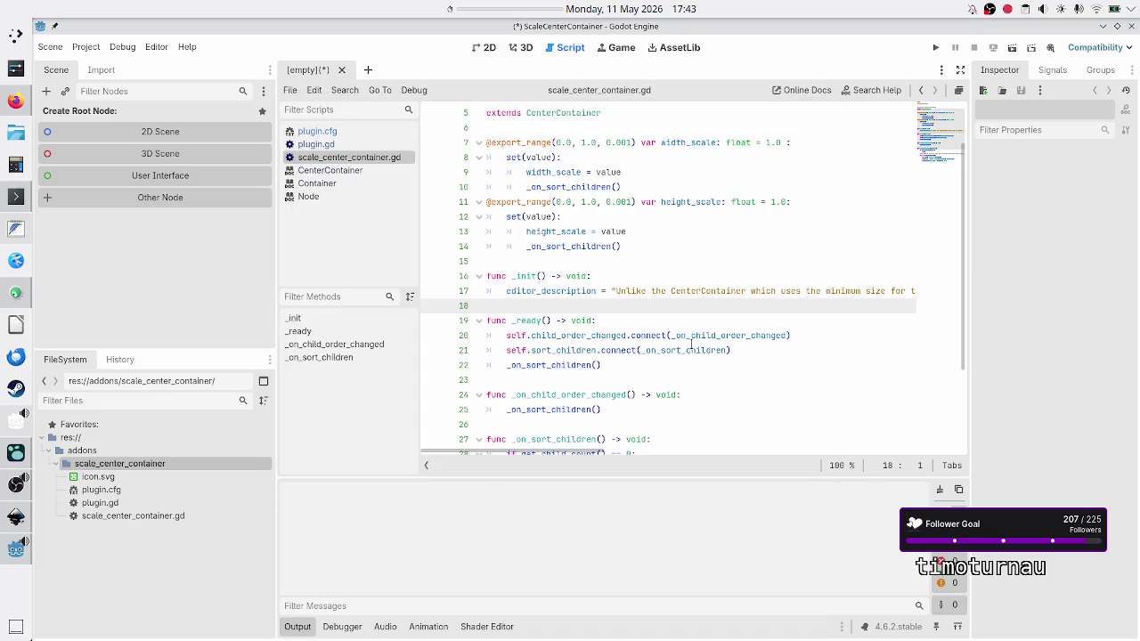
pyautogui.click(619, 265)
pyautogui.press('Down')
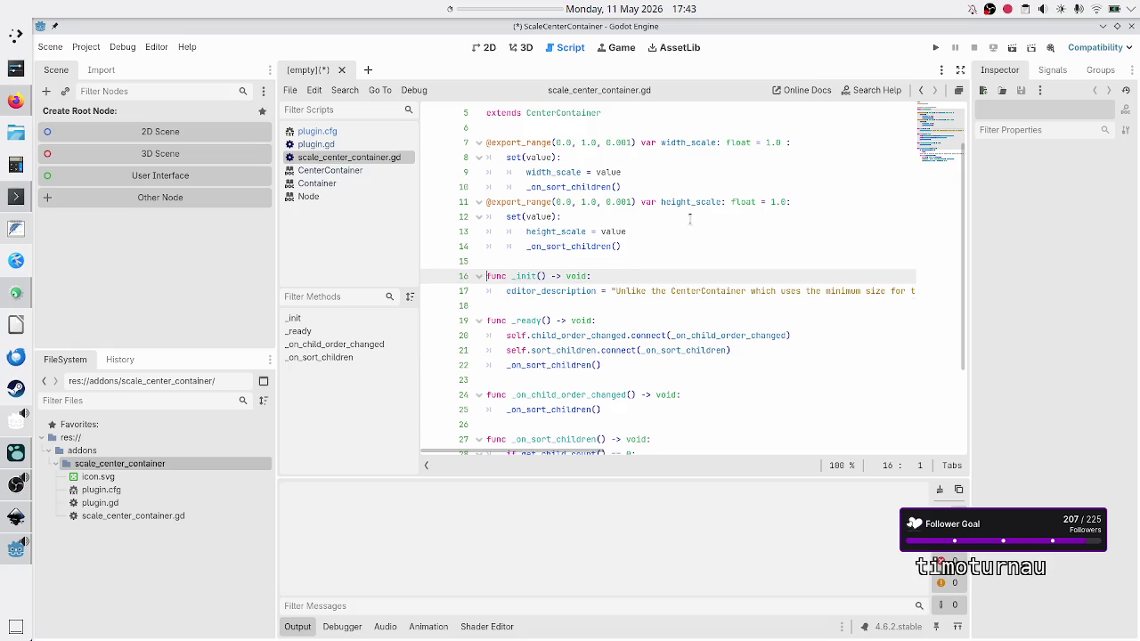
# Open plugin.gd, briefly add and remove a comma after the icon preload, and save it.
pyautogui.click(316, 144)
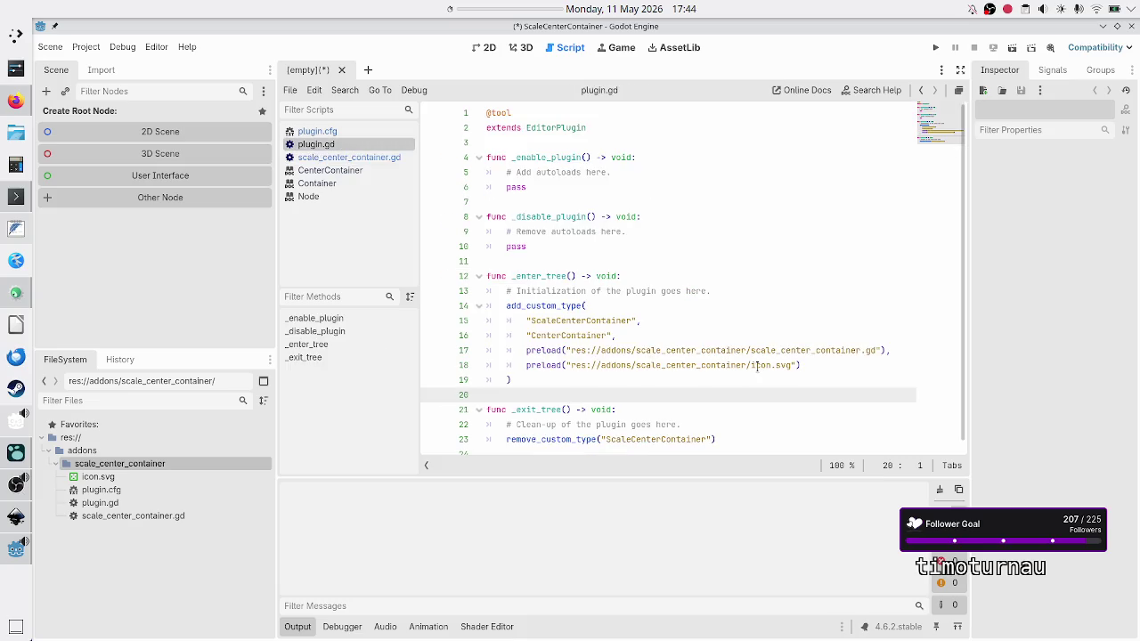
pyautogui.click(816, 366)
pyautogui.write(',')
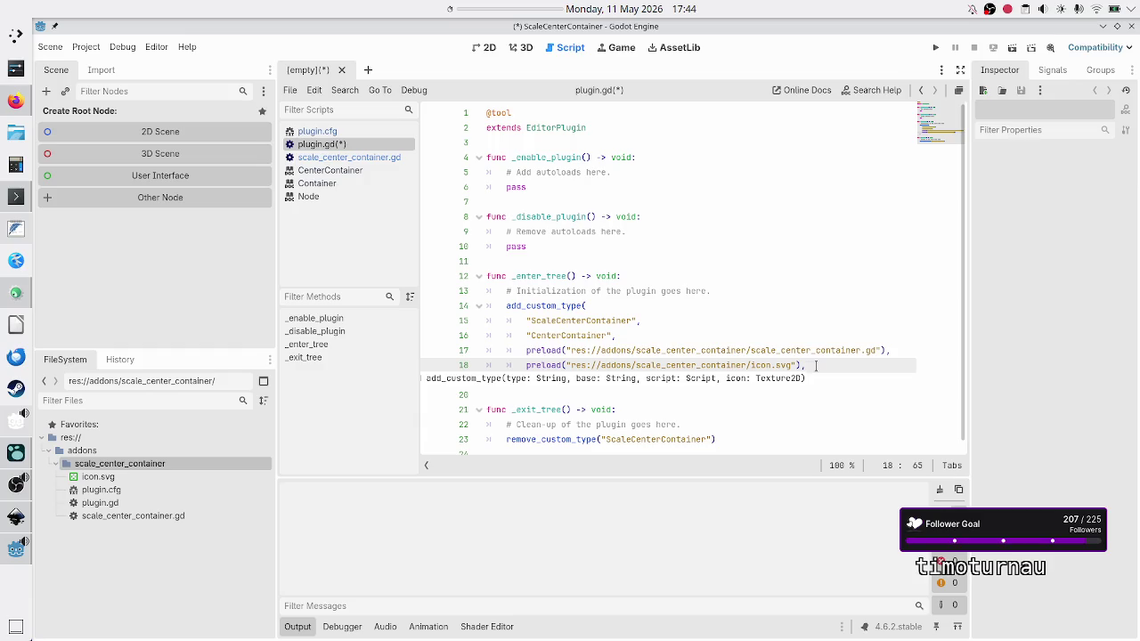
pyautogui.press('BackSpace')
pyautogui.press('Down')
pyautogui.press('Down')
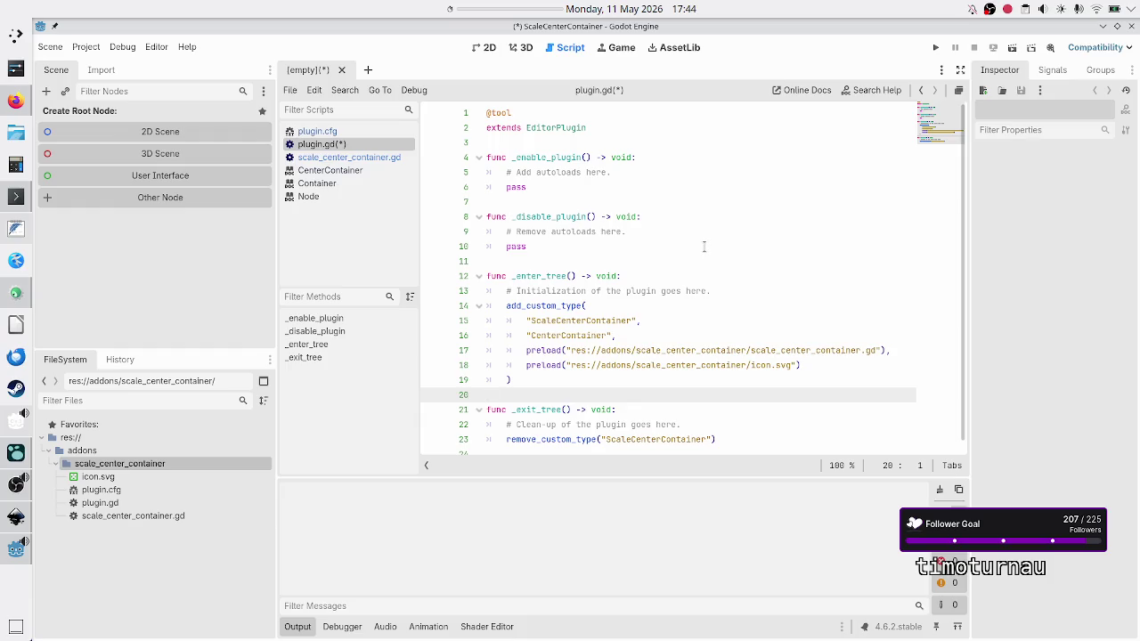
pyautogui.hotkey('ctrl', 's')
pyautogui.hotkey('alt', 'Tab')
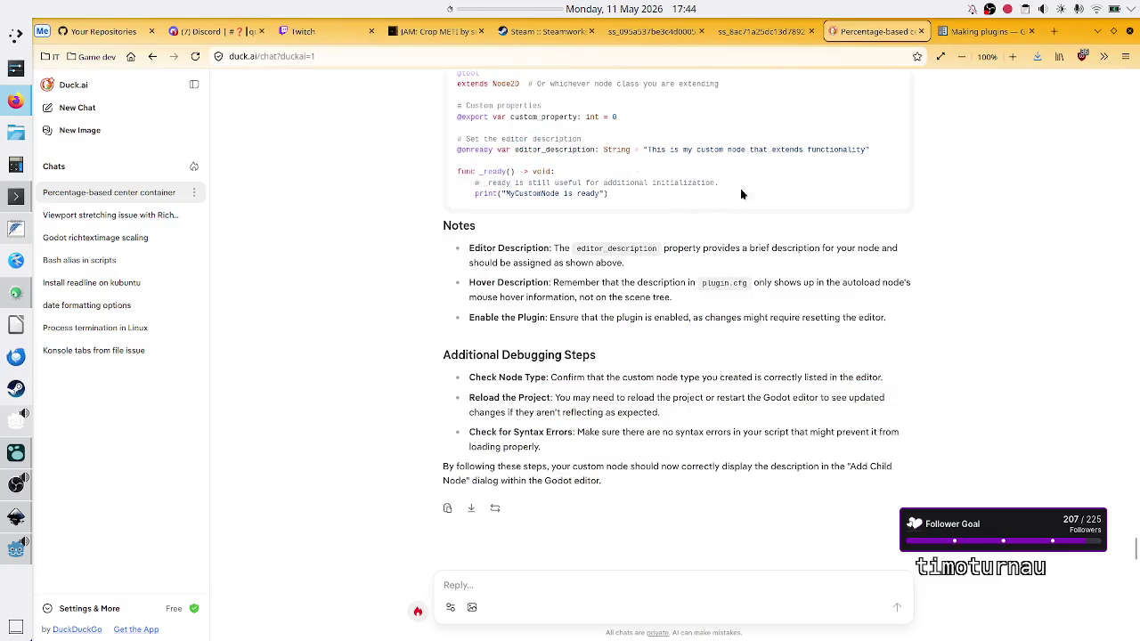
# Search DuckDuckGo in a new tab for 'godot custom node description not showing'.
pyautogui.click(996, 34)
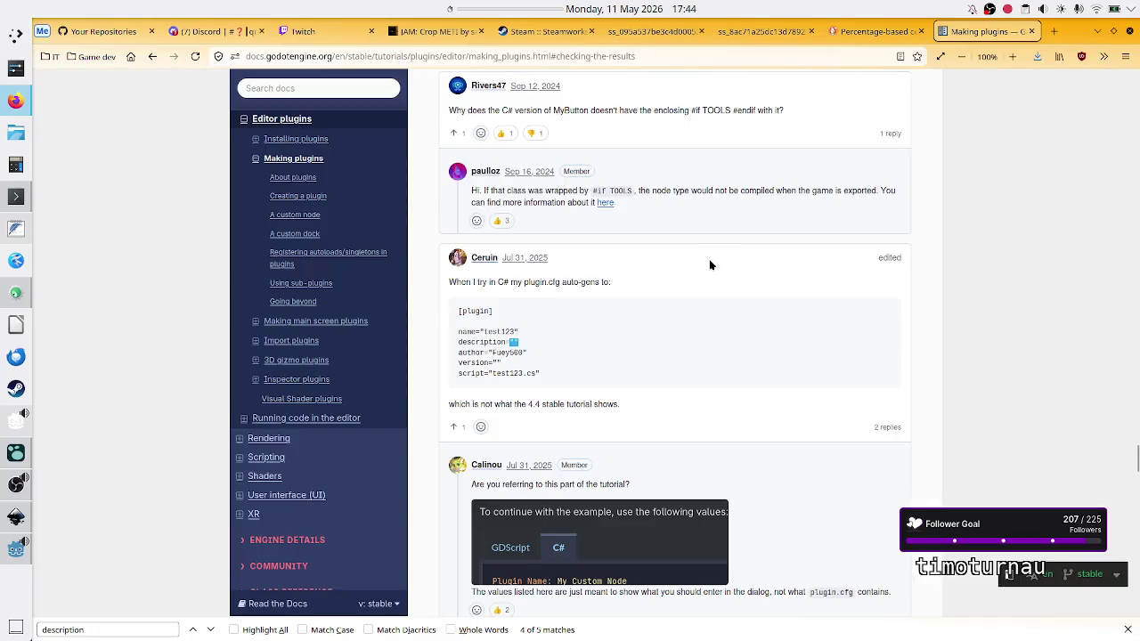
pyautogui.click(139, 59)
pyautogui.click(536, 214)
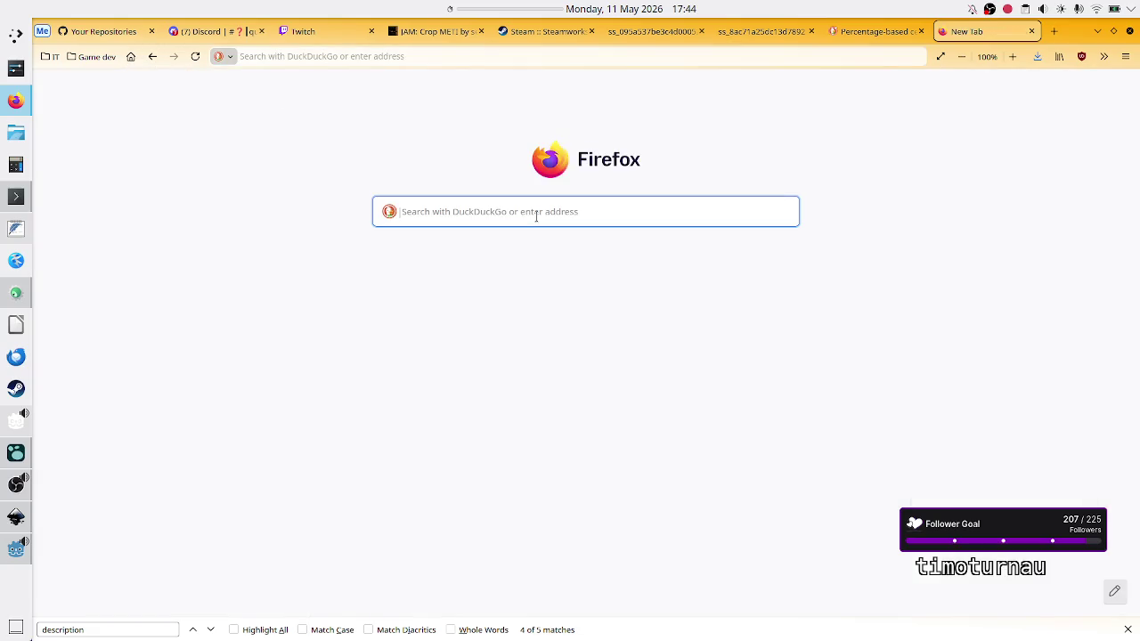
pyautogui.write('godot ')
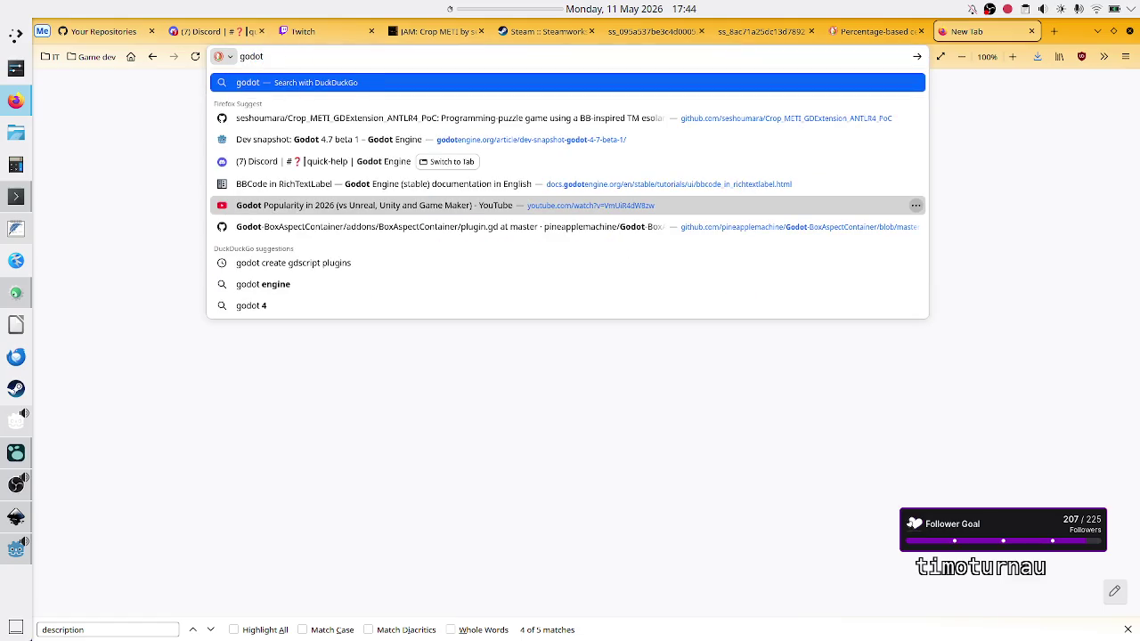
pyautogui.write('custom node')
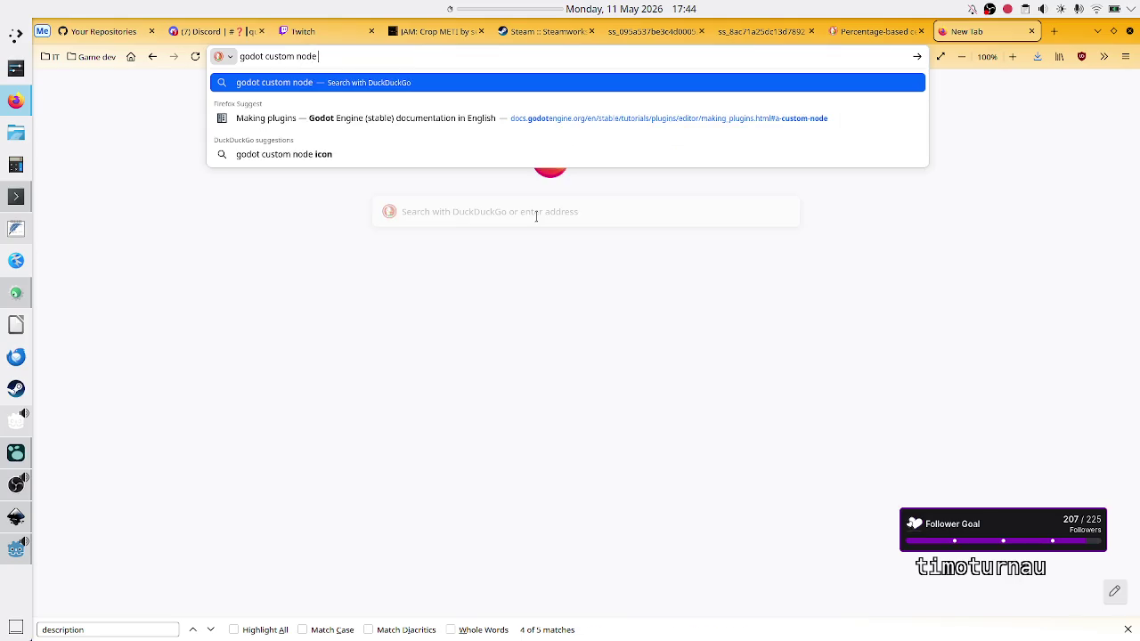
pyautogui.write(' descr')
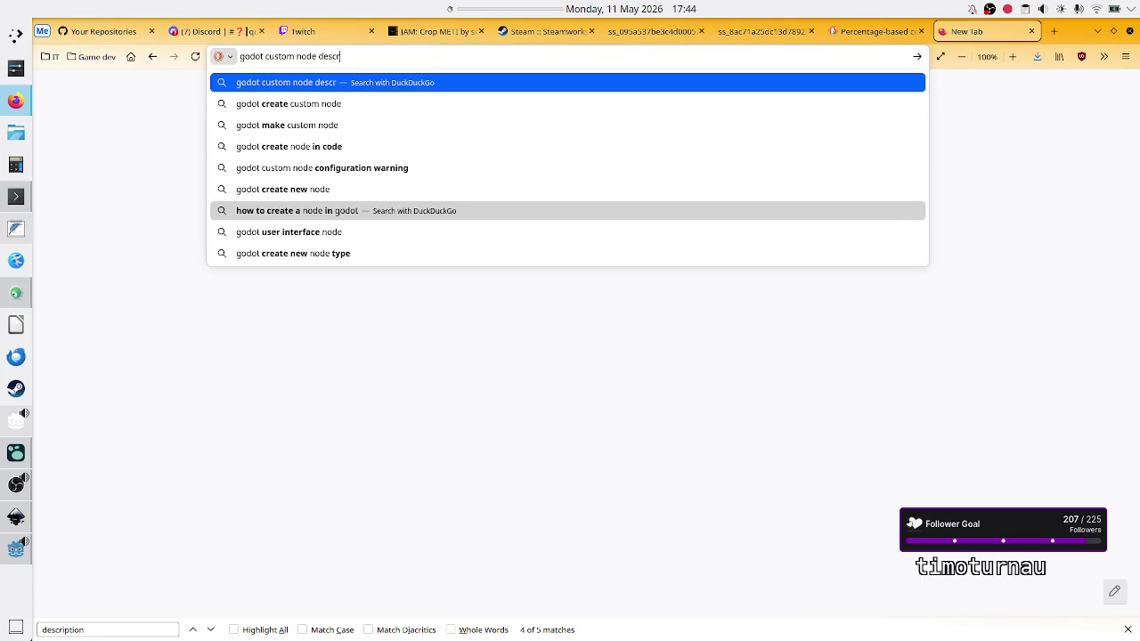
pyautogui.write('iption n')
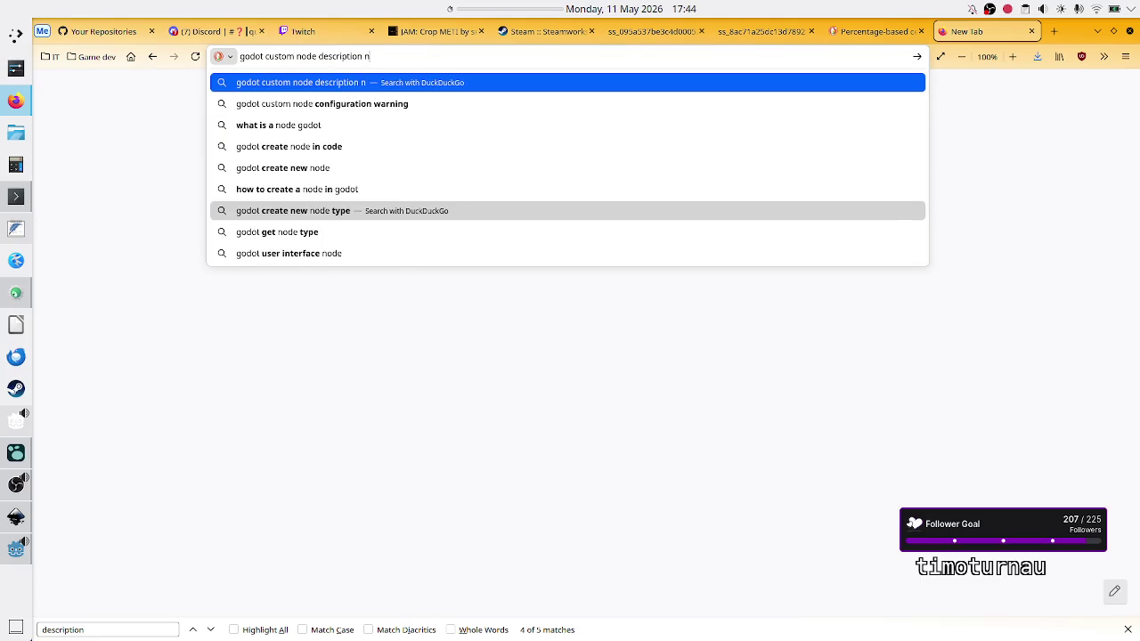
pyautogui.write('ot showing')
pyautogui.press('Return')
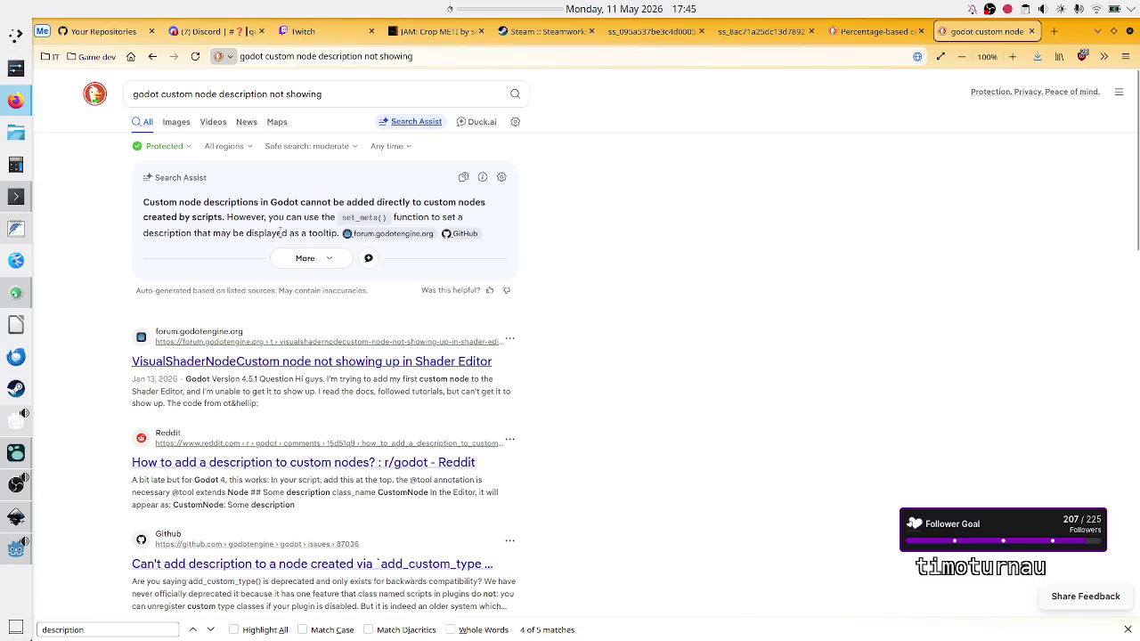
pyautogui.hotkey('alt', 'Tab')
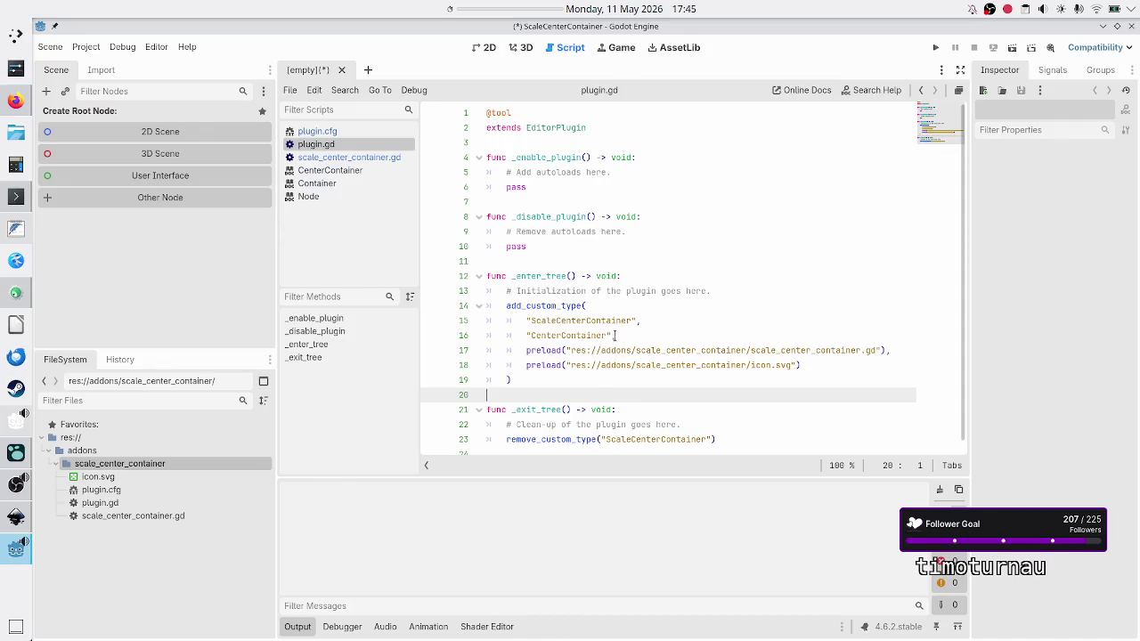
# Reopen scale_center_container.gd and start a new line in _ready beginning 'set_met'.
pyautogui.click(354, 172)
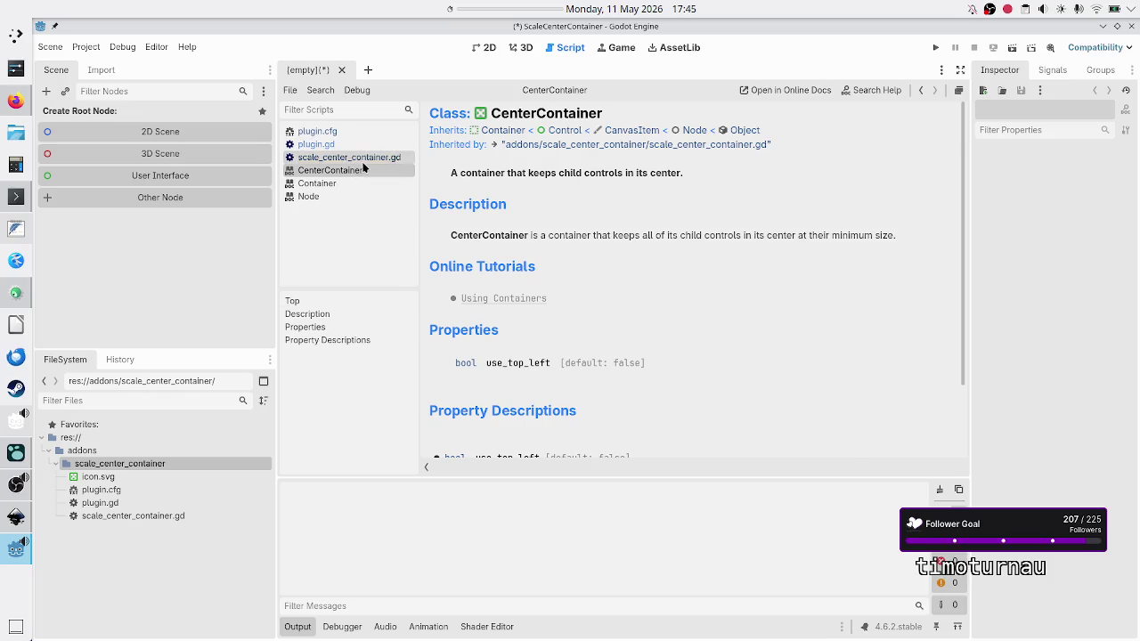
pyautogui.click(356, 157)
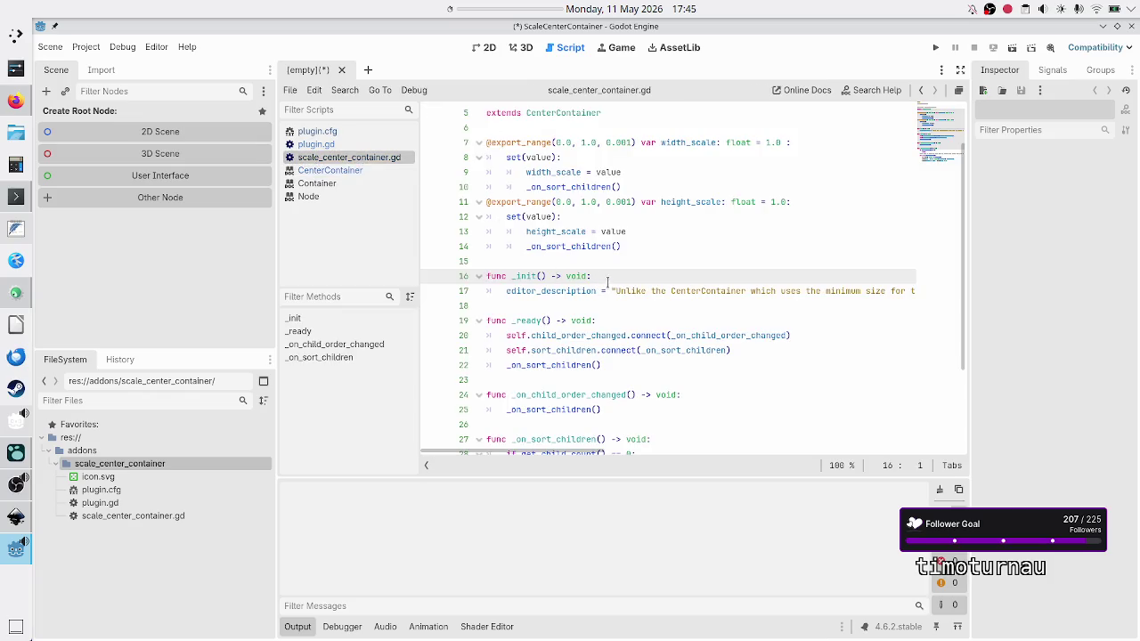
pyautogui.click(603, 320)
pyautogui.press('Return')
pyautogui.write('se')
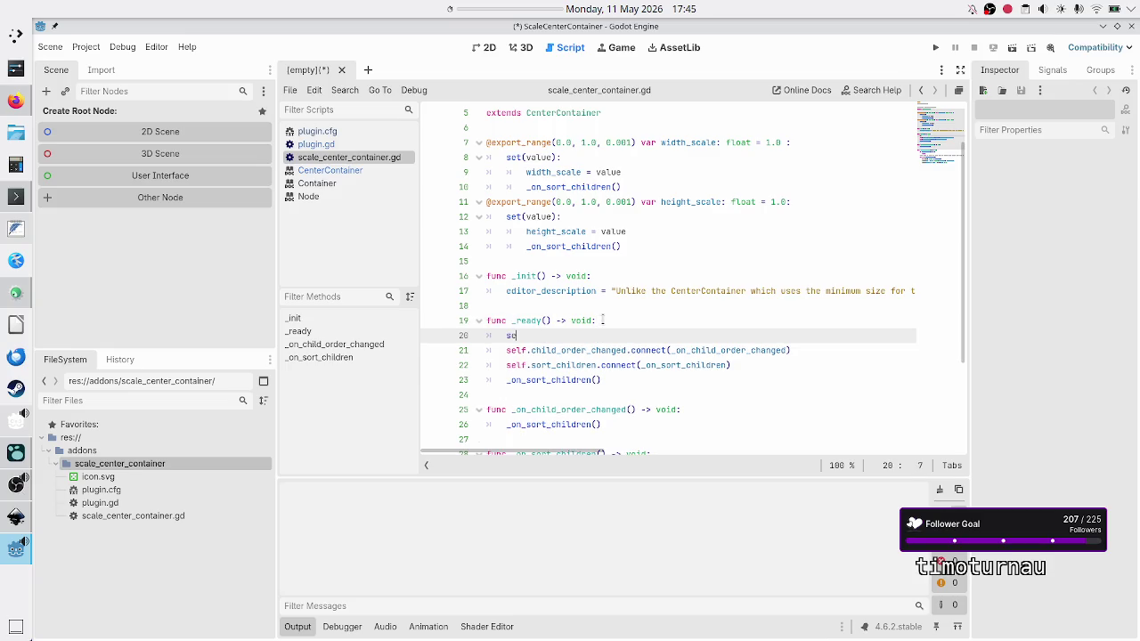
pyautogui.write('t_met')
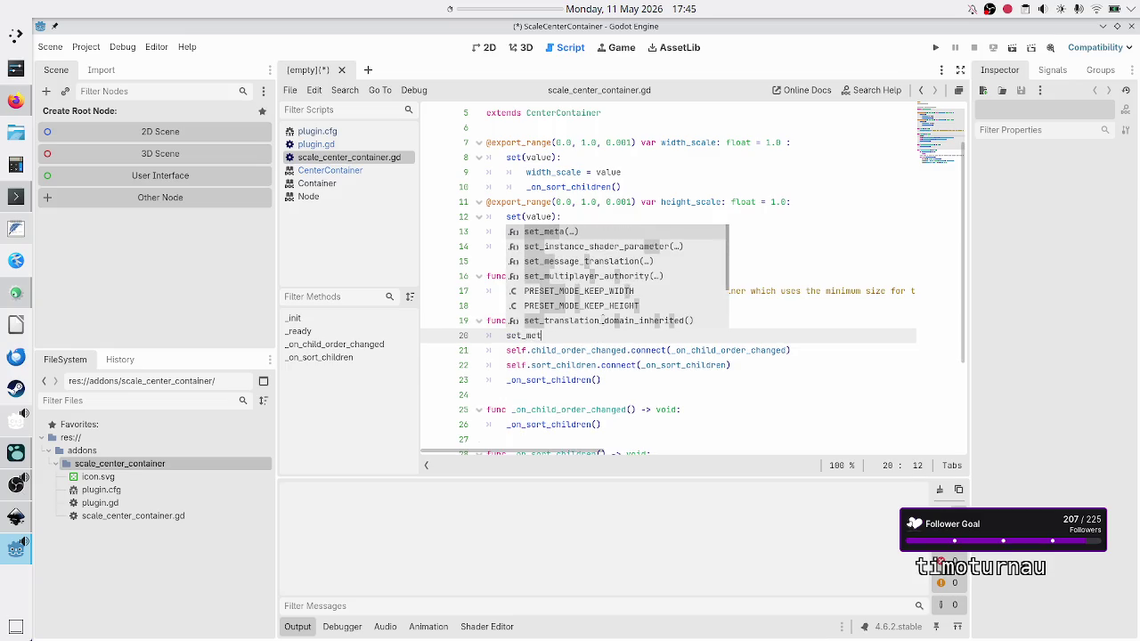
# Write a set_meta("editor") call on line 20 of _ready.
pyautogui.press('BackSpace')
pyautogui.press('BackSpace')
pyautogui.press('BackSpace')
pyautogui.write('edit')
pyautogui.press('BackSpace')
pyautogui.press('BackSpace')
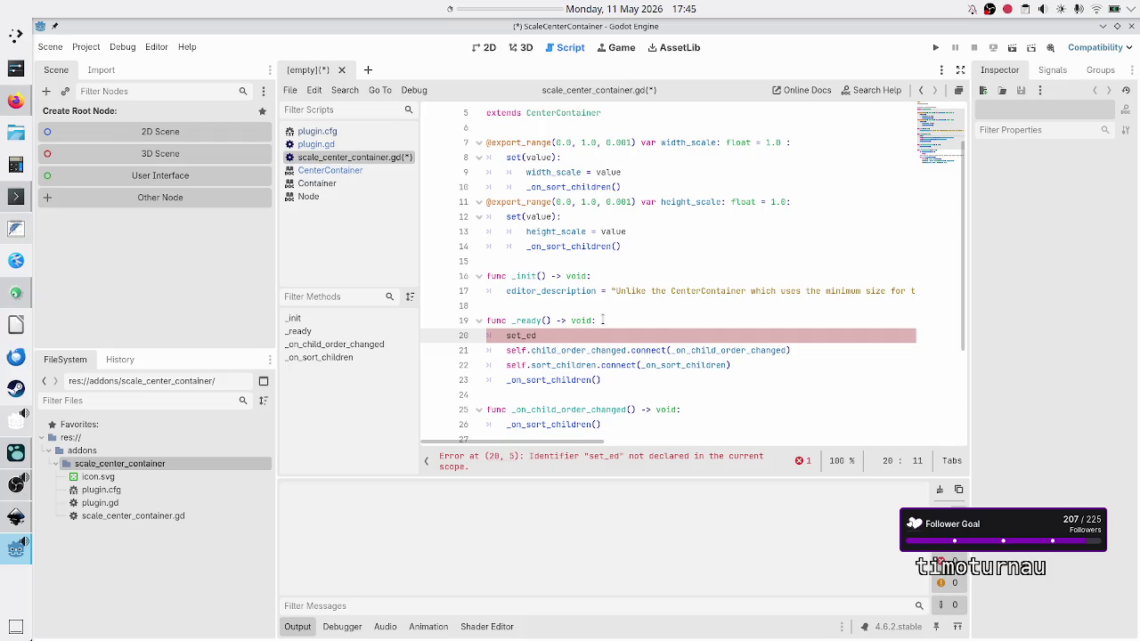
pyautogui.write('i')
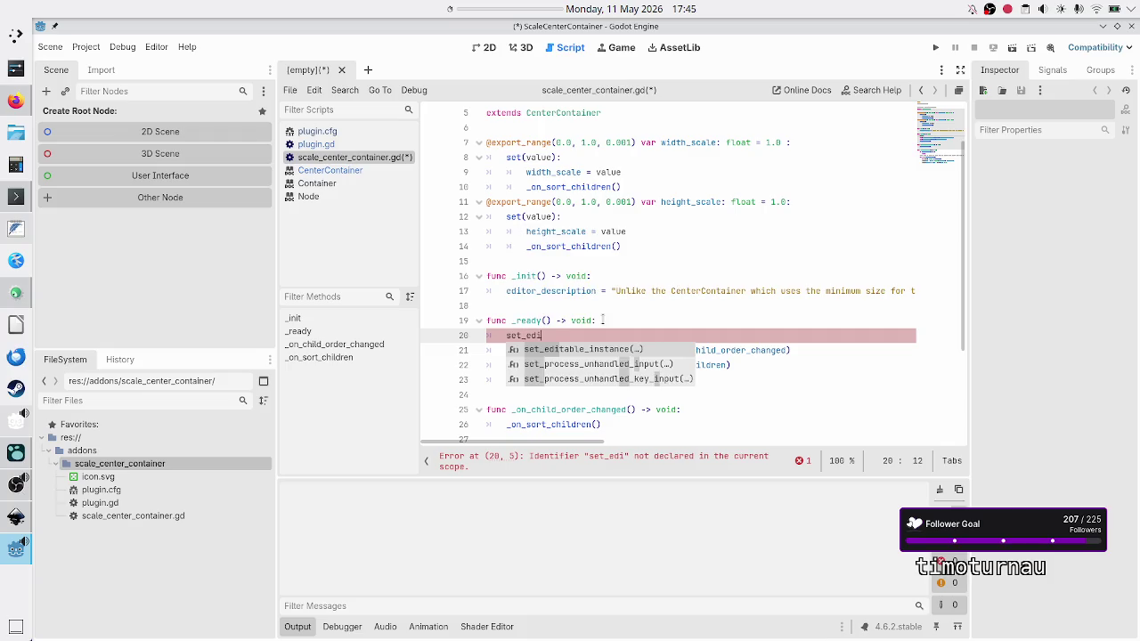
pyautogui.press('BackSpace')
pyautogui.press('BackSpace')
pyautogui.press('BackSpace')
pyautogui.write('meta')
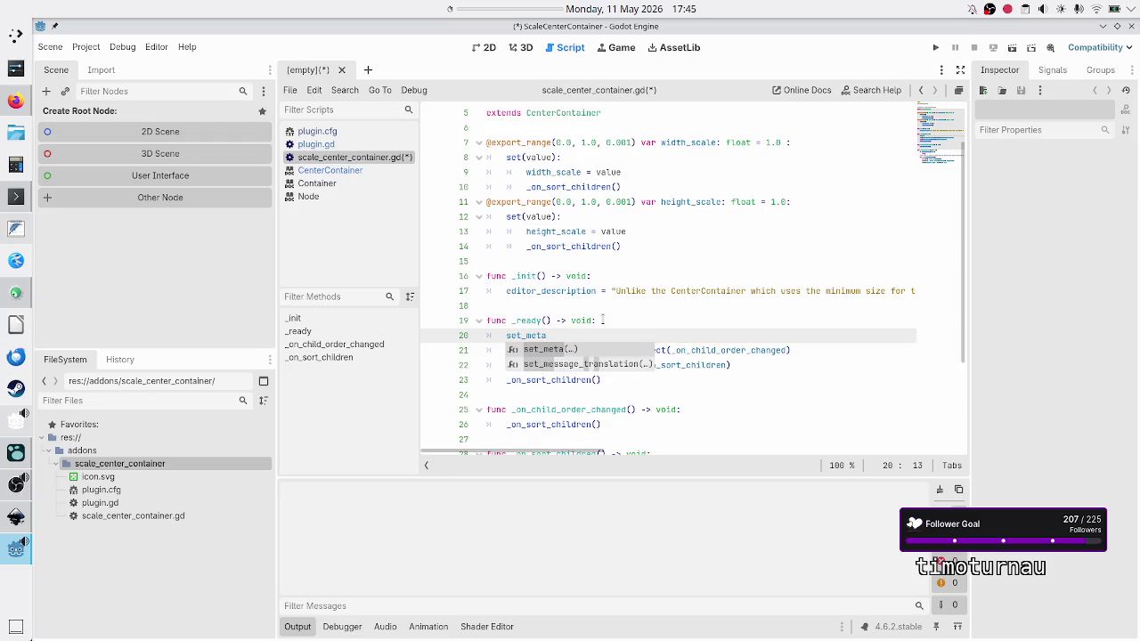
pyautogui.press('Return')
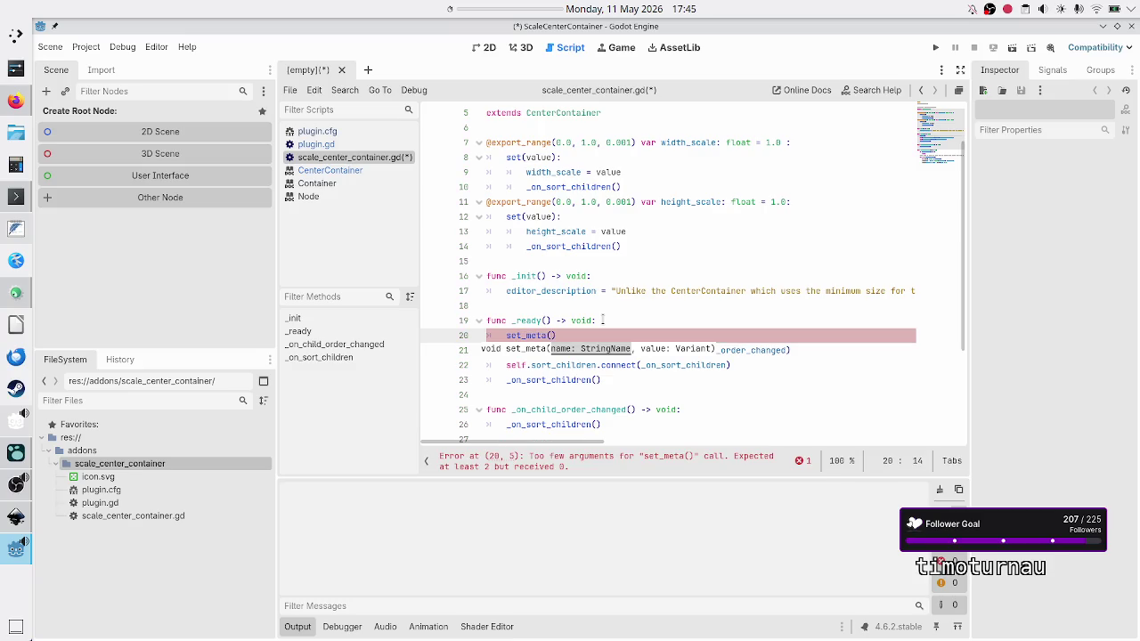
pyautogui.write('"')
pyautogui.write('editor')
# Comment out the set_meta line and return to the browser's search results.
pyautogui.press('Home')
pyautogui.press('Home')
pyautogui.hotkey('shift', 'End')
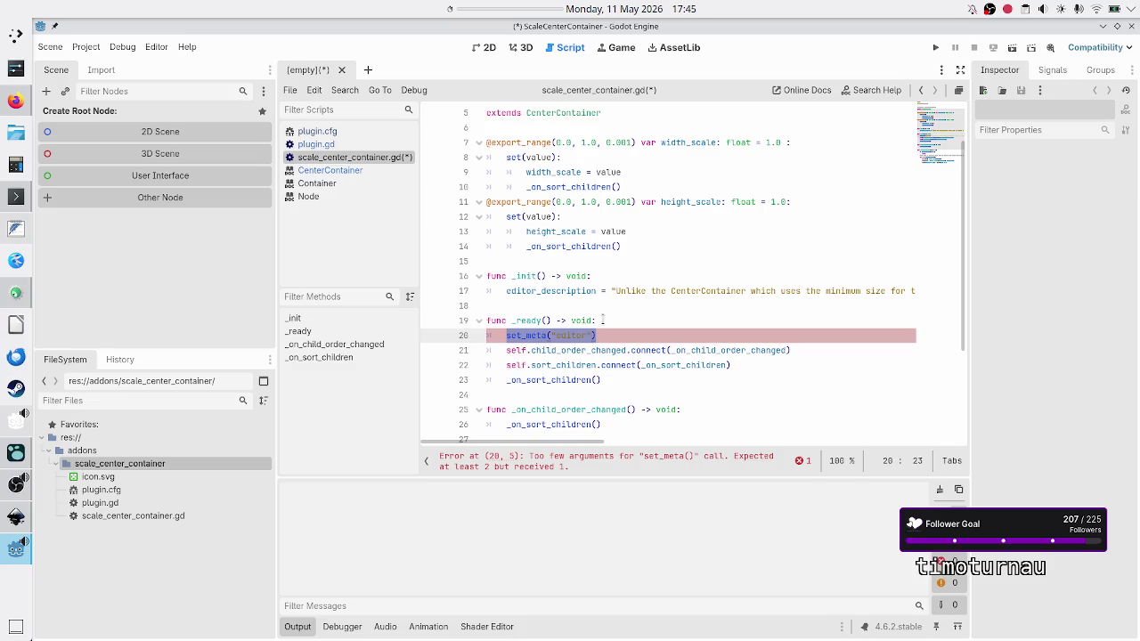
pyautogui.hotkey('ctrl', 'k')
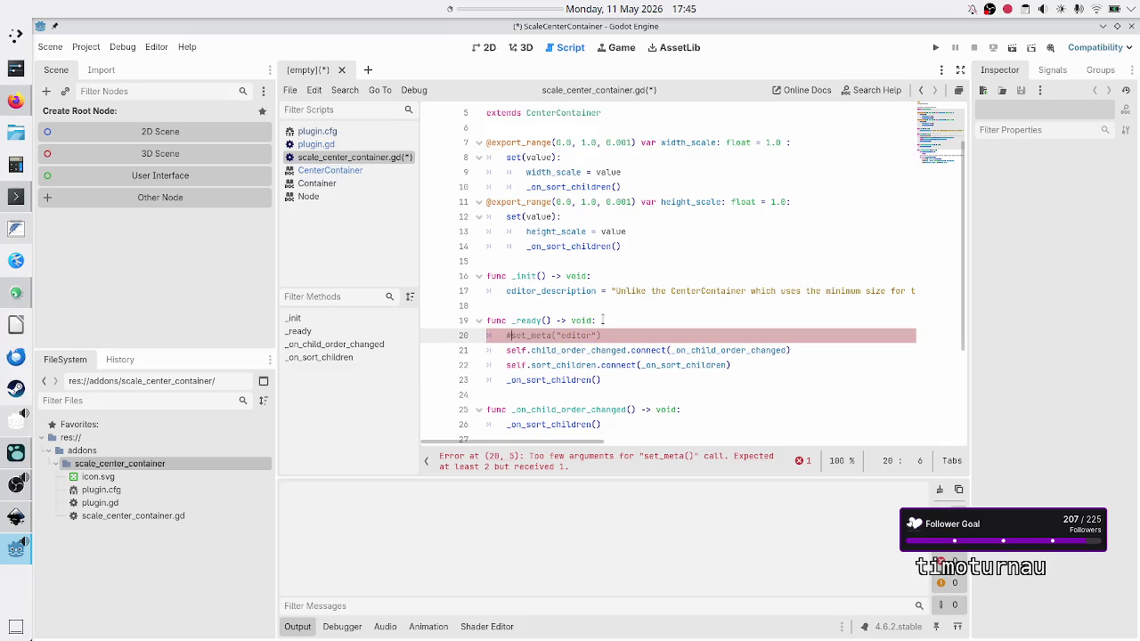
pyautogui.hotkey('alt', 'Tab')
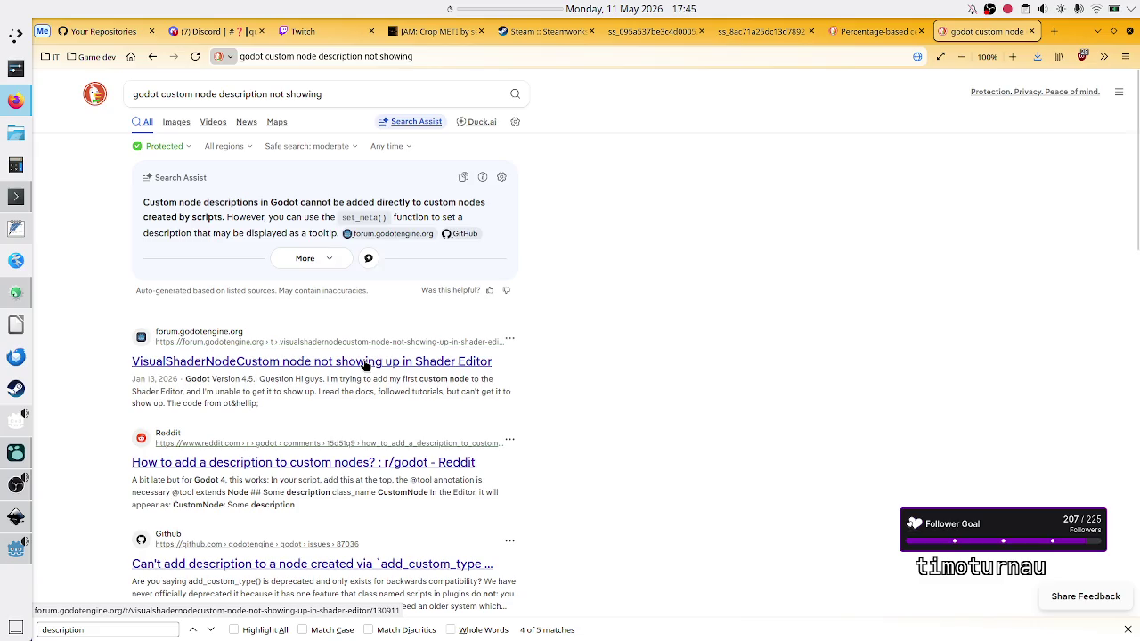
# Read the Reddit thread's code example, highlighting its '## Some description' doc comment line.
pyautogui.click(364, 469)
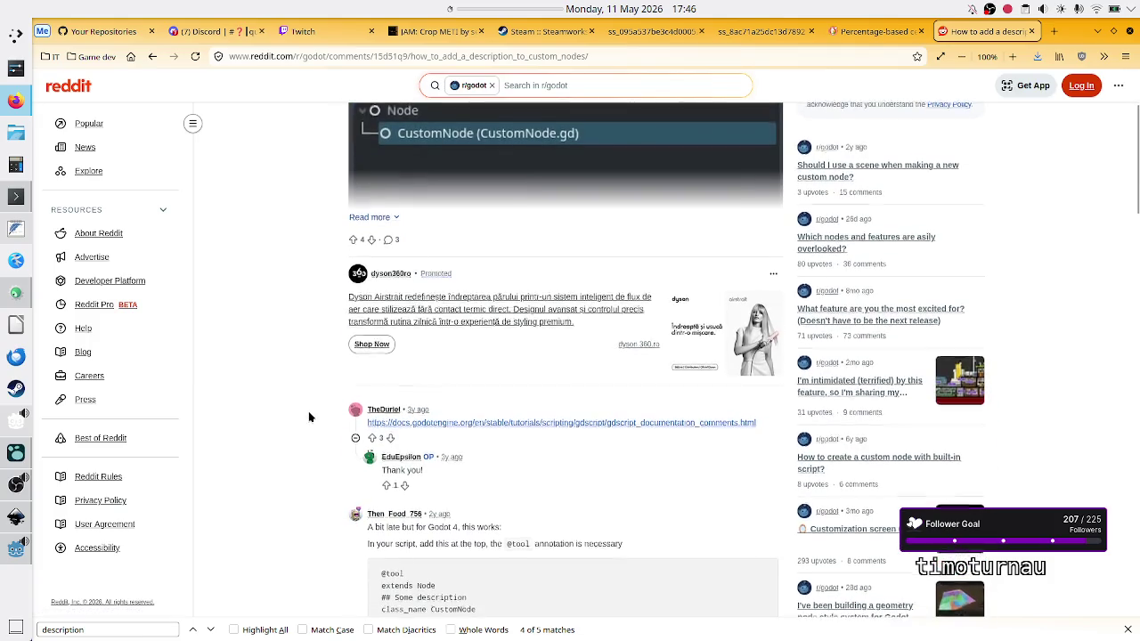
pyautogui.scroll(-2, 309, 417)
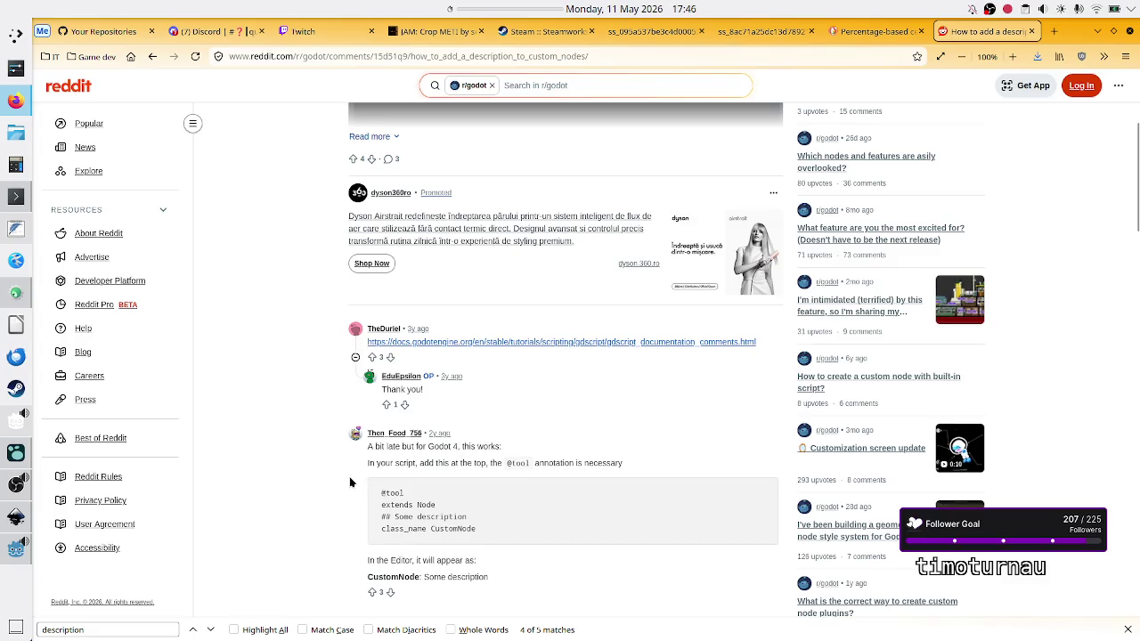
pyautogui.scroll(-2, 351, 482)
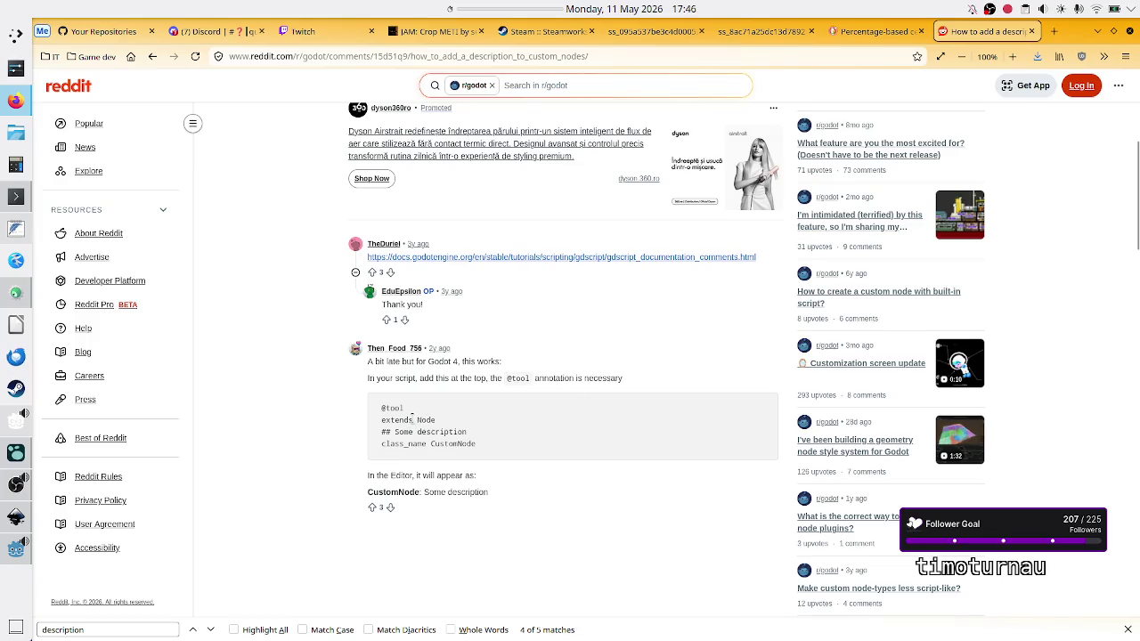
pyautogui.moveTo(431, 420); pyautogui.dragTo(389, 423)
pyautogui.click(388, 420)
pyautogui.moveTo(471, 433); pyautogui.dragTo(380, 433)
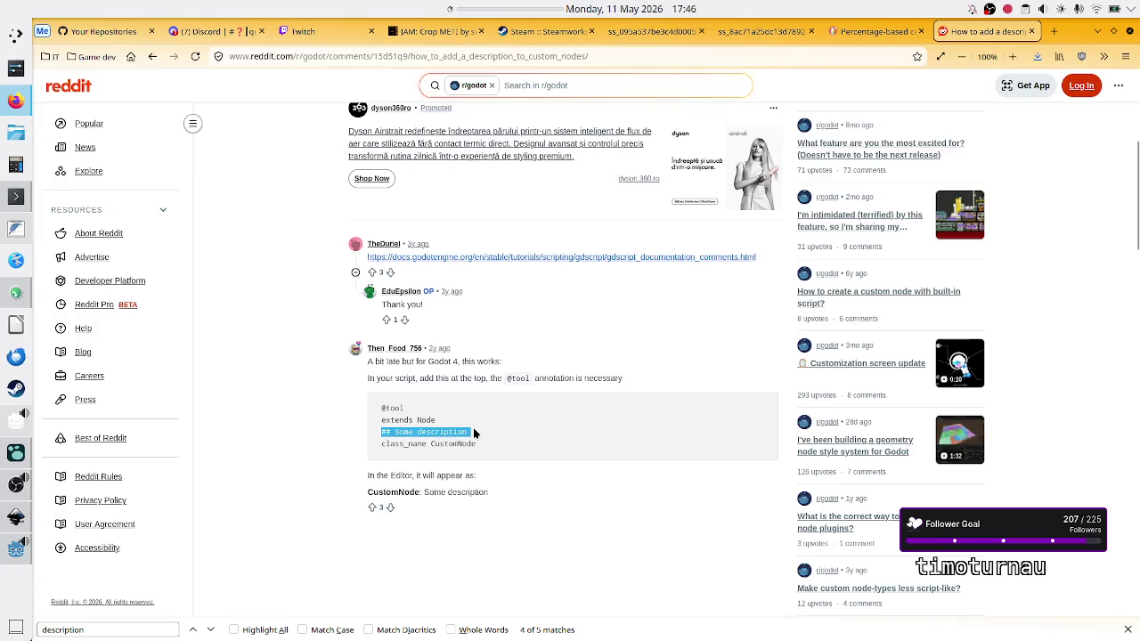
pyautogui.scroll(-1, 561, 423)
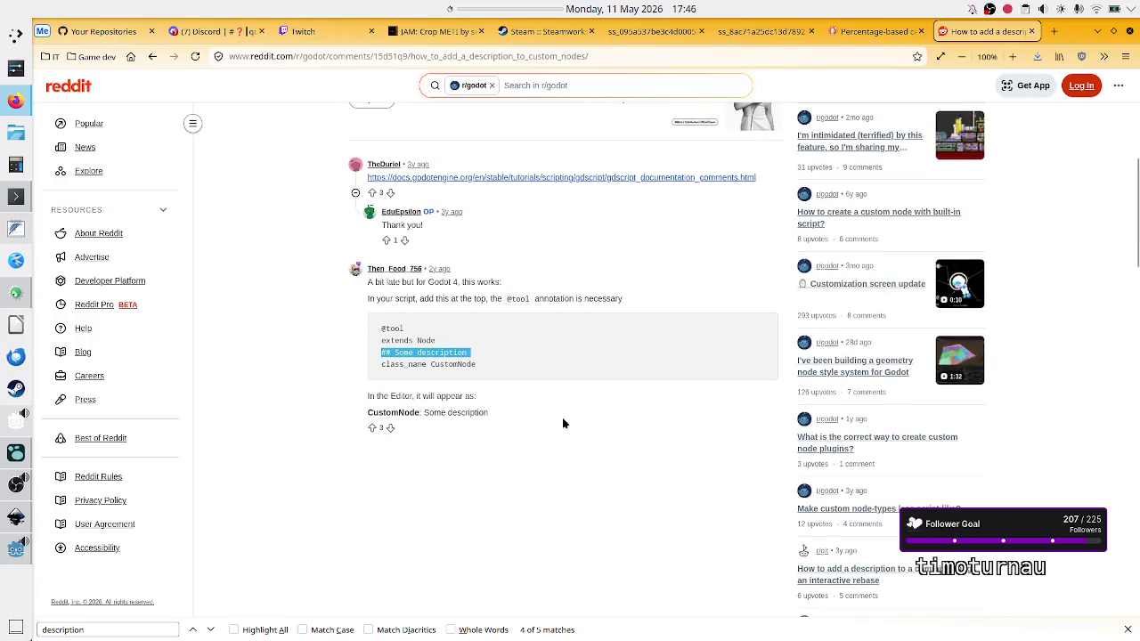
pyautogui.hotkey('alt', 'Tab')
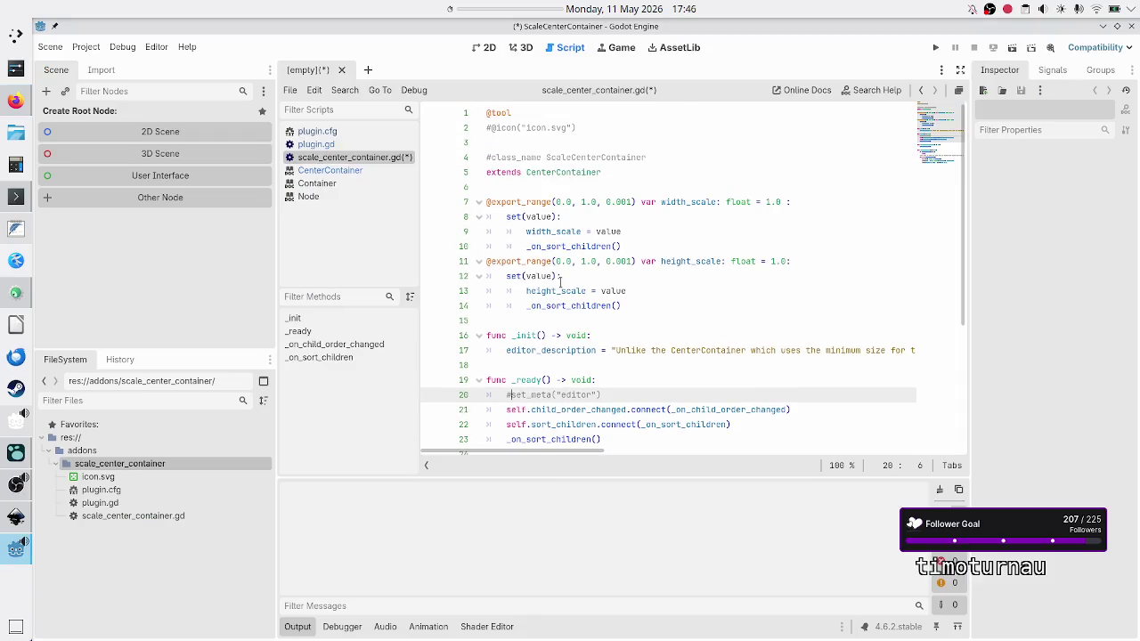
# Comment out the editor_description assignment on line 17 and add pass below it.
pyautogui.press('Up')
pyautogui.press('Up')
pyautogui.press('Up')
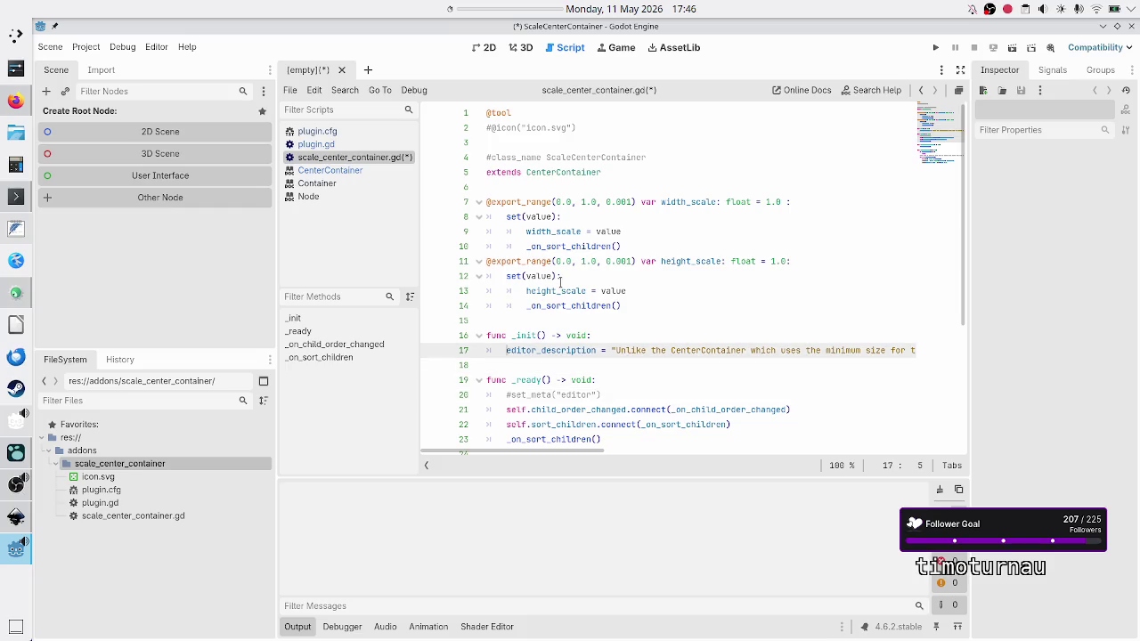
pyautogui.hotkey('ctrl', 'k')
pyautogui.press('End')
pyautogui.press('Return')
pyautogui.press('Down')
pyautogui.press('Up')
pyautogui.write('pass')
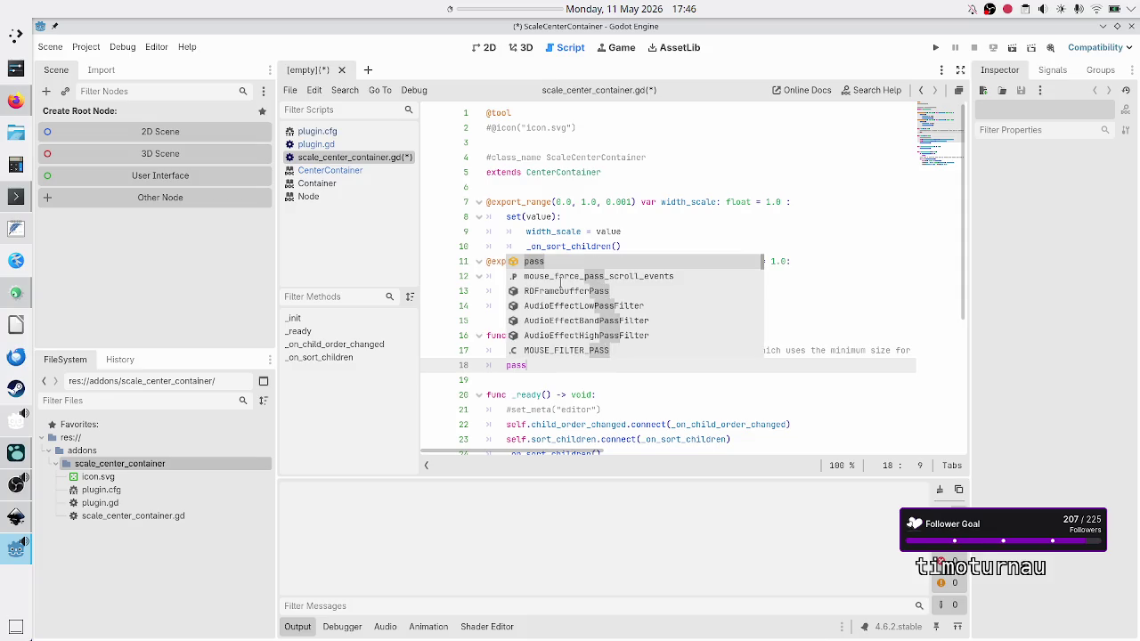
# Add a '##test' doc comment on line 6, just below the extends line.
pyautogui.press('Down')
pyautogui.press('Down')
pyautogui.press('Down')
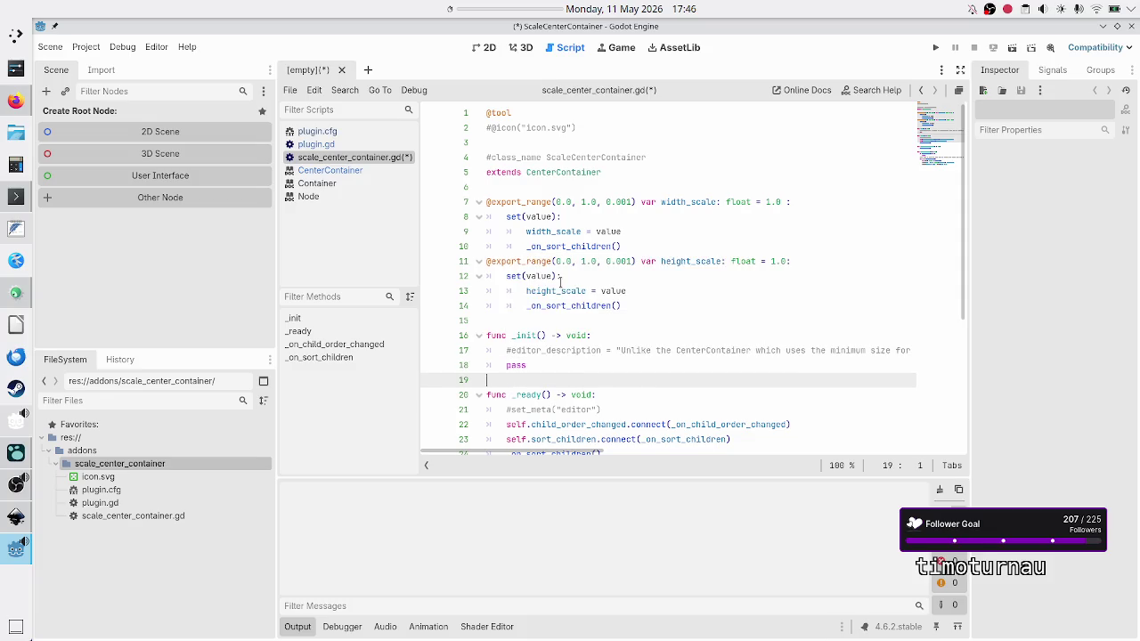
pyautogui.press('Up')
pyautogui.press('Up')
pyautogui.press('Up')
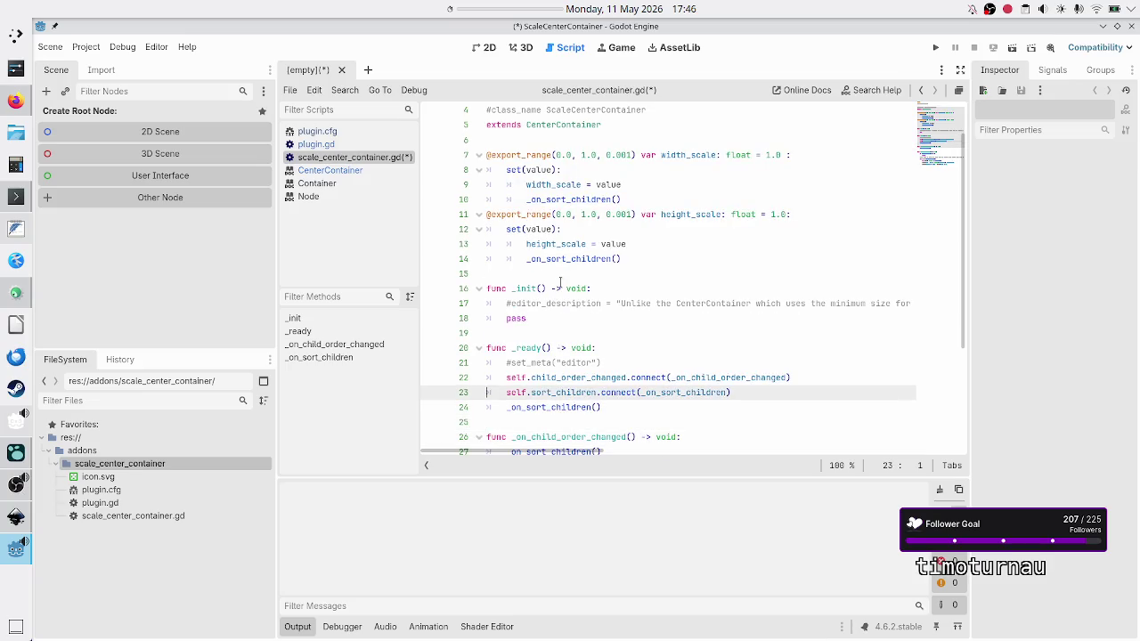
pyautogui.press('Up')
pyautogui.press('Up')
pyautogui.press('Up')
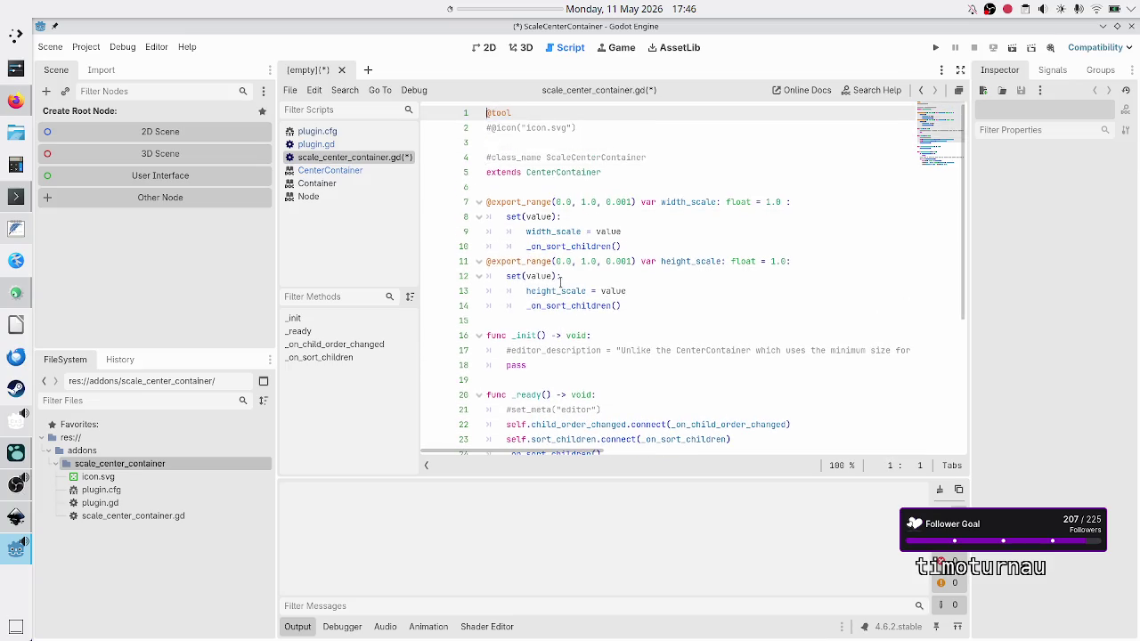
pyautogui.press('Down')
pyautogui.press('Down')
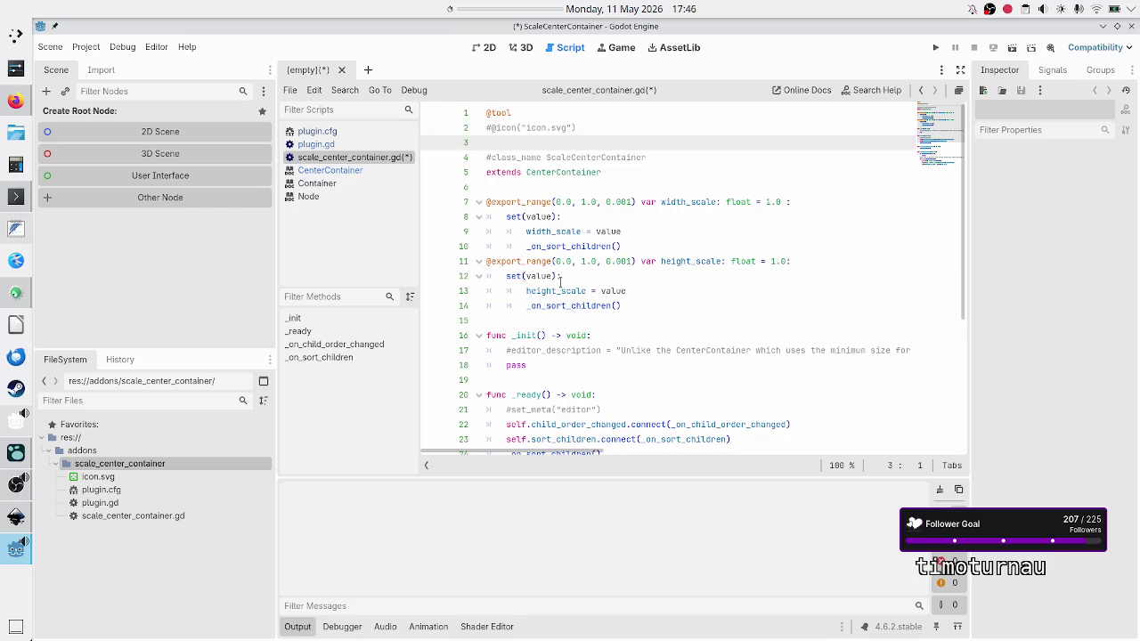
pyautogui.hotkey('alt', 'Tab')
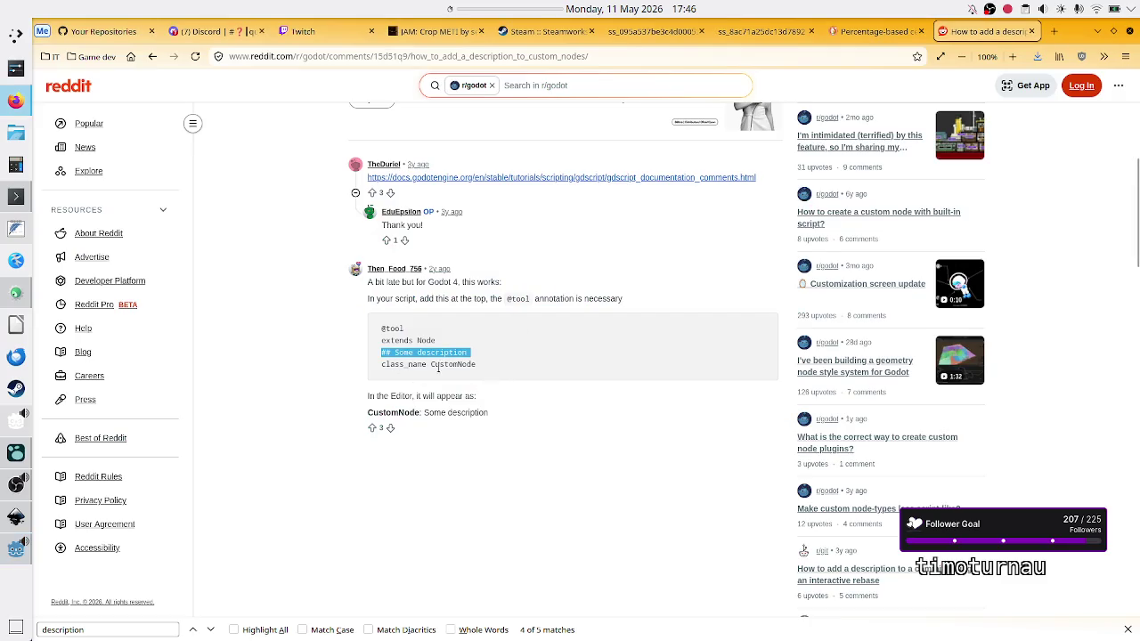
pyautogui.hotkey('alt', 'Tab')
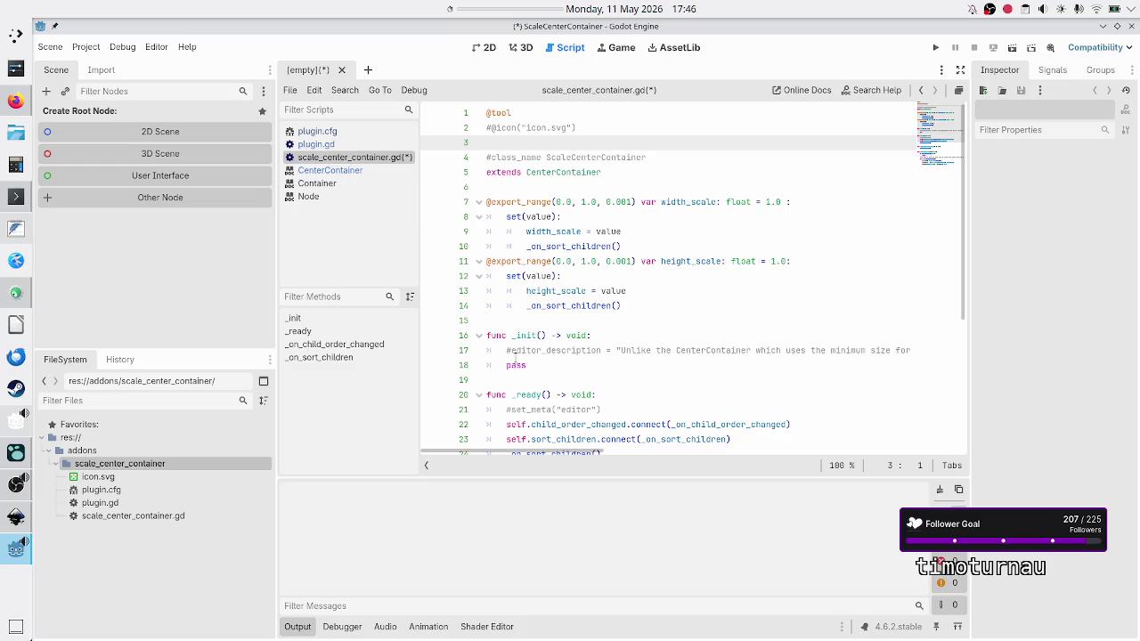
pyautogui.press('Down')
pyautogui.press('Down')
pyautogui.press('Down')
pyautogui.write('#')
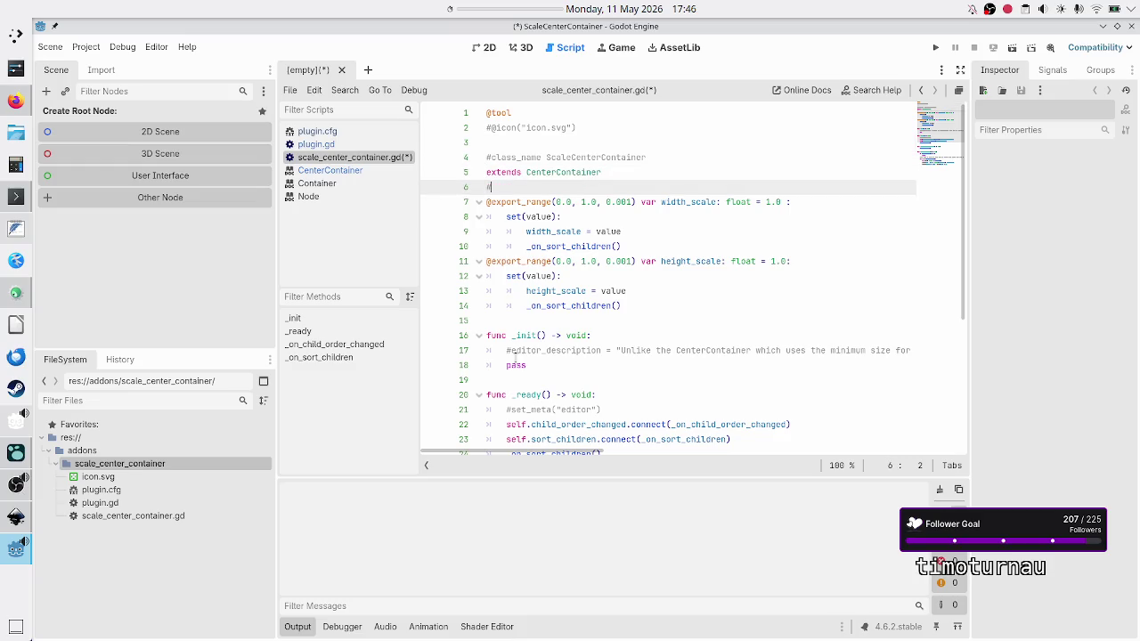
pyautogui.write('#test')
# Save the script, confirm Create New Node still shows no ScaleCenterContainer description, then return to Reddit.
pyautogui.hotkey('ctrl', 's')
pyautogui.hotkey('ctrl', 'a')
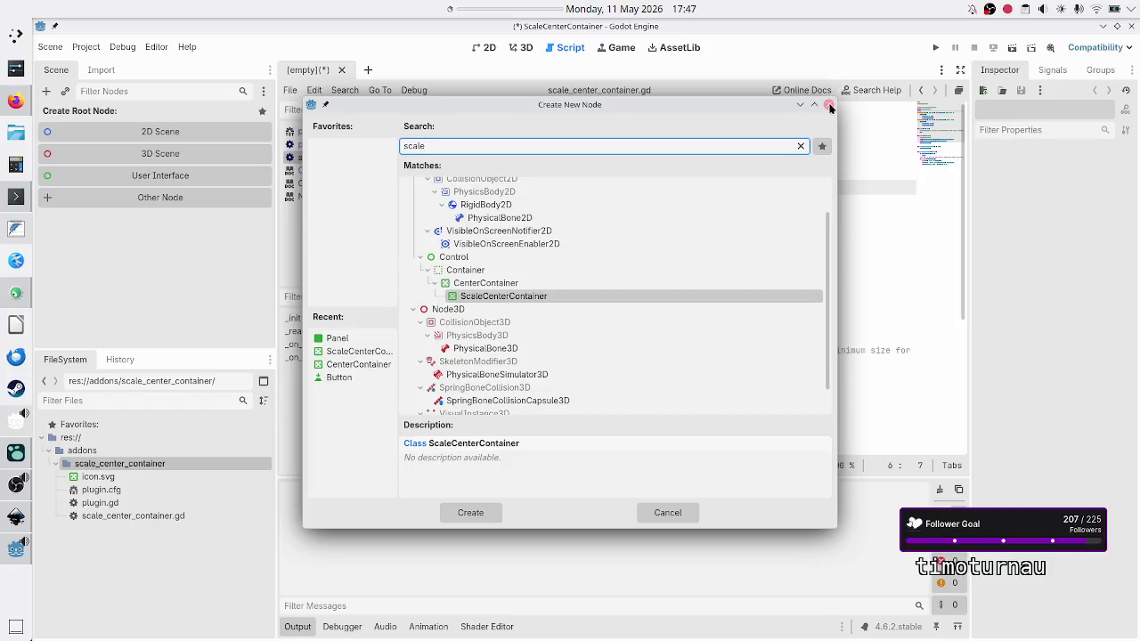
pyautogui.click(830, 106)
pyautogui.hotkey('alt', 'Tab')
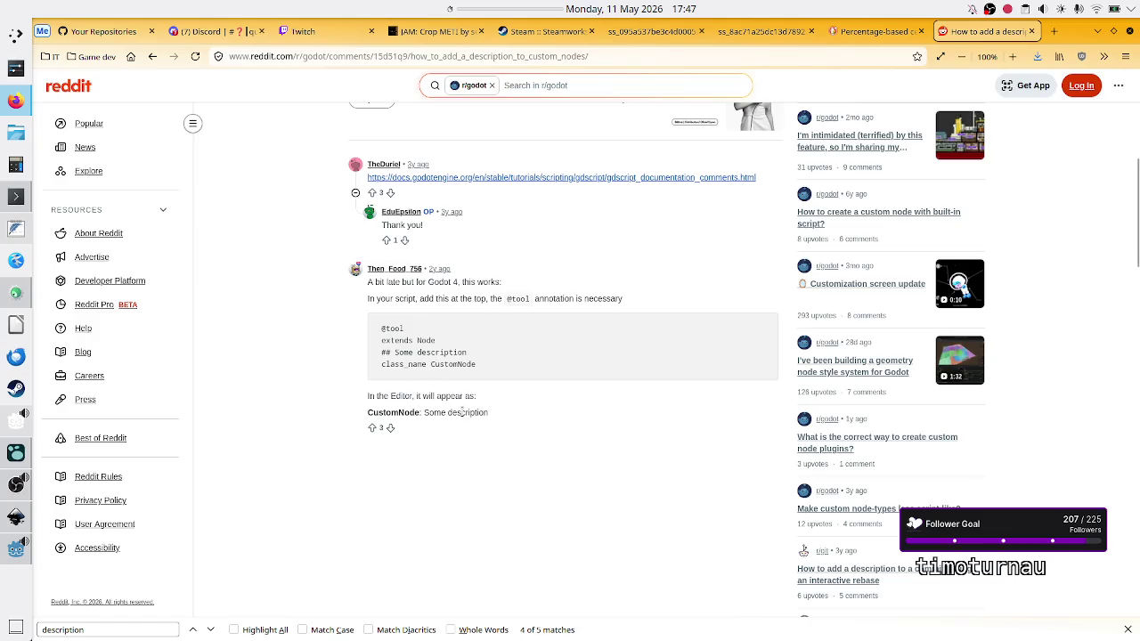
# Return to the search results and open GitHub issue #87036 about add_custom_type descriptions.
pyautogui.moveTo(384, 396); pyautogui.dragTo(477, 400)
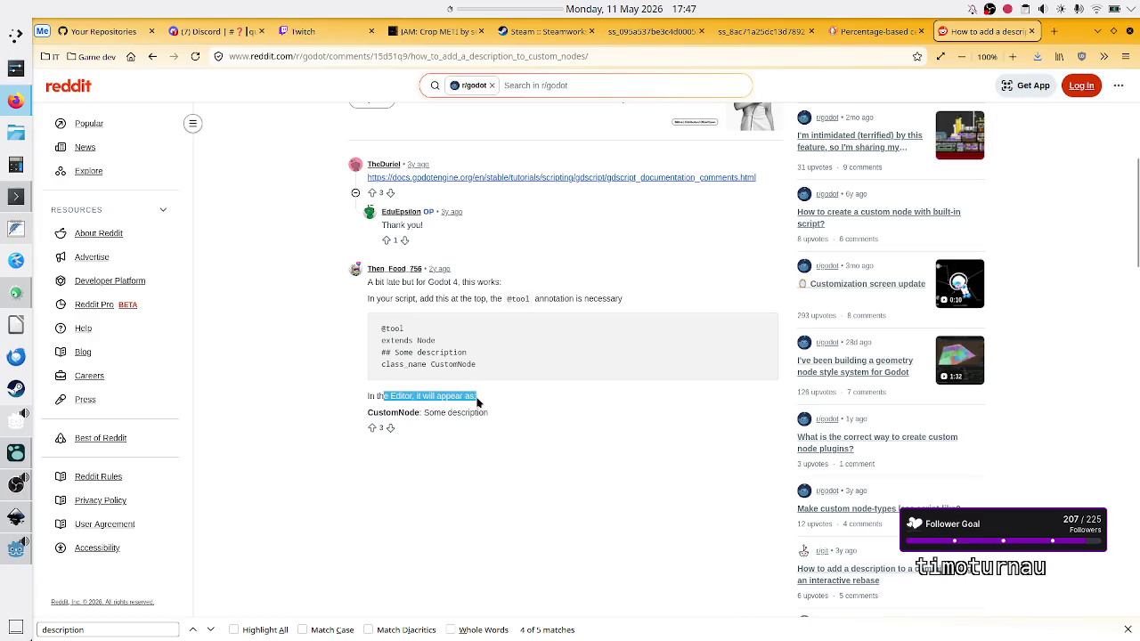
pyautogui.click(477, 401)
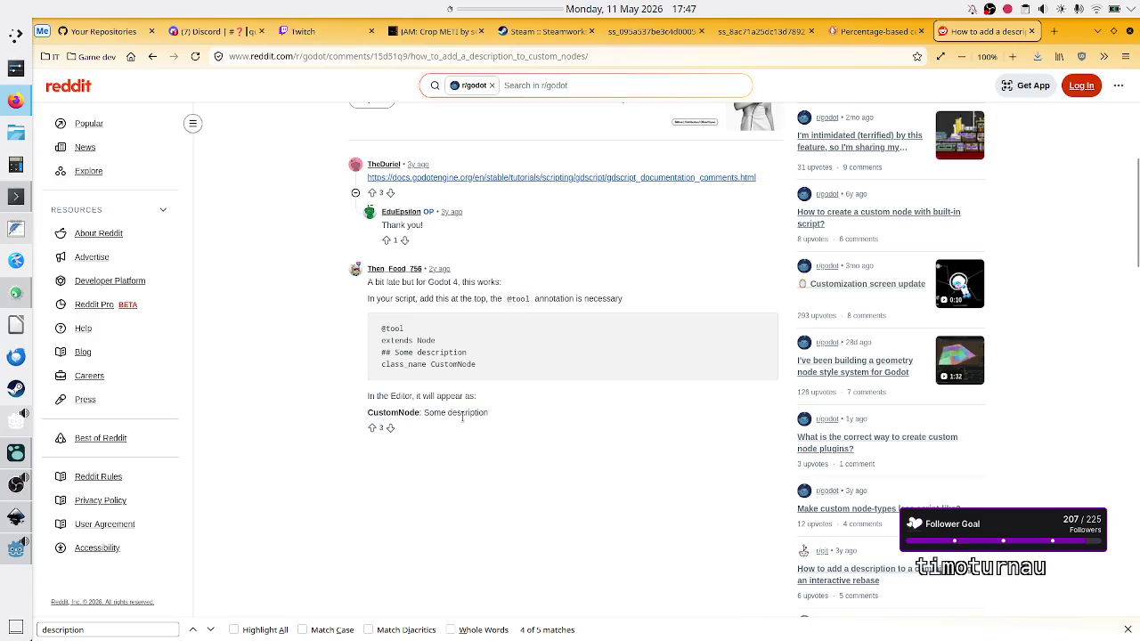
pyautogui.scroll(-2, 462, 417)
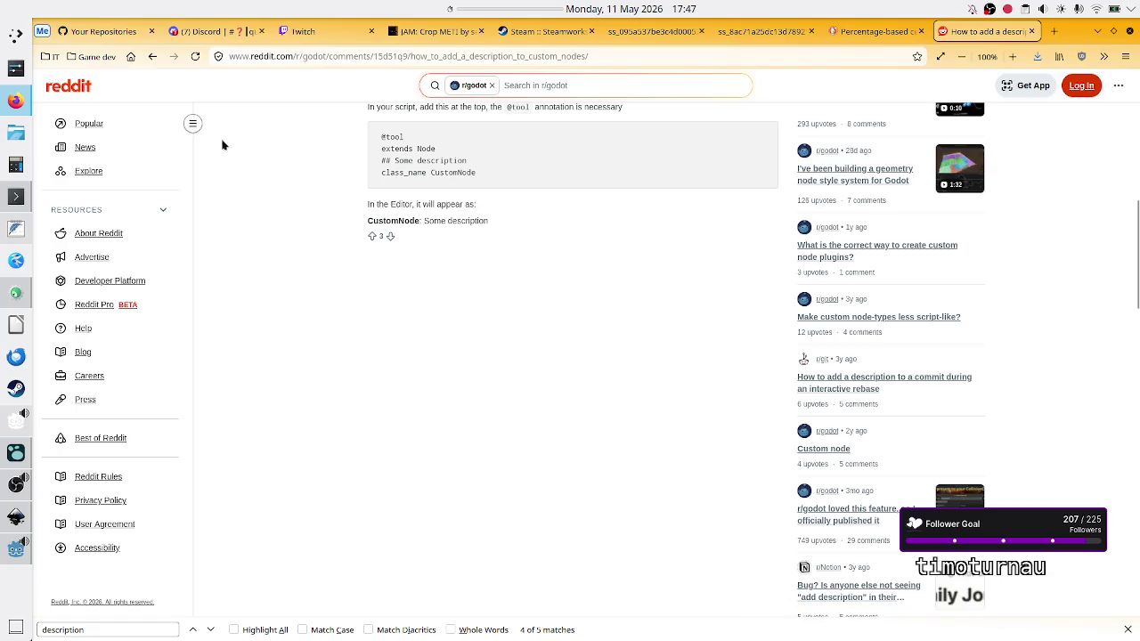
pyautogui.click(151, 56)
pyautogui.scroll(-1, 315, 437)
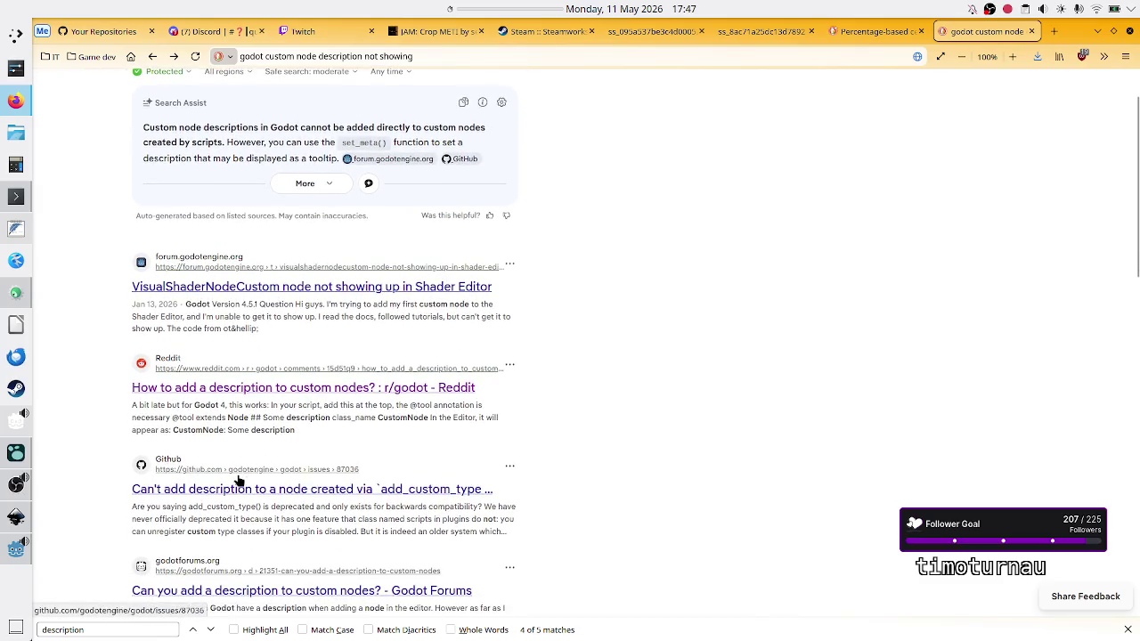
pyautogui.click(238, 480)
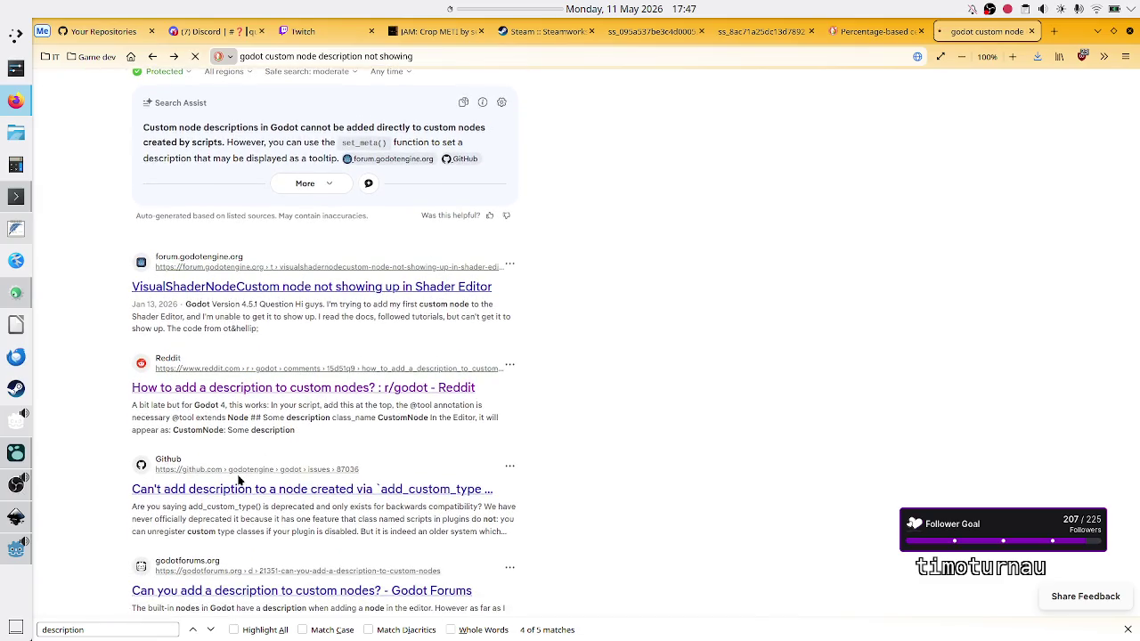
pyautogui.scroll(-1, 276, 446)
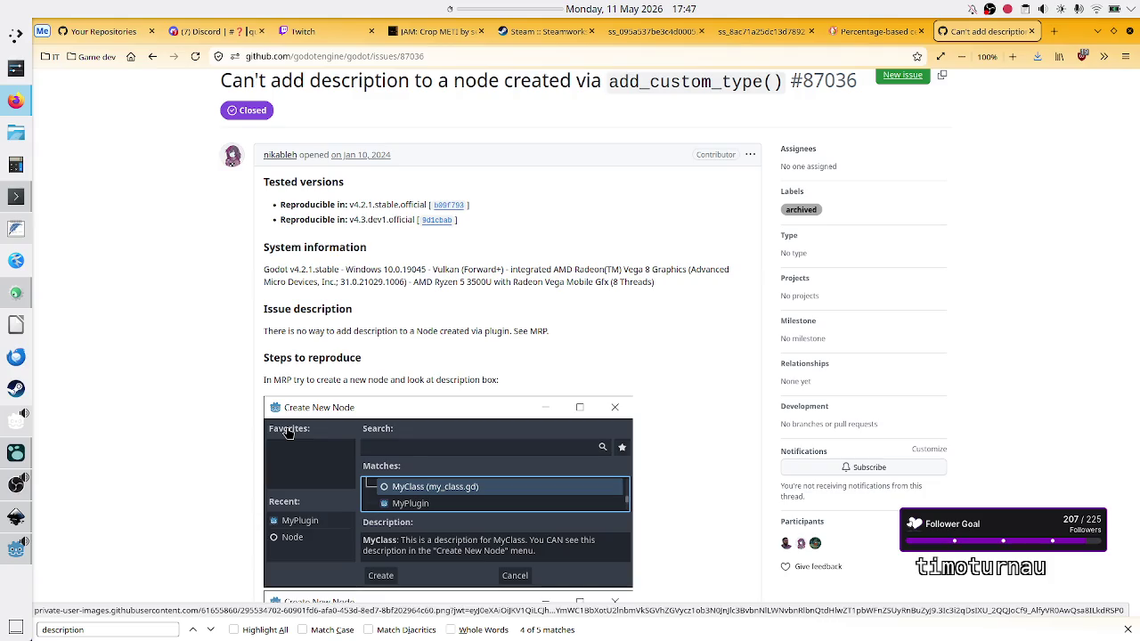
pyautogui.hotkey('alt', 'Tab')
pyautogui.click(333, 145)
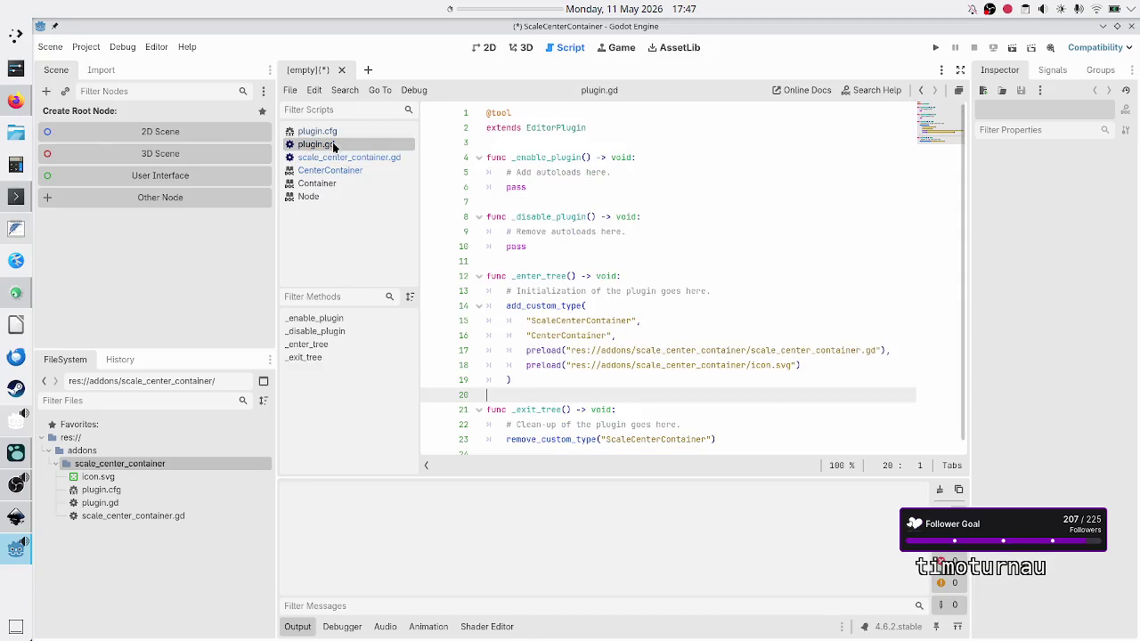
pyautogui.doubleClick(544, 306)
pyautogui.hotkey('alt', 'Tab')
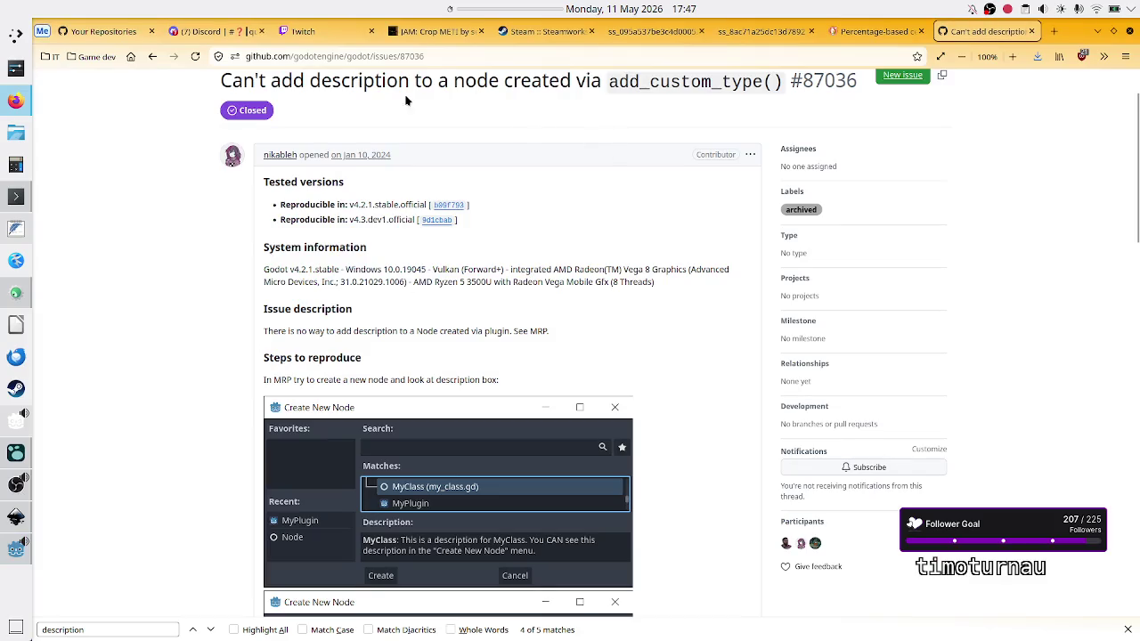
pyautogui.doubleClick(382, 87)
pyautogui.doubleClick(674, 82)
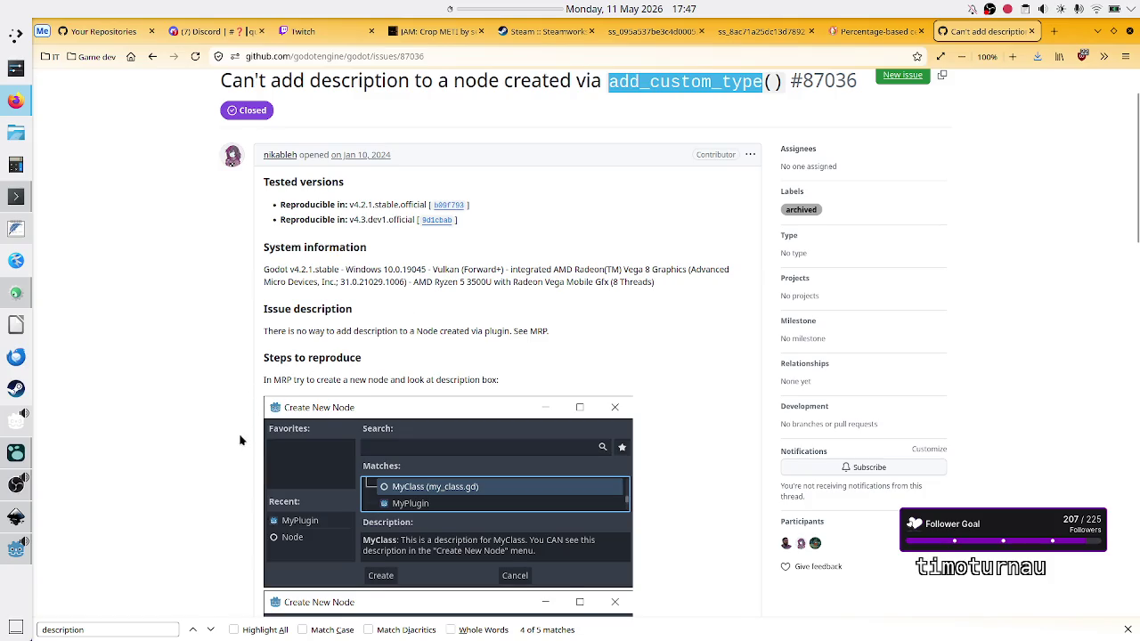
pyautogui.scroll(-2, 239, 436)
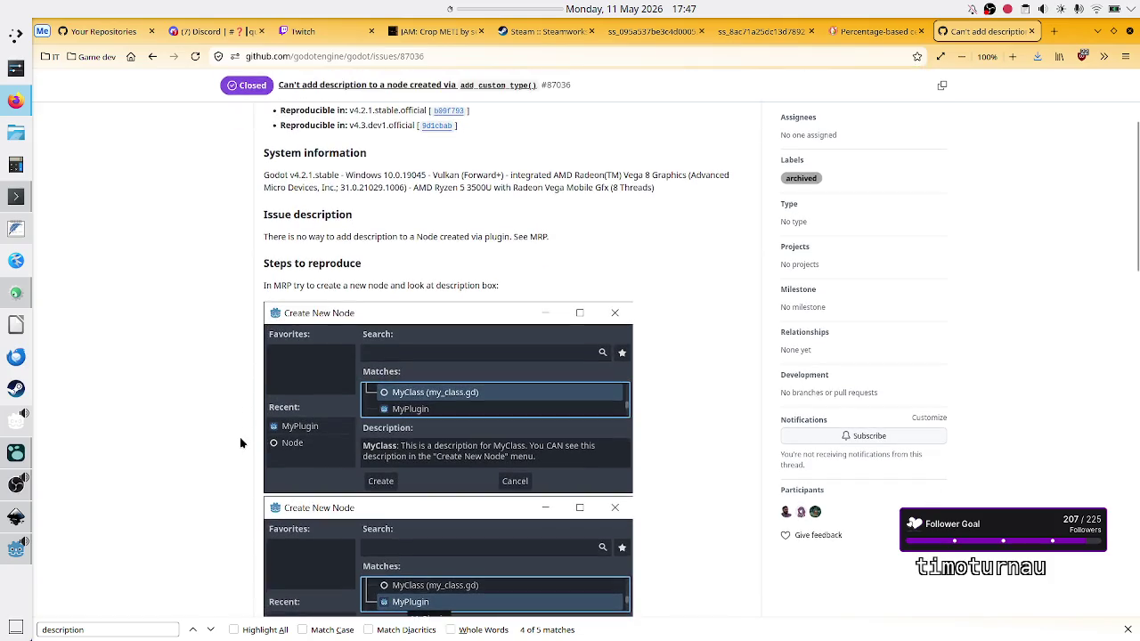
pyautogui.scroll(-2, 240, 438)
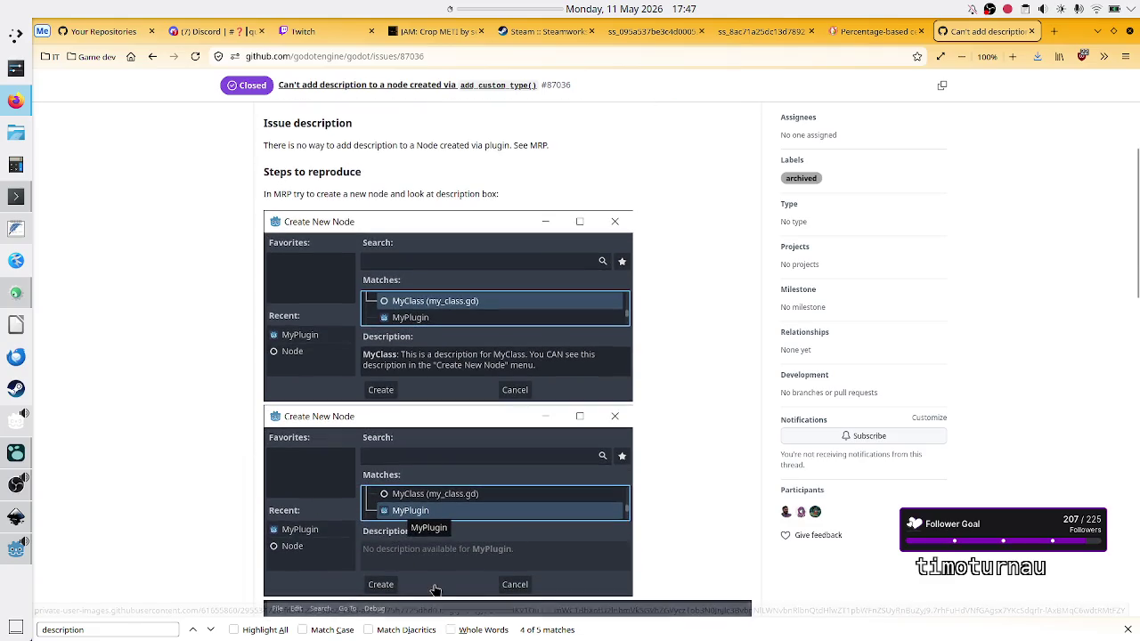
pyautogui.scroll(-7, 410, 553)
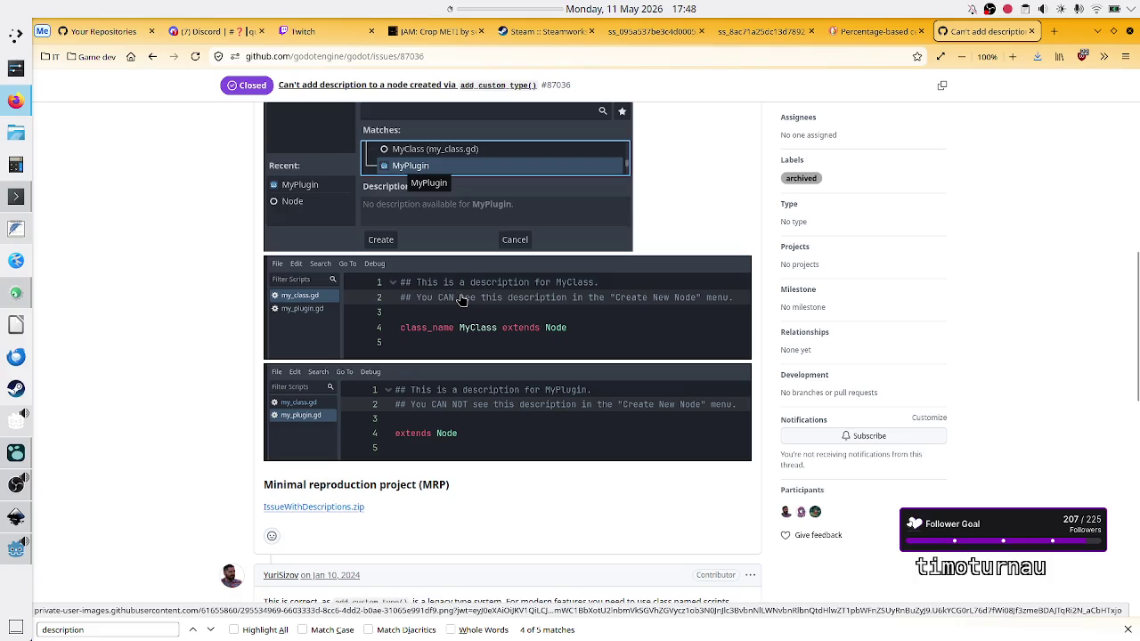
pyautogui.scroll(2, 461, 300)
pyautogui.scroll(4, 462, 299)
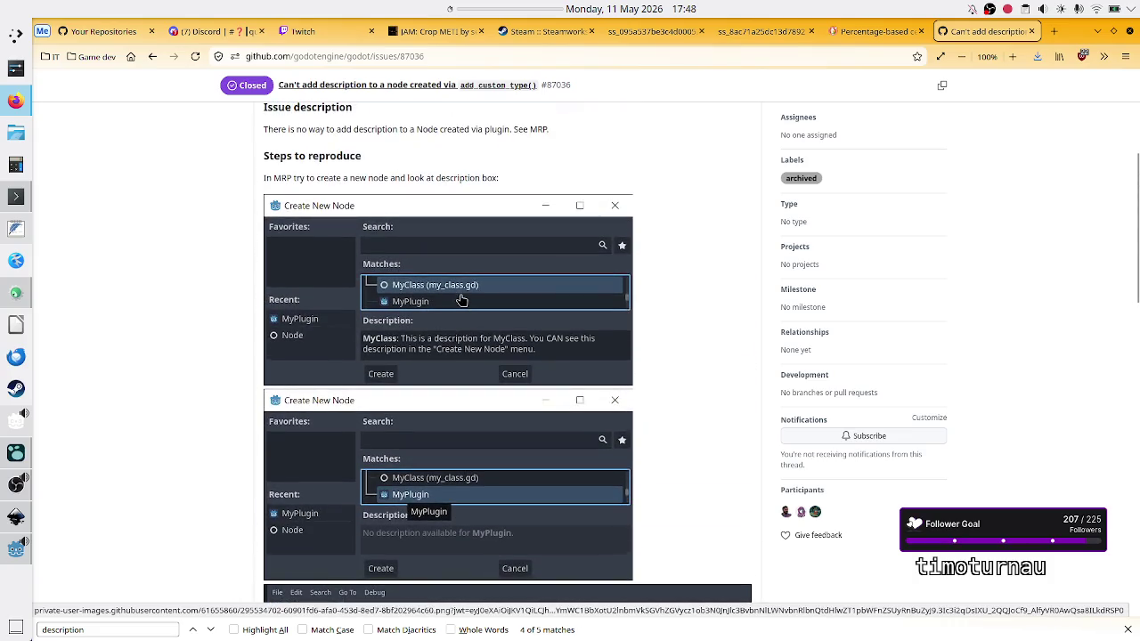
pyautogui.scroll(-10, 461, 299)
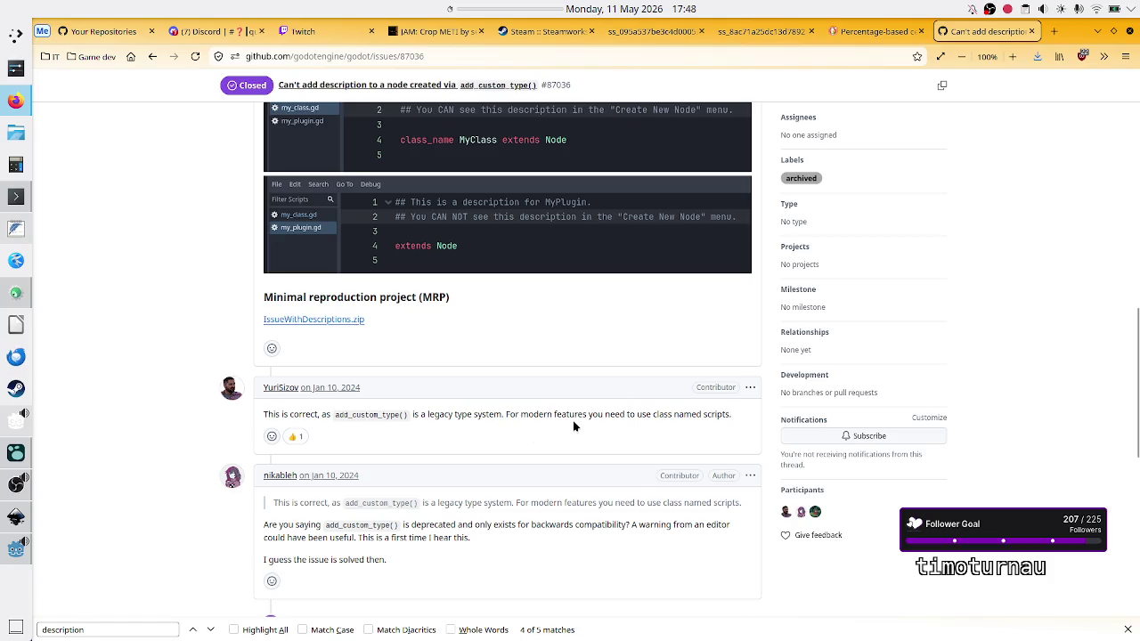
pyautogui.doubleClick(717, 415)
pyautogui.scroll(-2, 553, 458)
pyautogui.moveTo(342, 424); pyautogui.dragTo(459, 425)
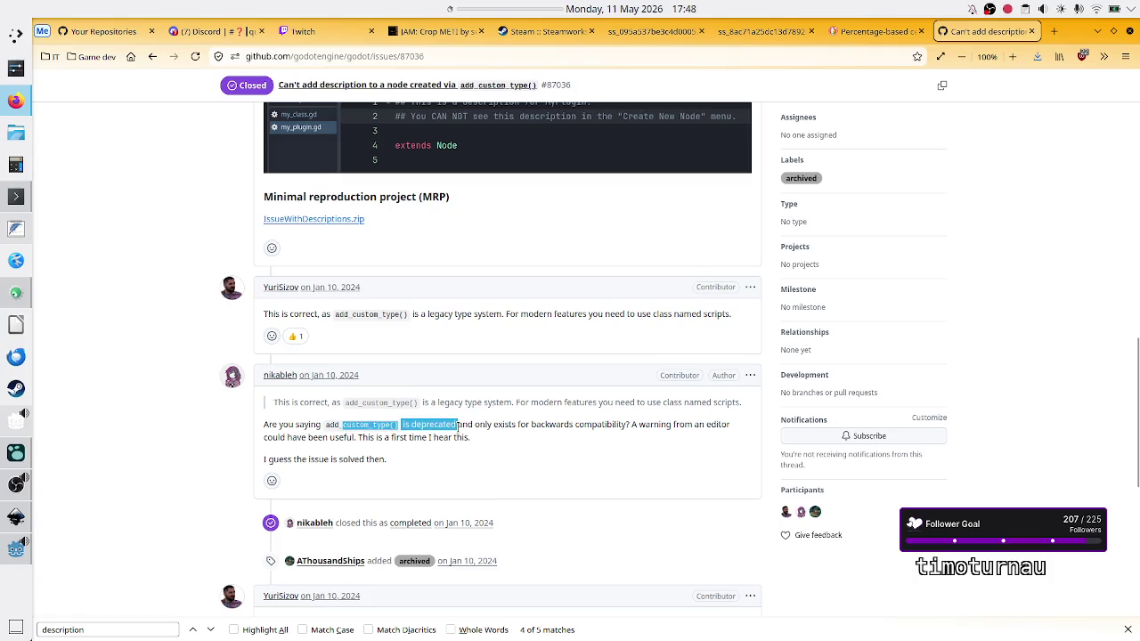
pyautogui.click(567, 431)
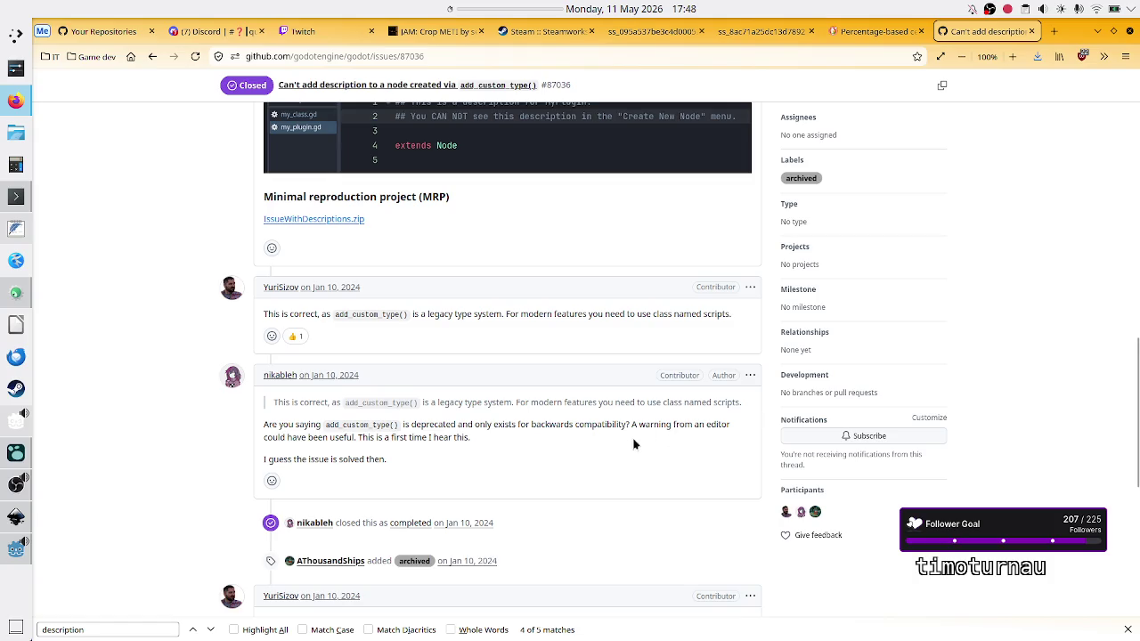
pyautogui.scroll(-4, 570, 436)
pyautogui.scroll(-4, 571, 440)
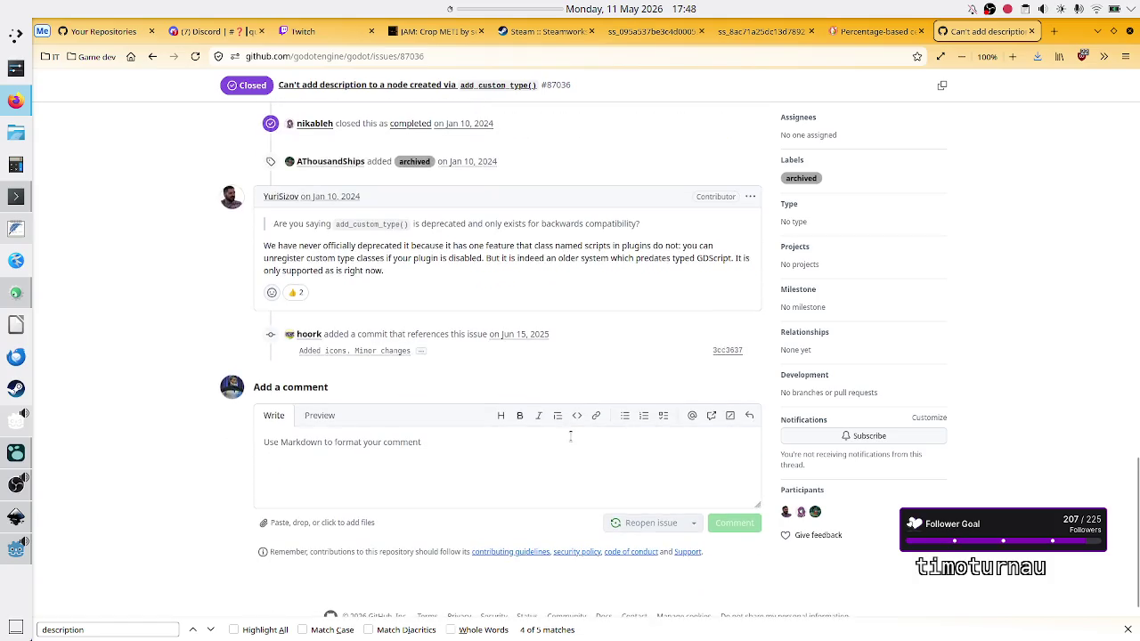
pyautogui.scroll(3, 569, 437)
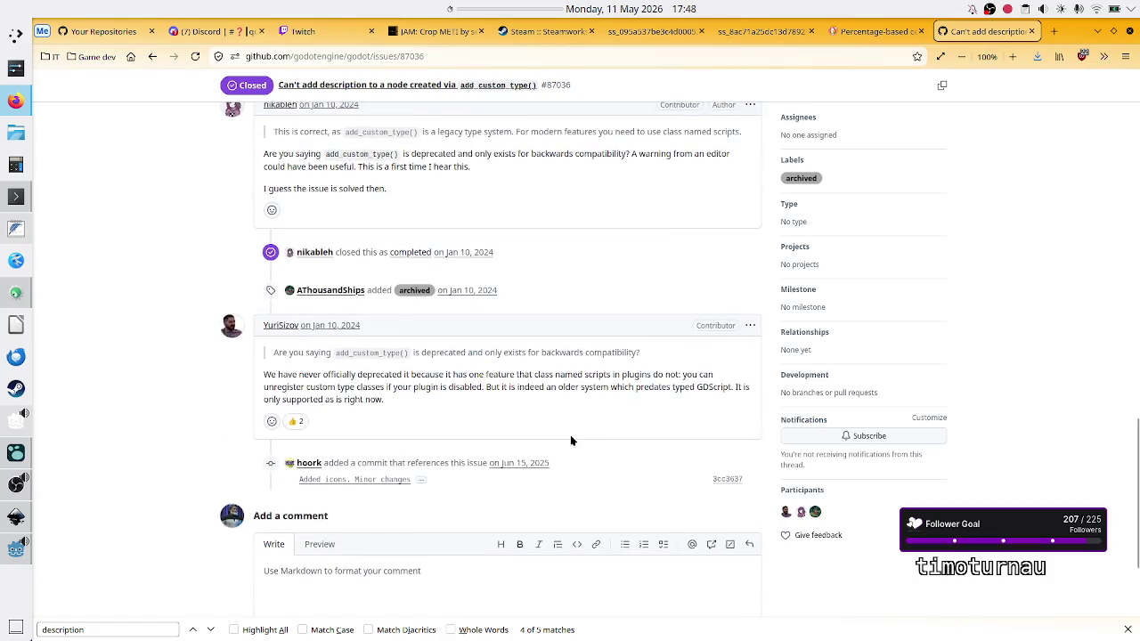
pyautogui.hotkey('alt', 'Tab')
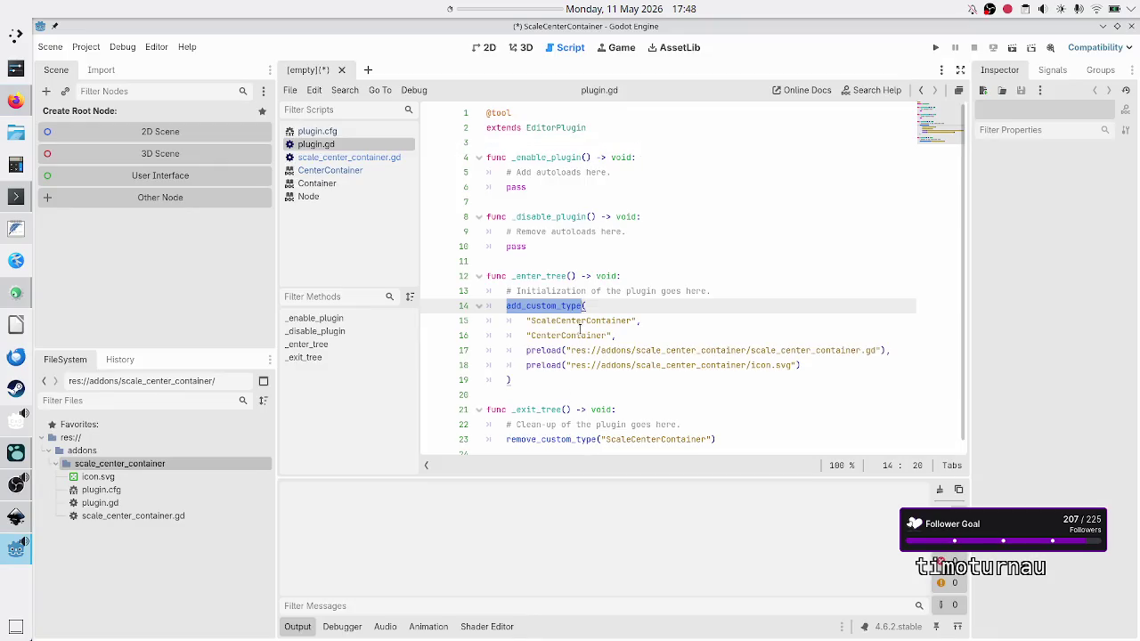
pyautogui.moveTo(535, 381)
pyautogui.mouseDown()
pyautogui.moveTo(513, 381)
pyautogui.moveTo(507, 305)
pyautogui.mouseUp()
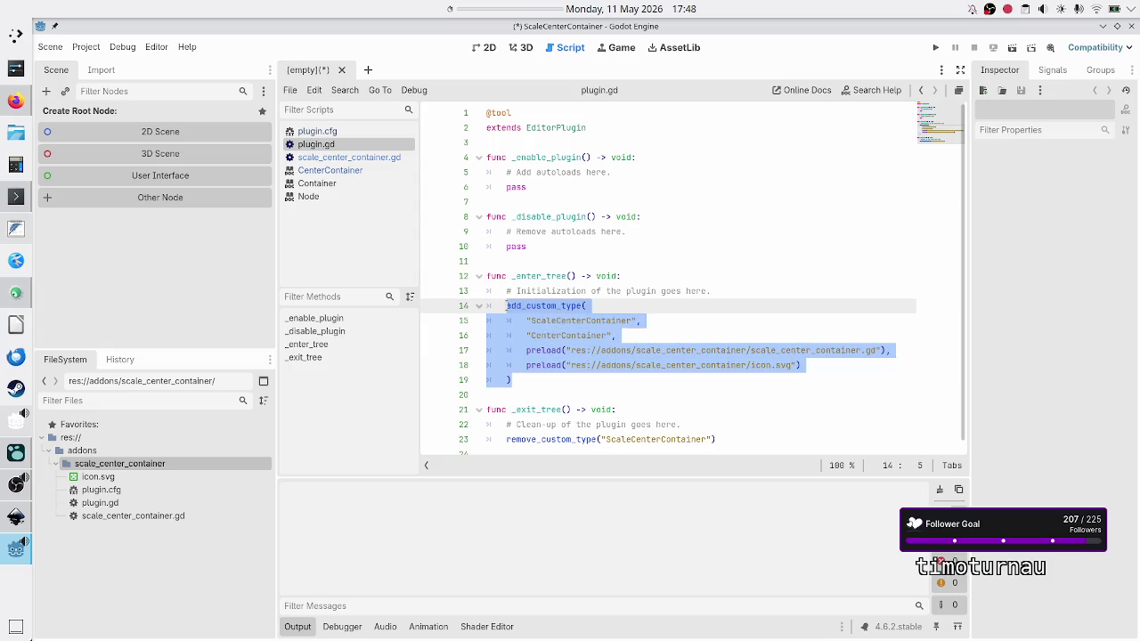
pyautogui.click(556, 275)
pyautogui.doubleClick(556, 275)
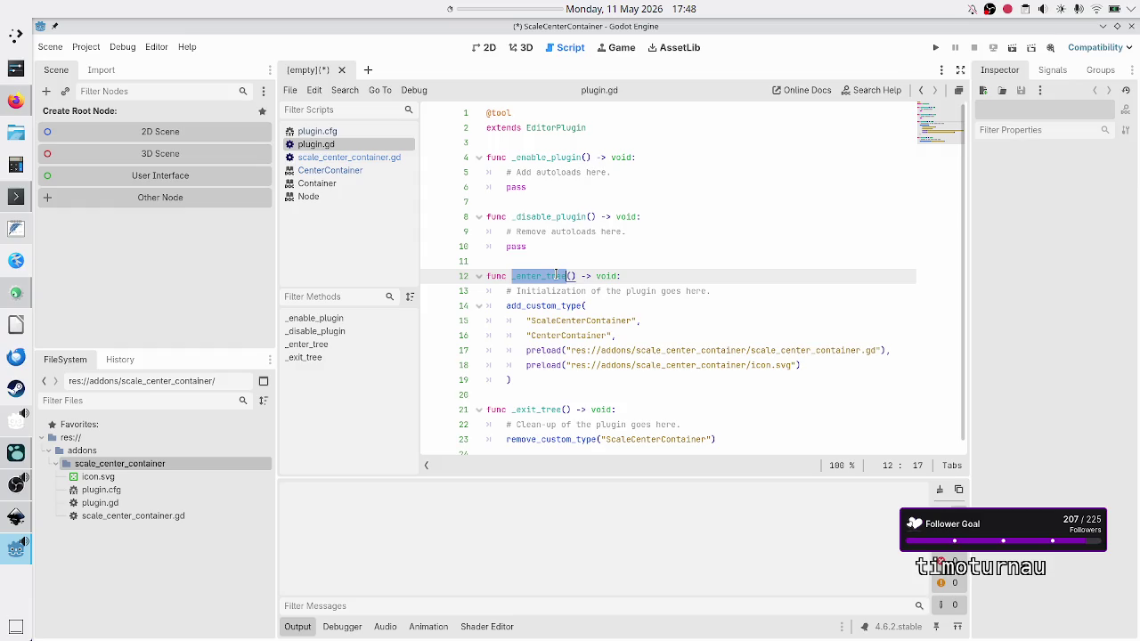
pyautogui.hotkey('alt', 'Tab')
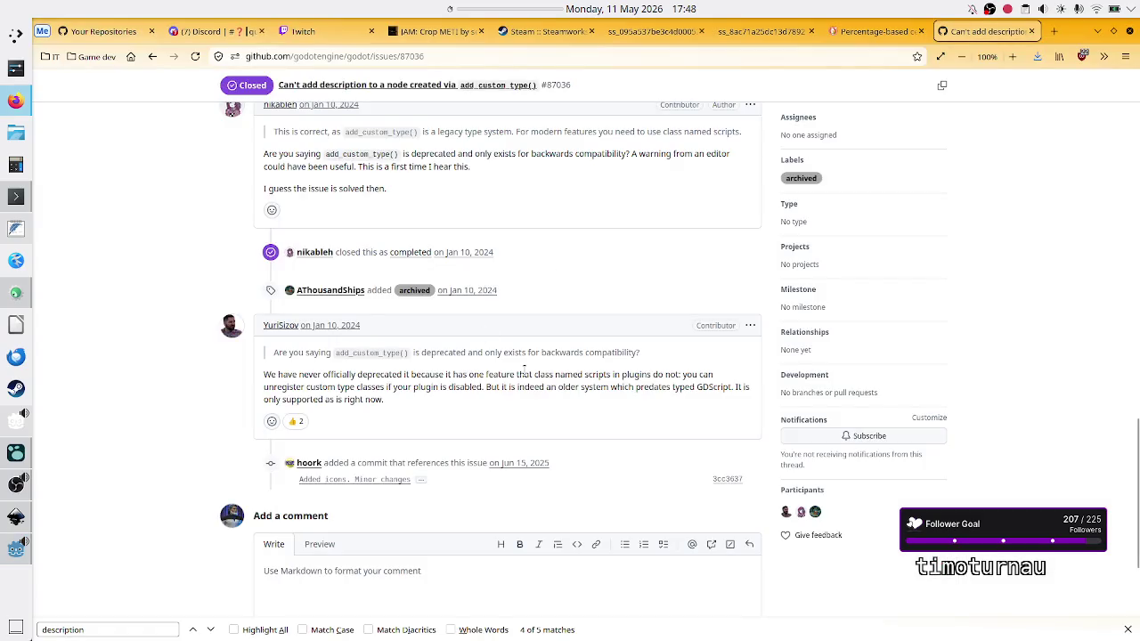
pyautogui.scroll(2, 524, 371)
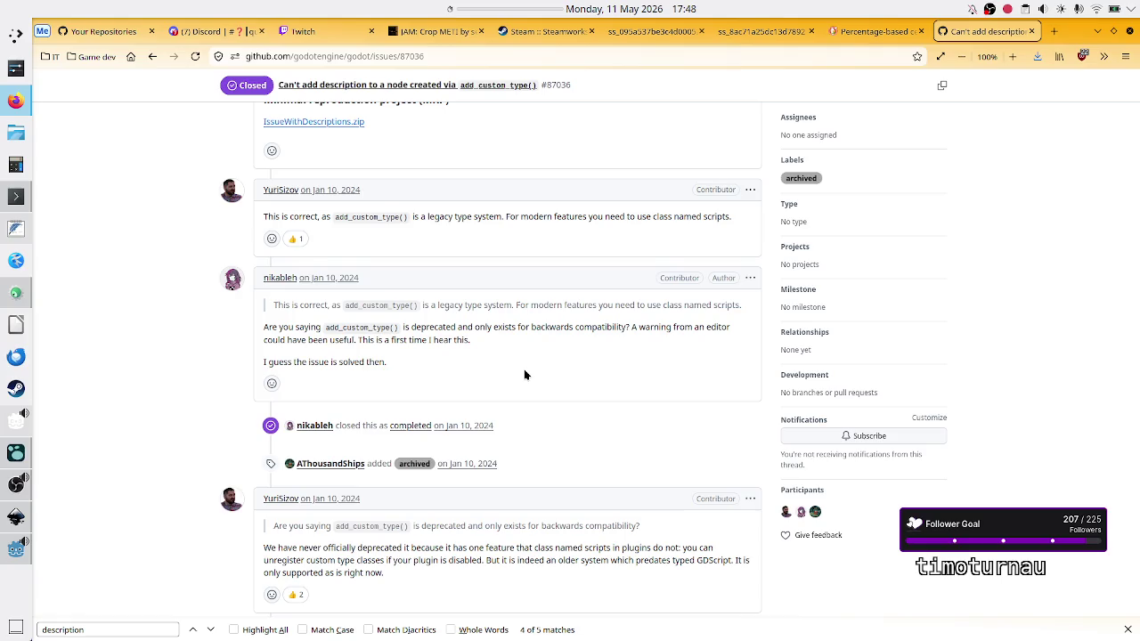
pyautogui.scroll(1, 524, 374)
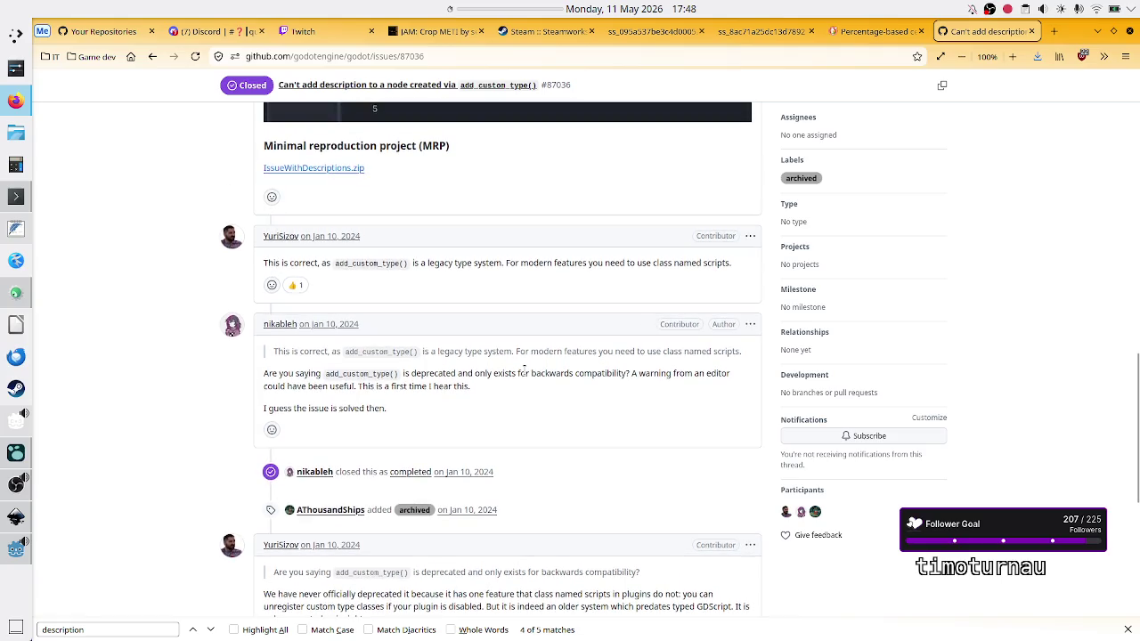
pyautogui.moveTo(664, 263); pyautogui.dragTo(715, 271)
# Uncomment the class_name ScaleCenterContainer line, change the doc comment to '## test', and save.
pyautogui.hotkey('alt', 'Tab')
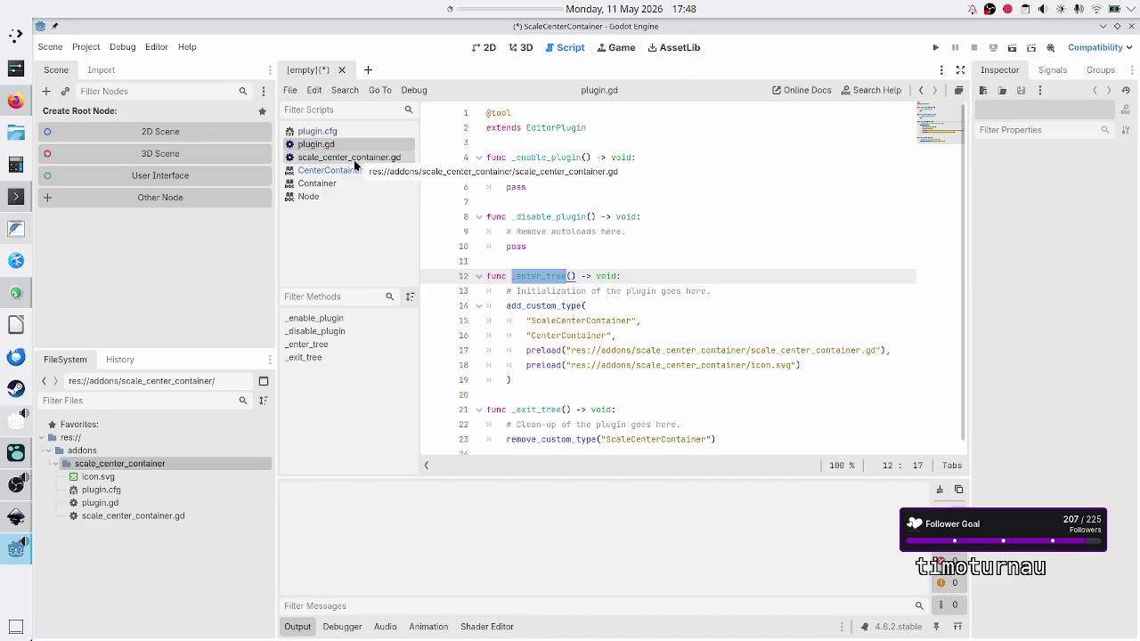
pyautogui.click(352, 171)
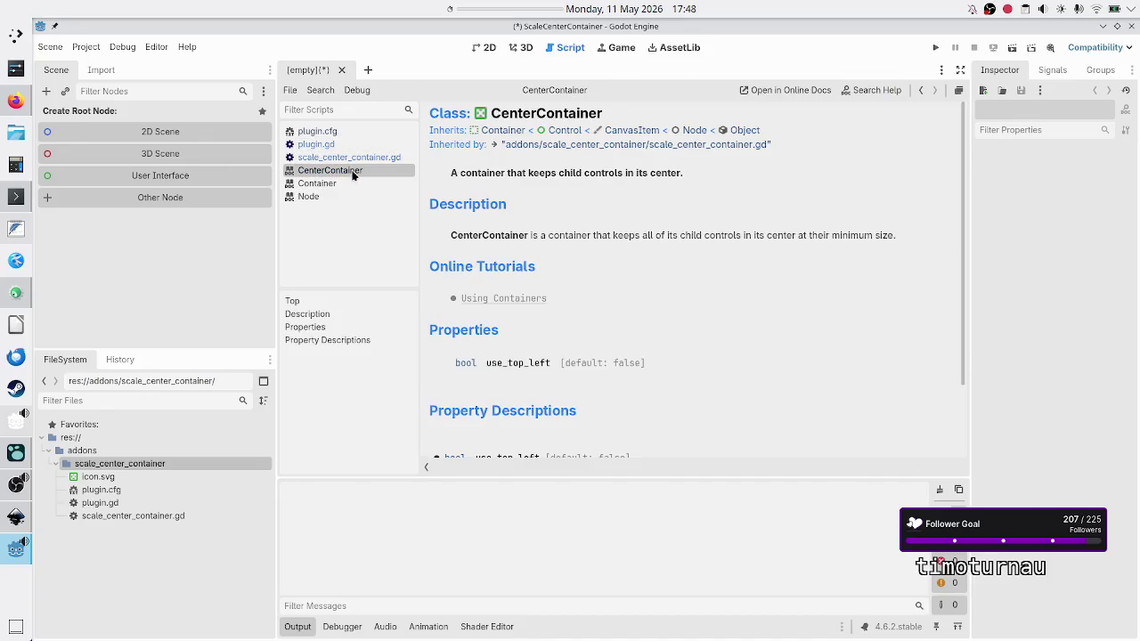
pyautogui.click(361, 159)
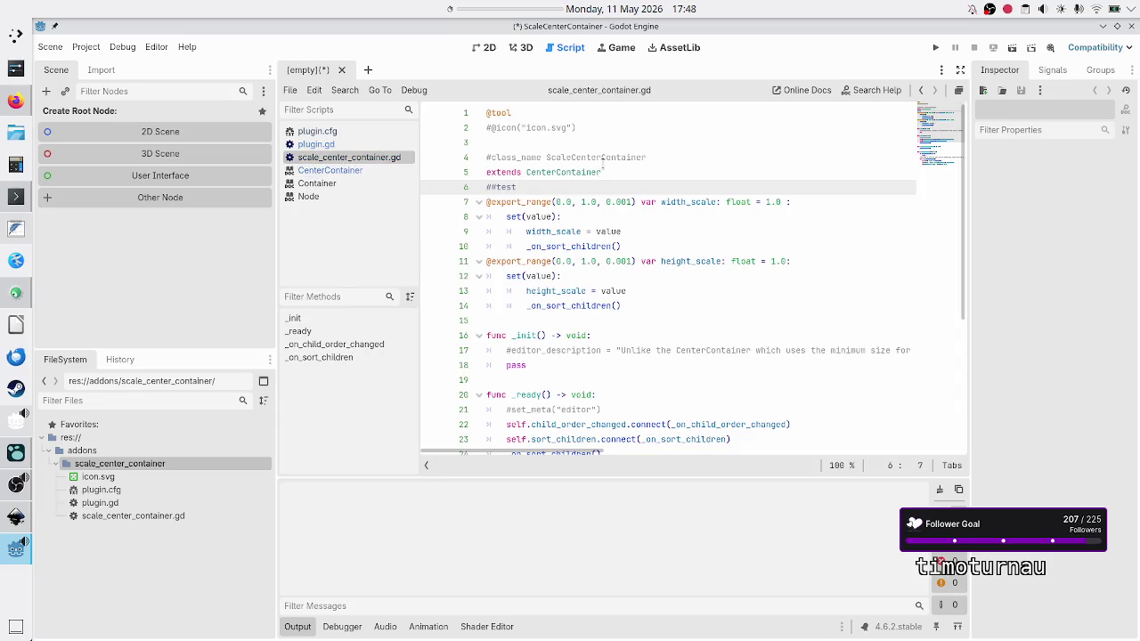
pyautogui.click(629, 157)
pyautogui.hotkey('ctrl', 'Left')
pyautogui.hotkey('ctrl', 'Left')
pyautogui.press('BackSpace')
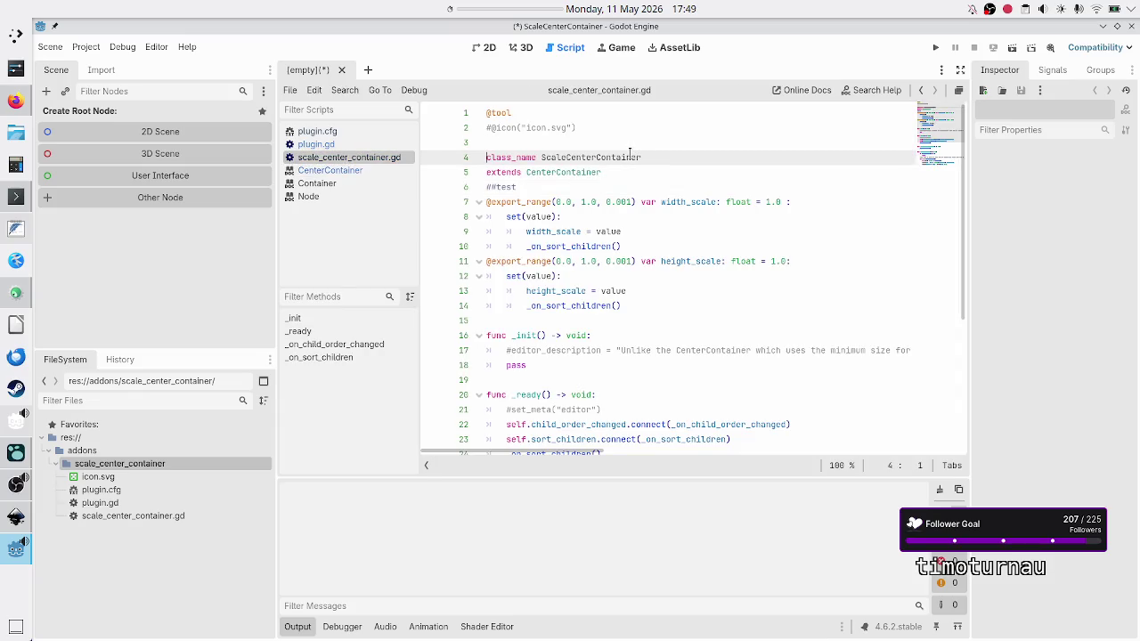
pyautogui.press('Down')
pyautogui.press('Down')
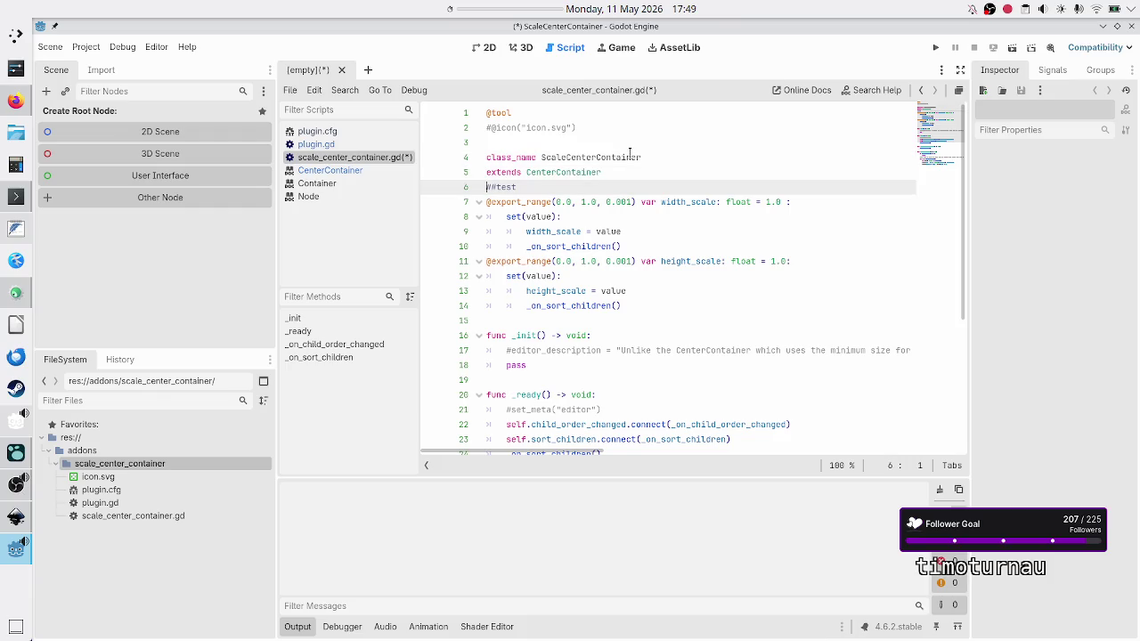
pyautogui.press('Right')
pyautogui.press('Right')
pyautogui.press('Return')
pyautogui.press('Up')
pyautogui.press('Up')
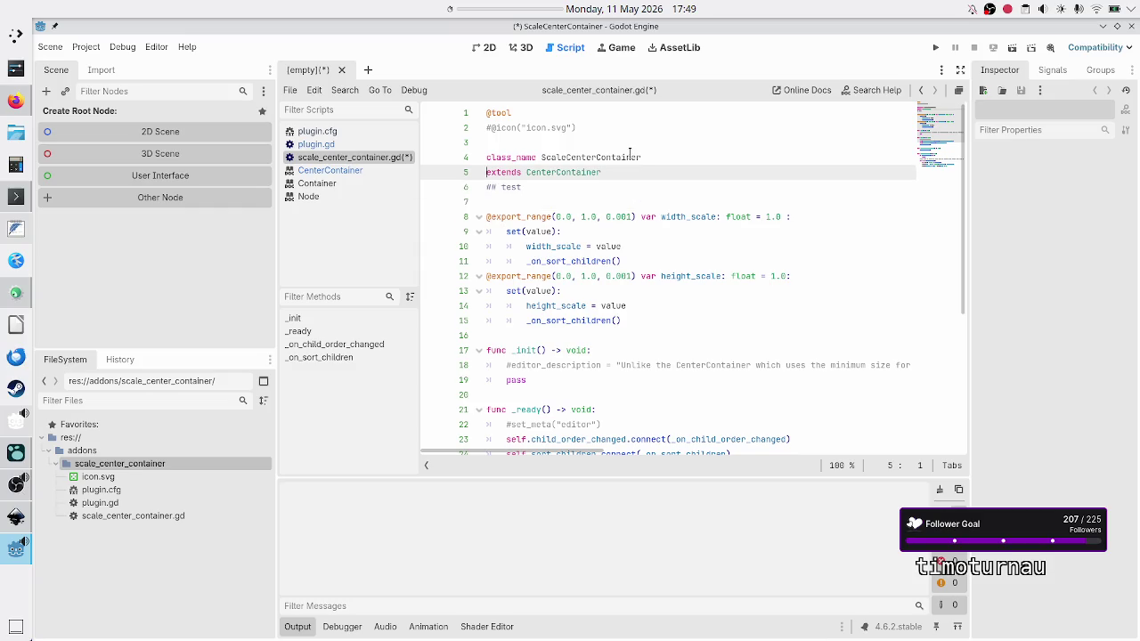
pyautogui.hotkey('ctrl', 's')
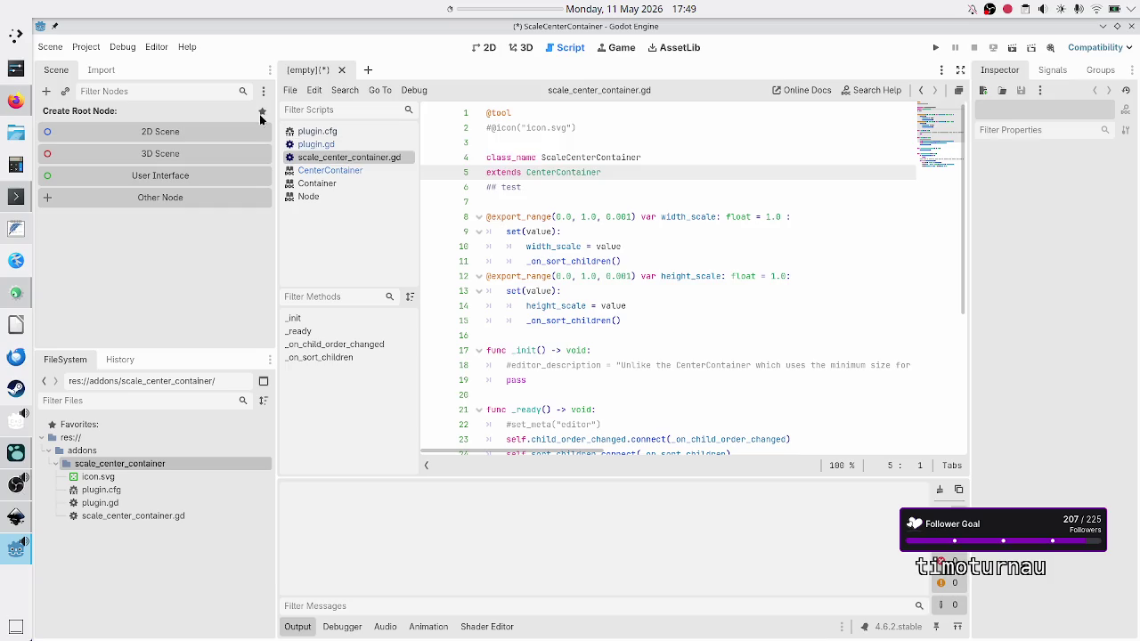
# Search 'sca' in Create New Node to confirm ScaleCenterContainer shows the description 'test'.
pyautogui.click(48, 92)
pyautogui.write('sca')
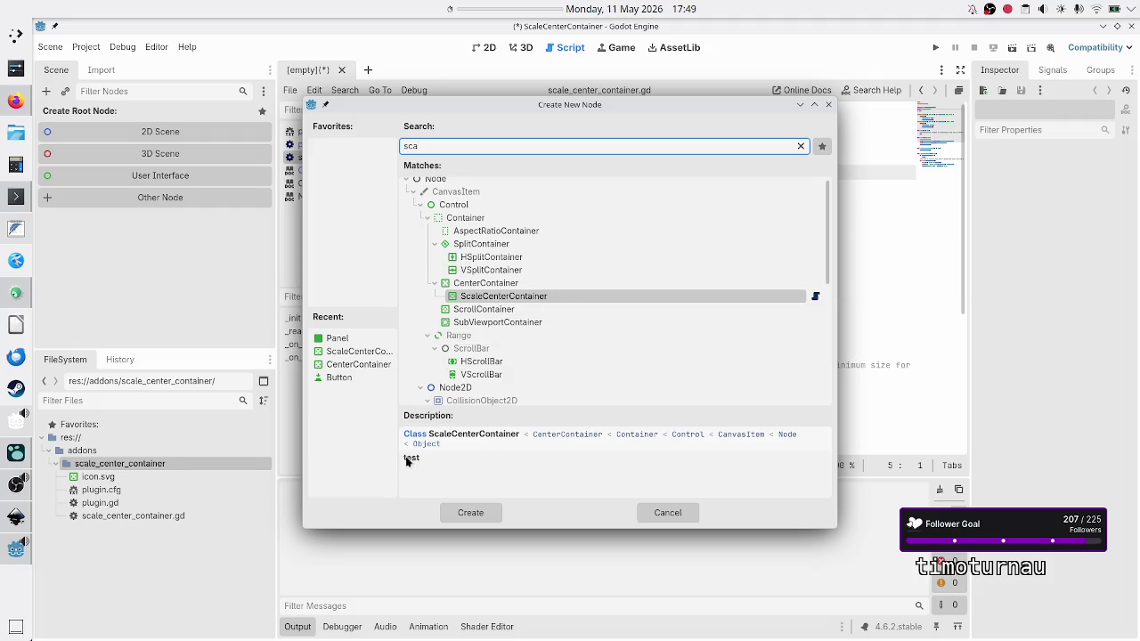
pyautogui.click(827, 105)
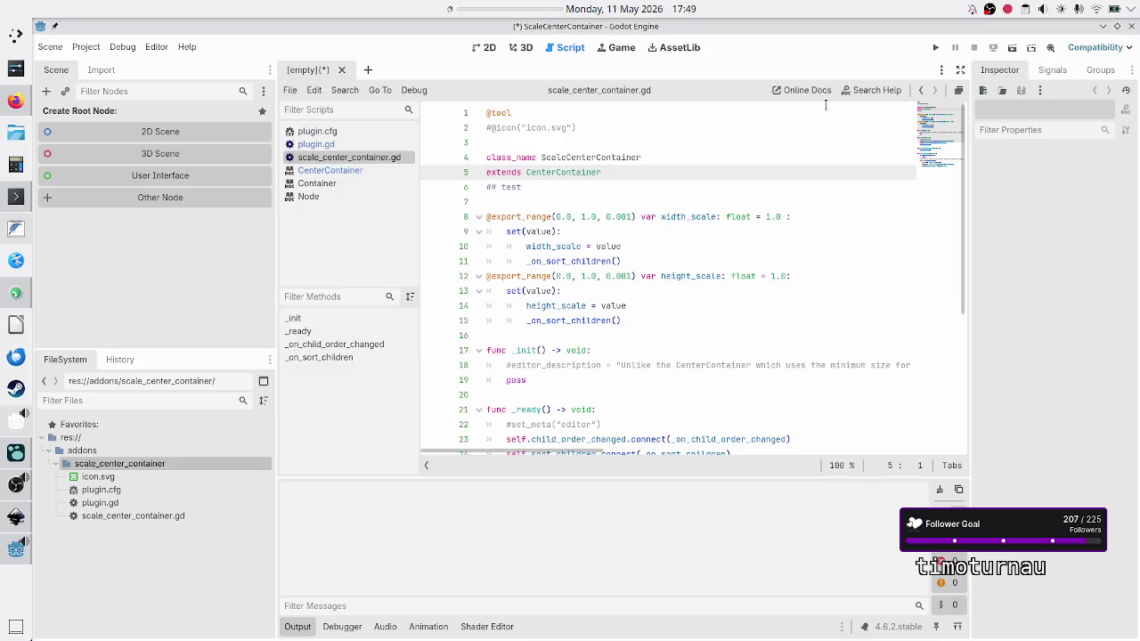
pyautogui.click(632, 354)
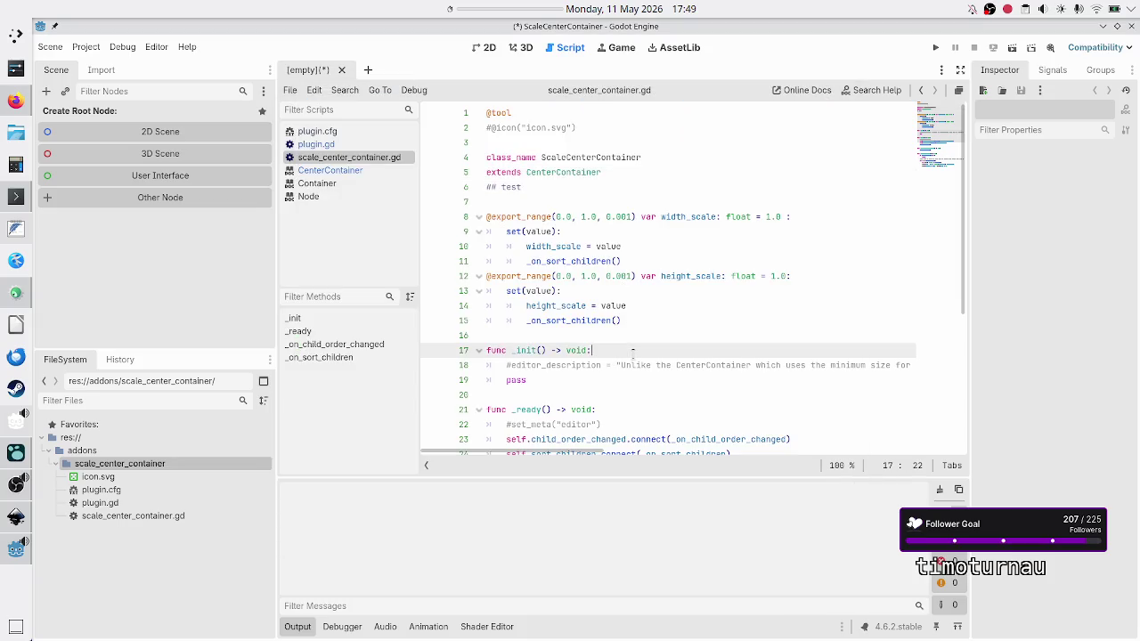
# Delete the _init function and the commented set_meta line from the script.
pyautogui.press('Right')
pyautogui.press('Right')
pyautogui.press('Right')
pyautogui.press('Right')
pyautogui.hotkey('shift', 'Down')
pyautogui.hotkey('shift', 'Left')
pyautogui.hotkey('shift', 'Left')
pyautogui.hotkey('shift', 'Left')
pyautogui.hotkey('shift', 'Left')
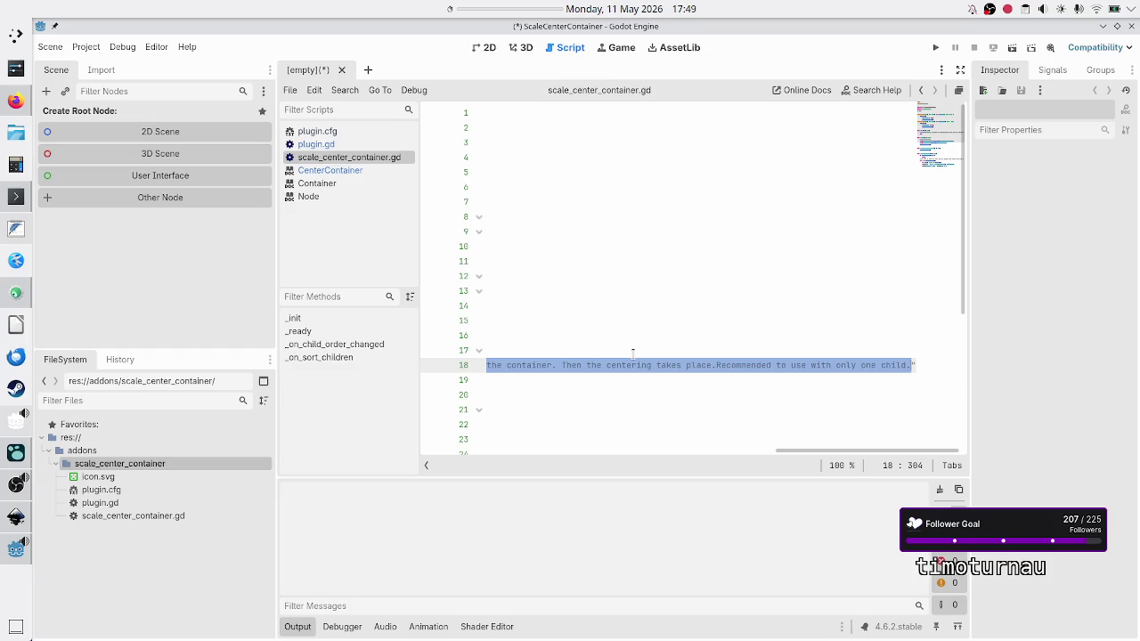
pyautogui.press('Delete')
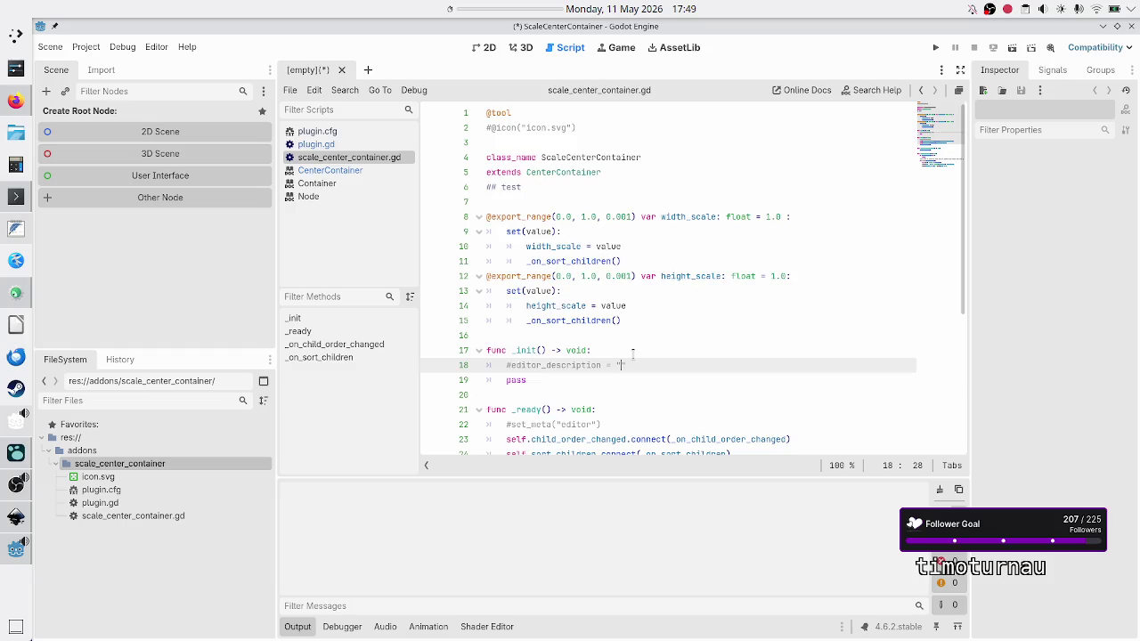
pyautogui.press('Right')
pyautogui.press('Right')
pyautogui.press('Up')
pyautogui.hotkey('shift', 'Down')
pyautogui.hotkey('shift', 'Down')
pyautogui.hotkey('shift', 'Down')
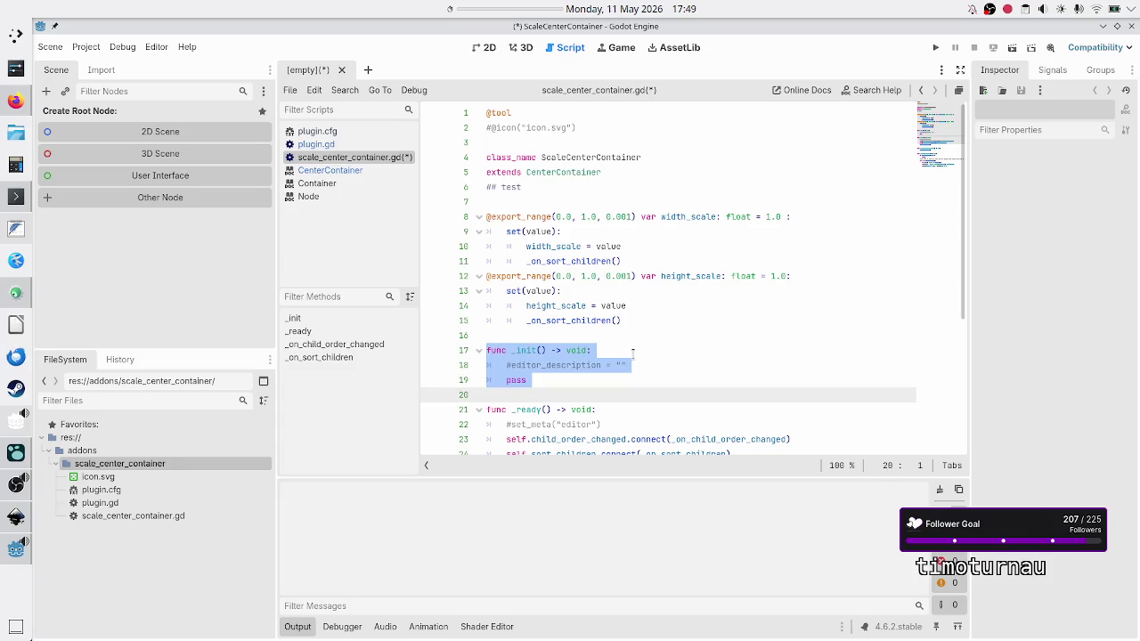
pyautogui.press('Delete')
pyautogui.press('BackSpace')
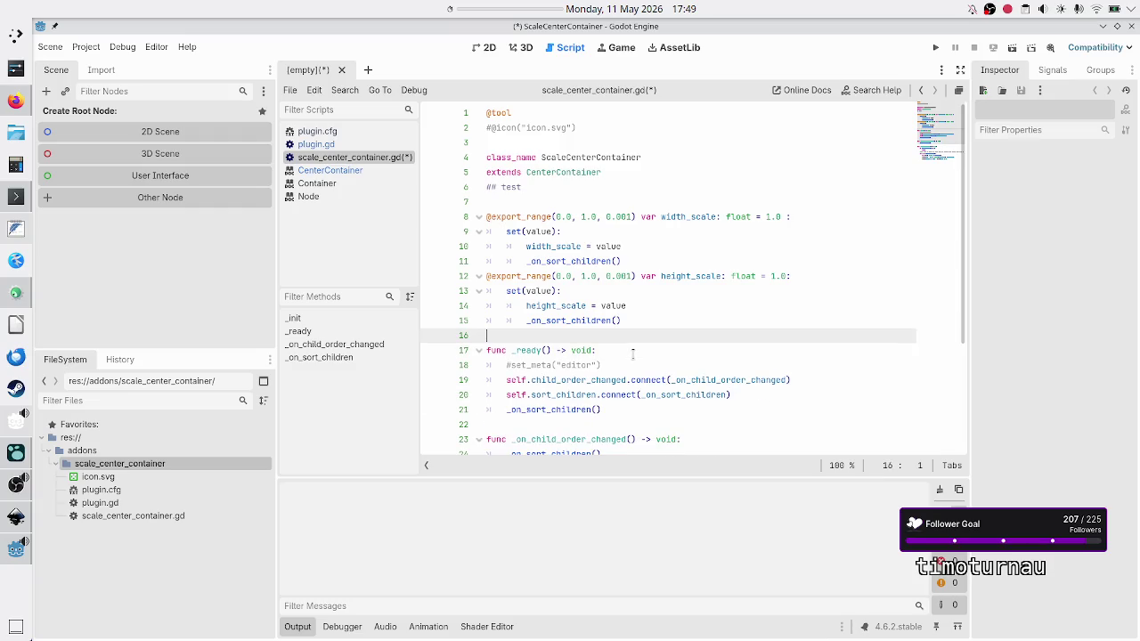
pyautogui.press('Down')
pyautogui.press('Down')
pyautogui.hotkey('shift', 'End')
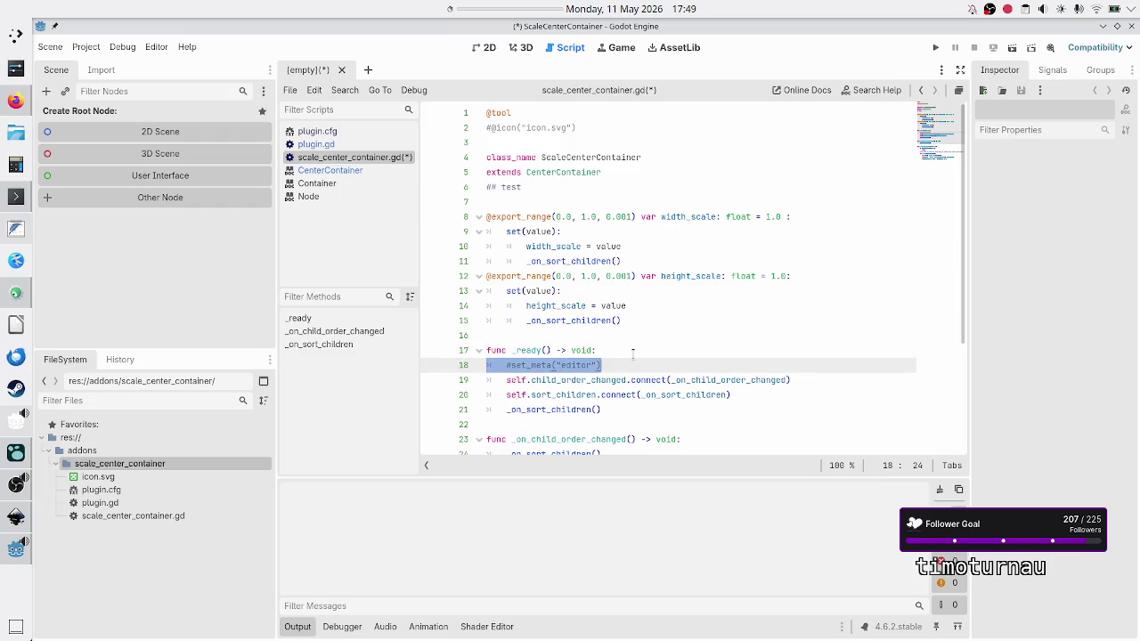
pyautogui.press('Delete')
pyautogui.press('BackSpace')
# Replace '## test' with the full 'Unlike the CenterContainer…' description and join extends onto the class_name line.
pyautogui.press('Up')
pyautogui.press('Up')
pyautogui.press('Up')
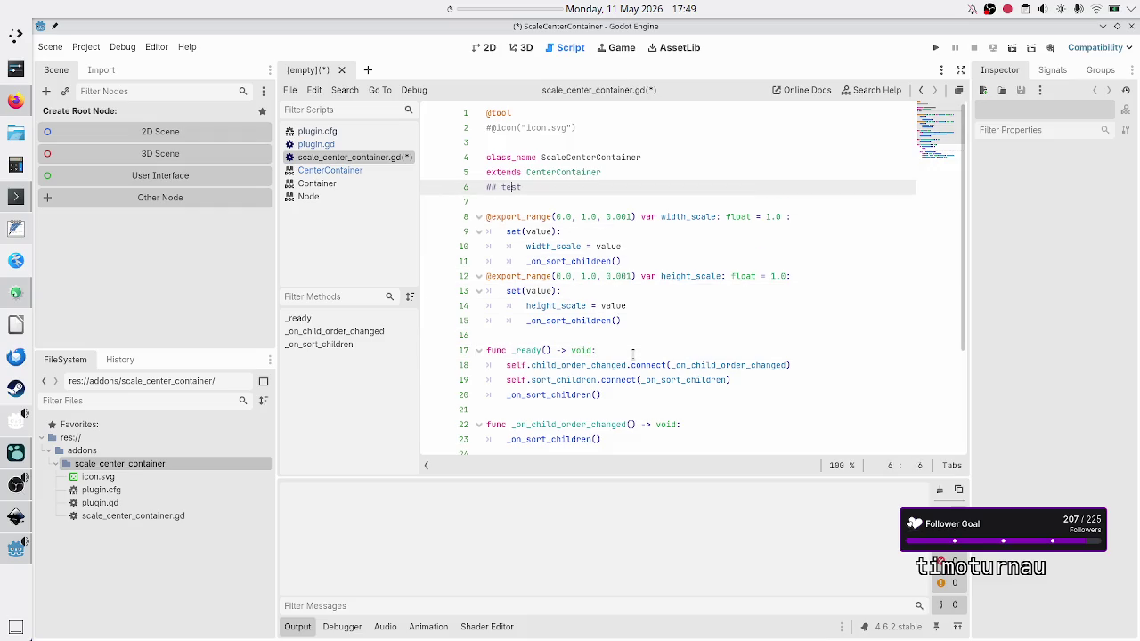
pyautogui.press('BackSpace')
pyautogui.press('BackSpace')
pyautogui.press('BackSpace')
pyautogui.hotkey('ctrl', 'v')
pyautogui.press('Home')
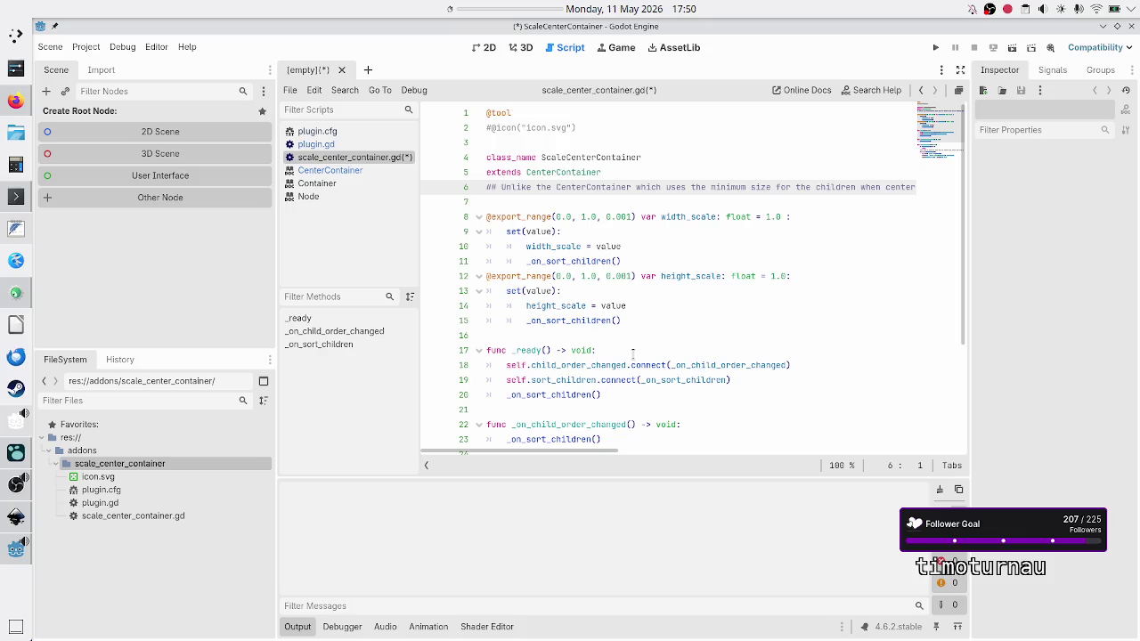
pyautogui.press('Up')
pyautogui.press('BackSpace')
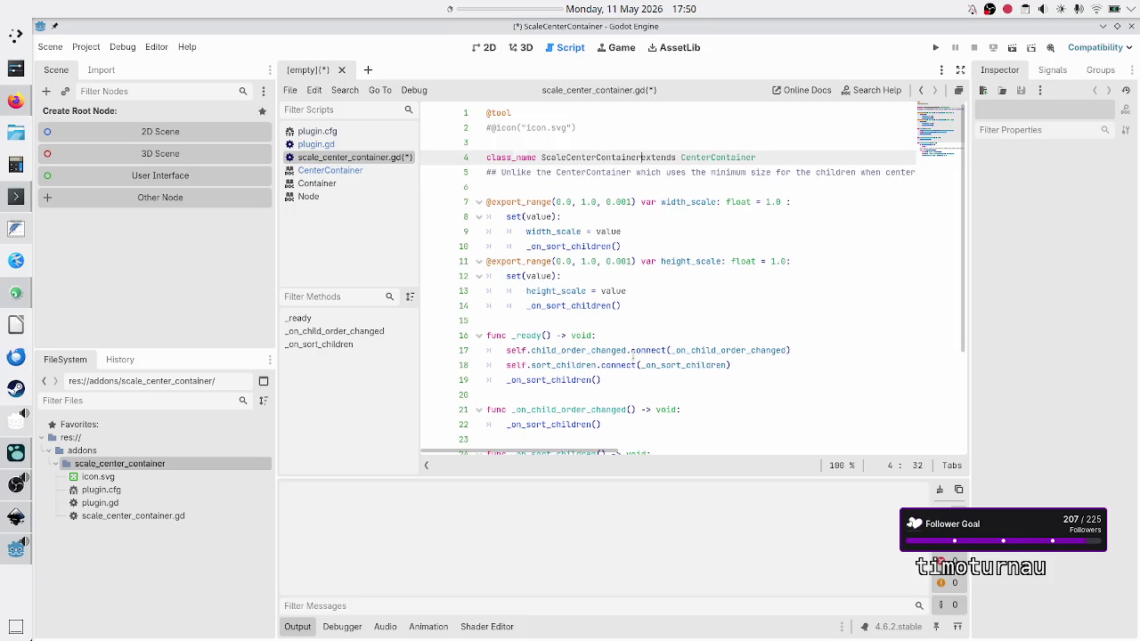
pyautogui.press('Up')
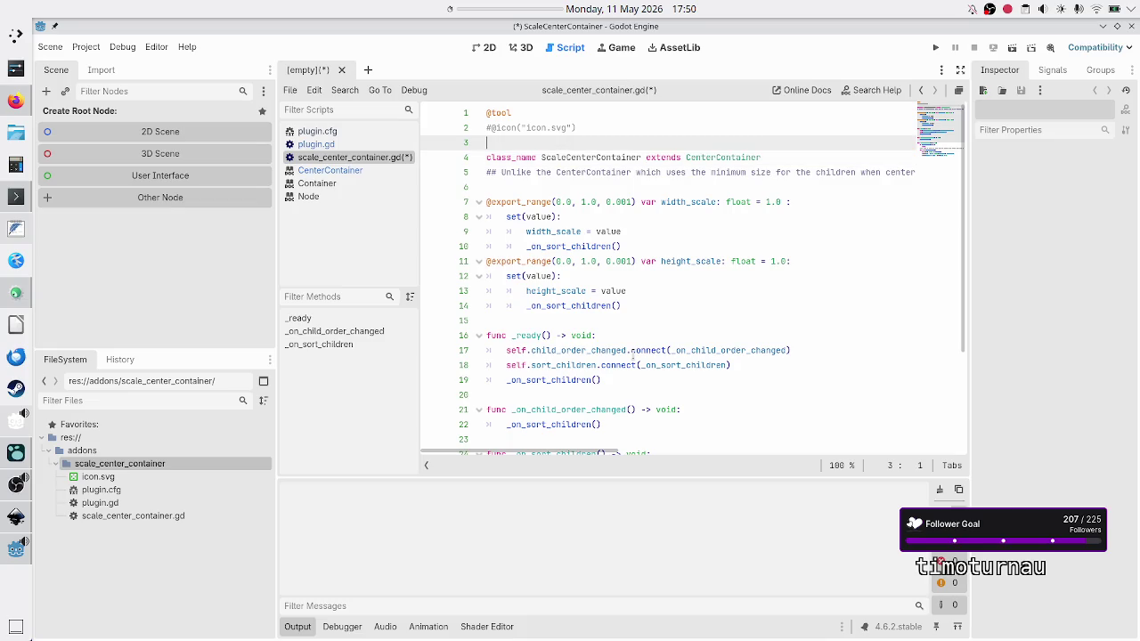
pyautogui.click(577, 128)
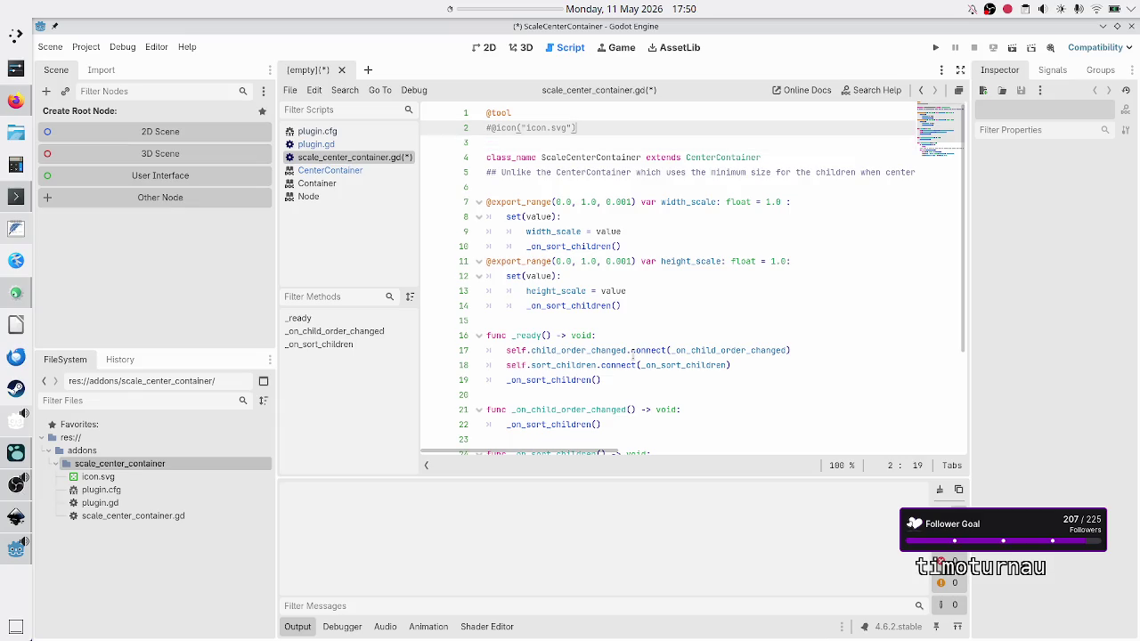
pyautogui.press('Home')
# In plugin.gd, comment out the add_custom_type call, add pass in _enter_tree, and save.
pyautogui.click(343, 144)
pyautogui.press('Down')
pyautogui.press('Down')
pyautogui.press('Home')
pyautogui.press('Home')
pyautogui.write('#')
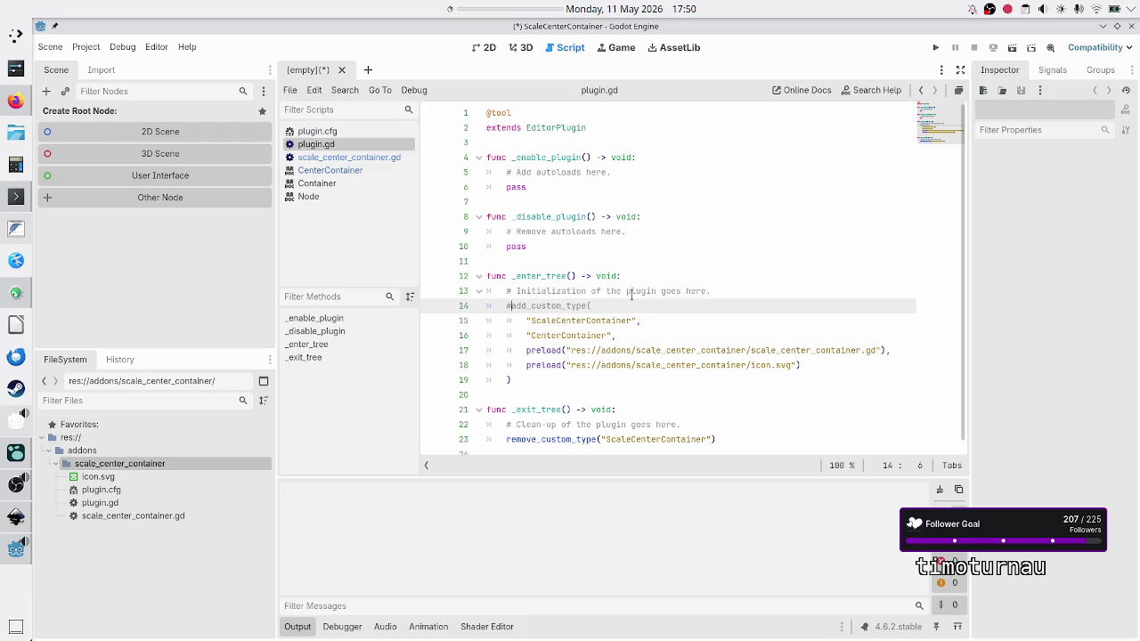
pyautogui.press('Down')
pyautogui.write('#')
pyautogui.press('Down')
pyautogui.write('#')
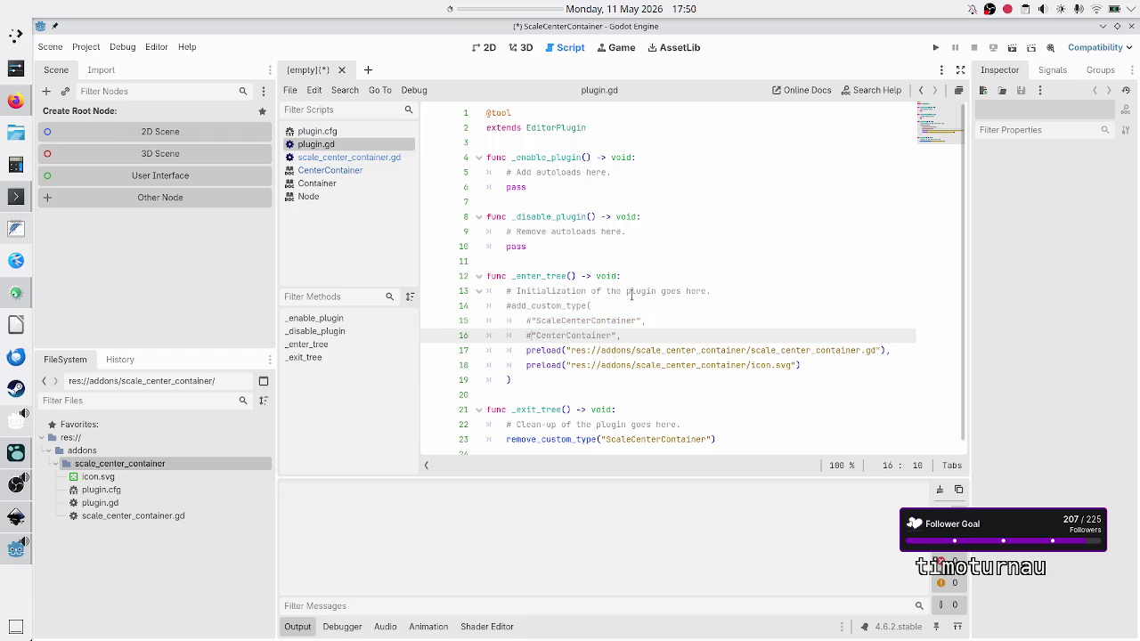
pyautogui.press('Down')
pyautogui.write('#')
pyautogui.press('Down')
pyautogui.write('#')
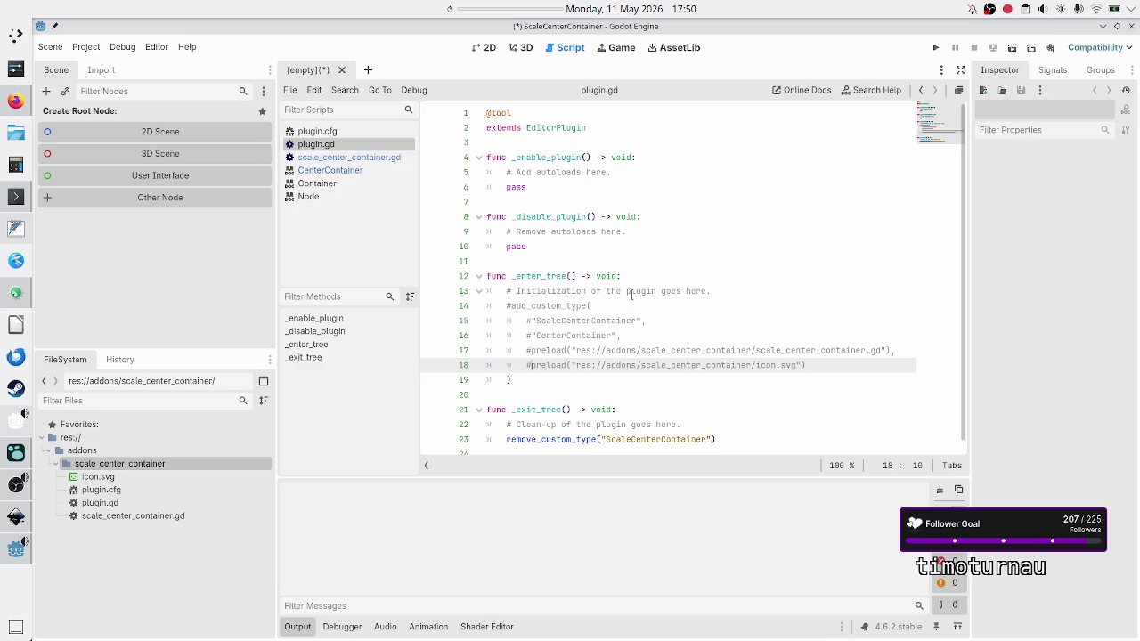
pyautogui.press('Down')
pyautogui.write('#')
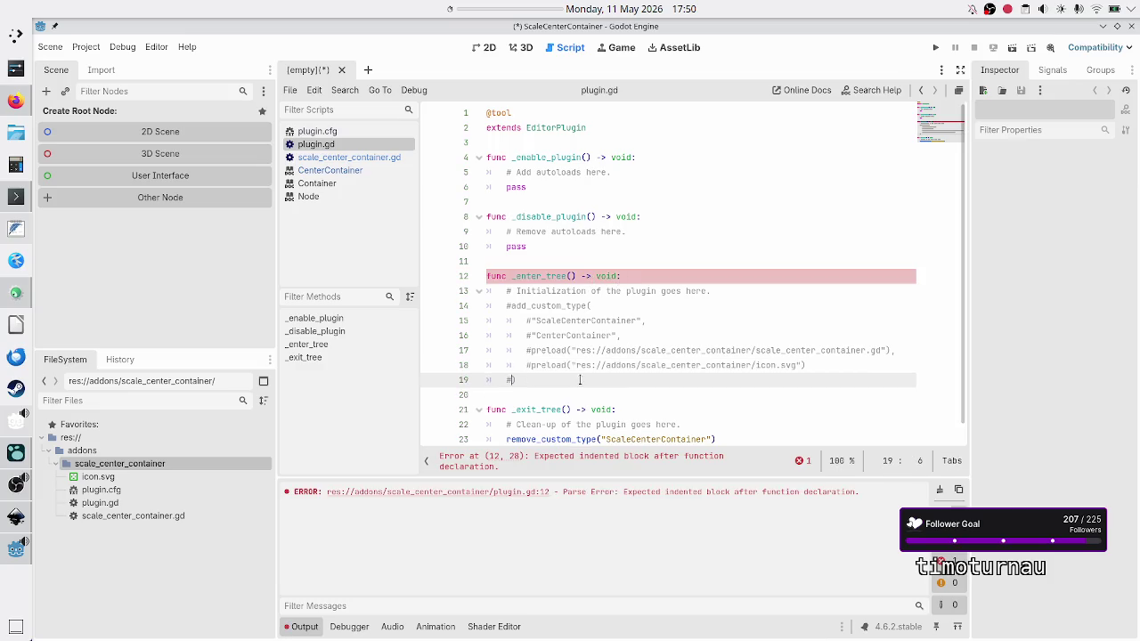
pyautogui.press('Return')
pyautogui.write('pass')
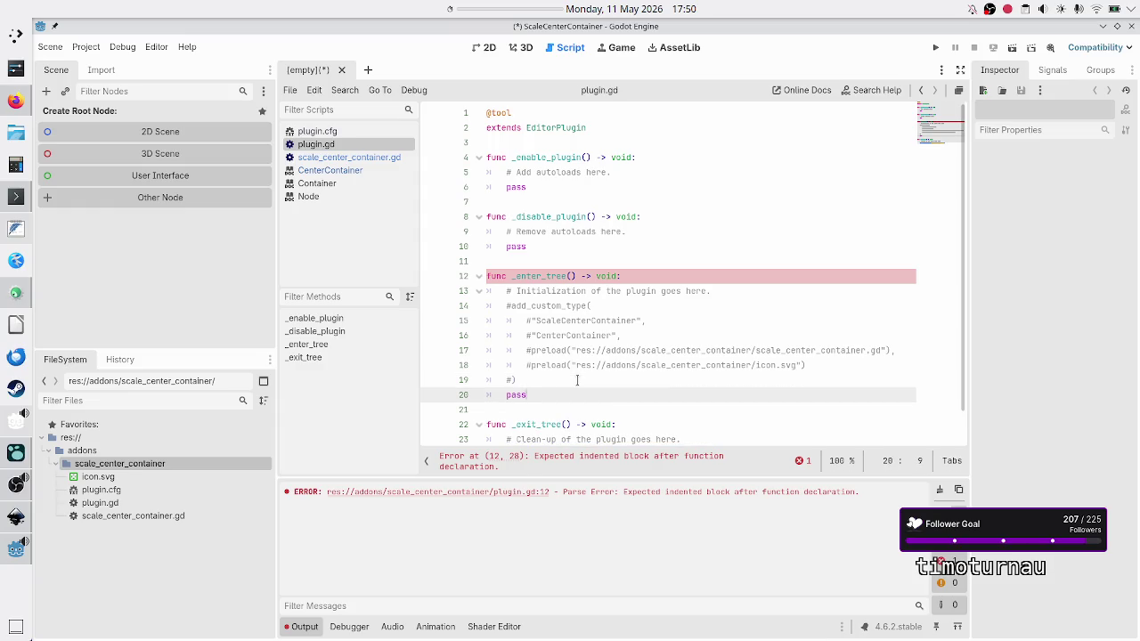
pyautogui.hotkey('ctrl', 's')
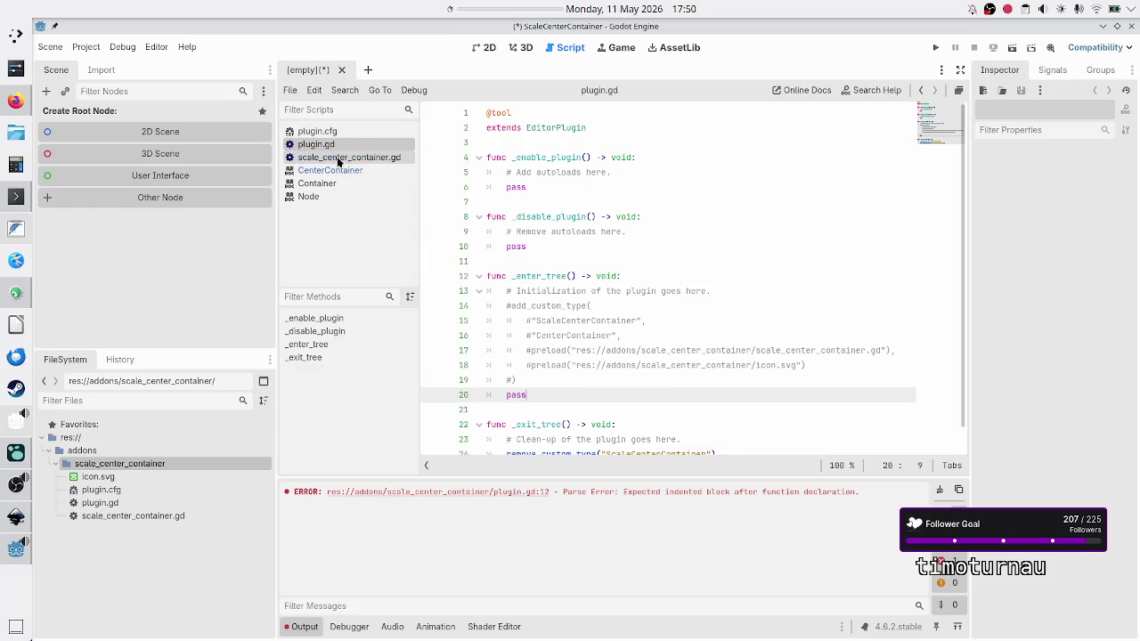
pyautogui.click(339, 158)
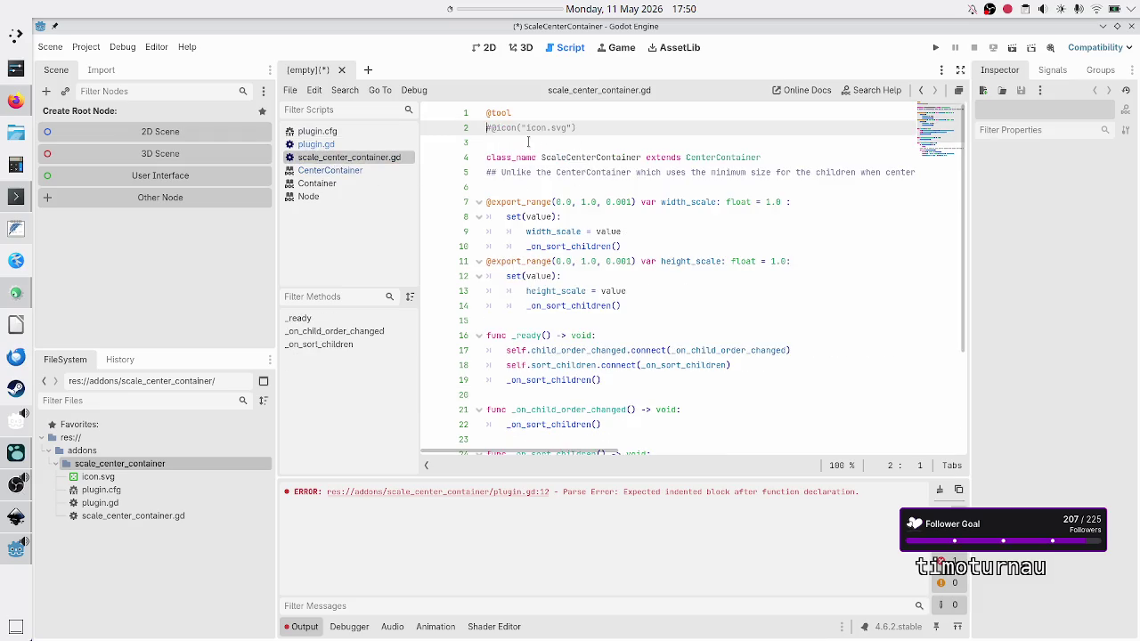
pyautogui.click(505, 156)
pyautogui.click(516, 143)
pyautogui.click(496, 129)
pyautogui.press('BackSpace')
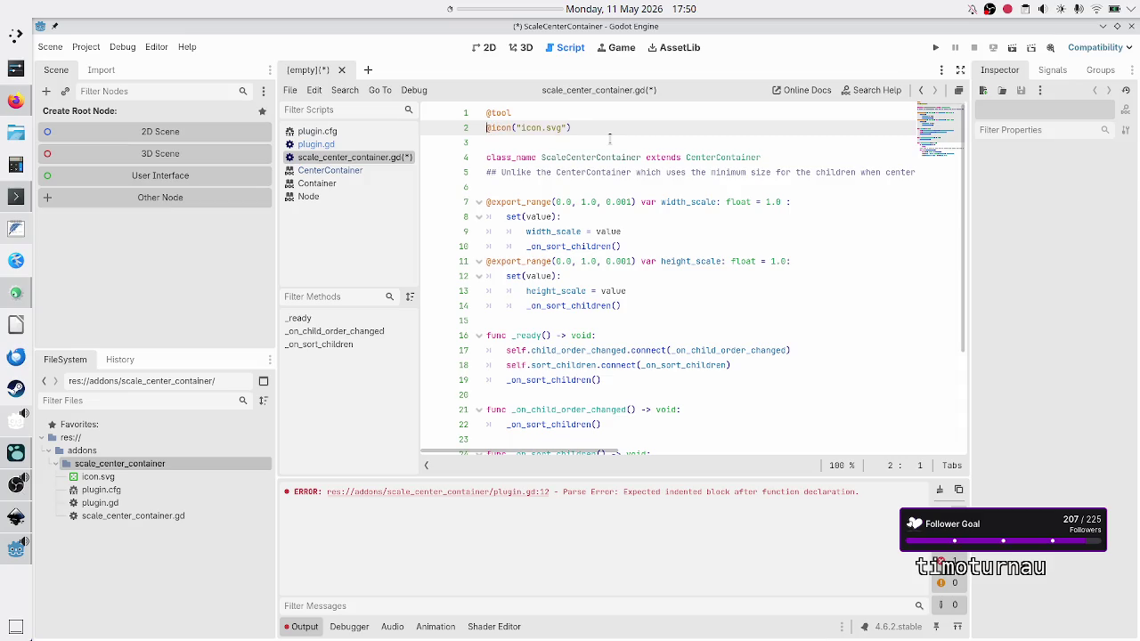
pyautogui.click(610, 138)
pyautogui.hotkey('ctrl', 's')
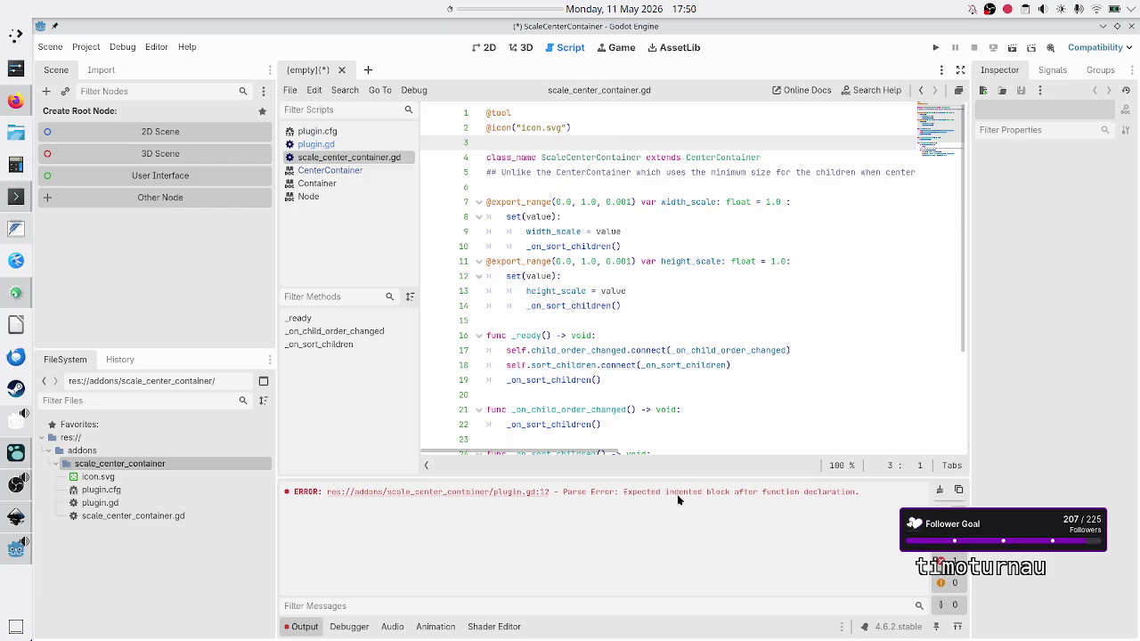
# Review plugin.gd again and clear the parse error from the Output log.
pyautogui.scroll(-3, 699, 277)
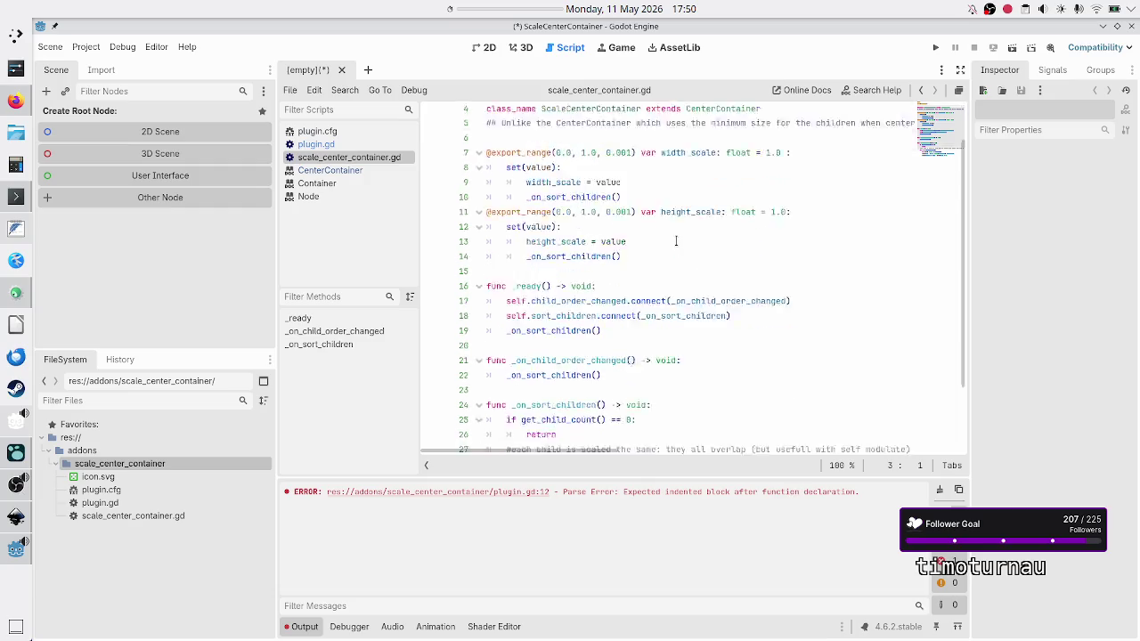
pyautogui.scroll(3, 699, 276)
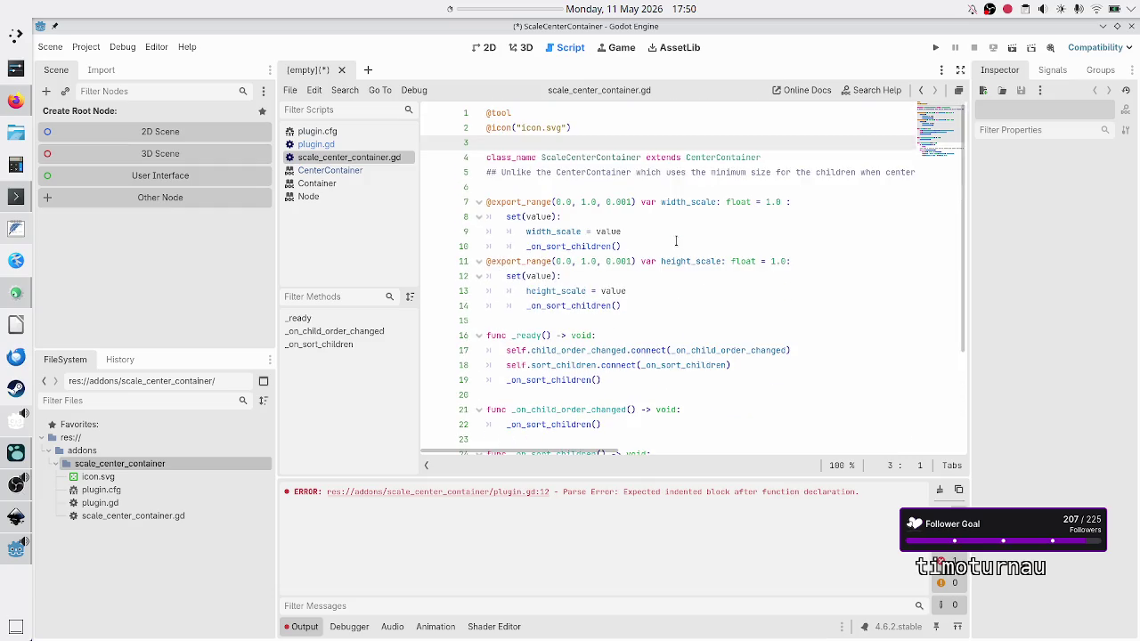
pyautogui.click(348, 144)
pyautogui.scroll(-1, 662, 314)
pyautogui.scroll(1, 662, 313)
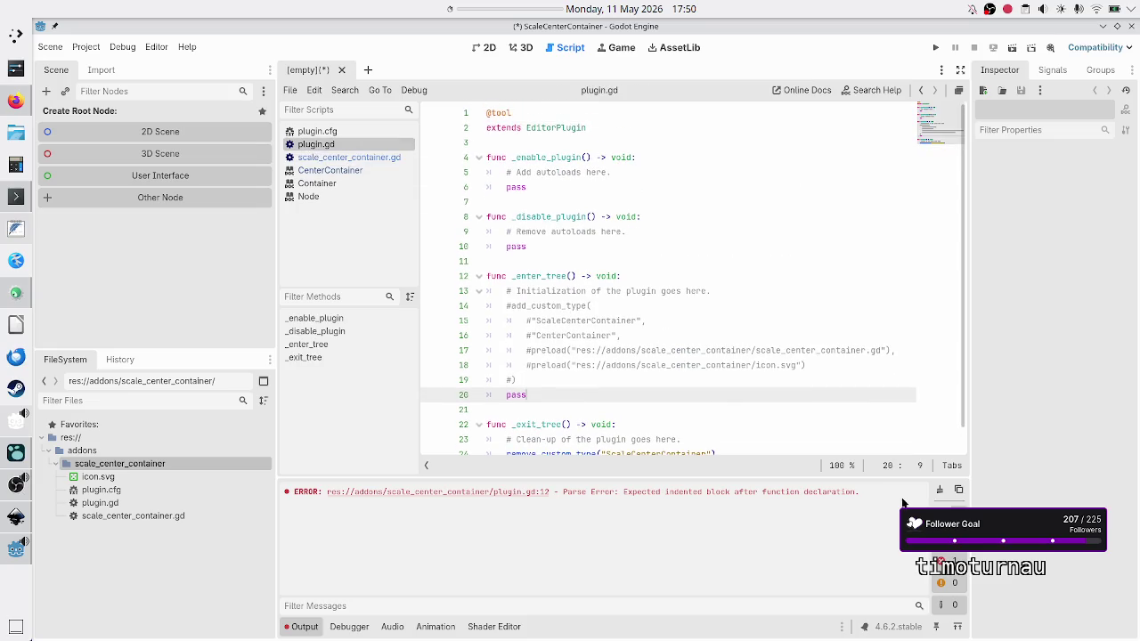
pyautogui.click(939, 489)
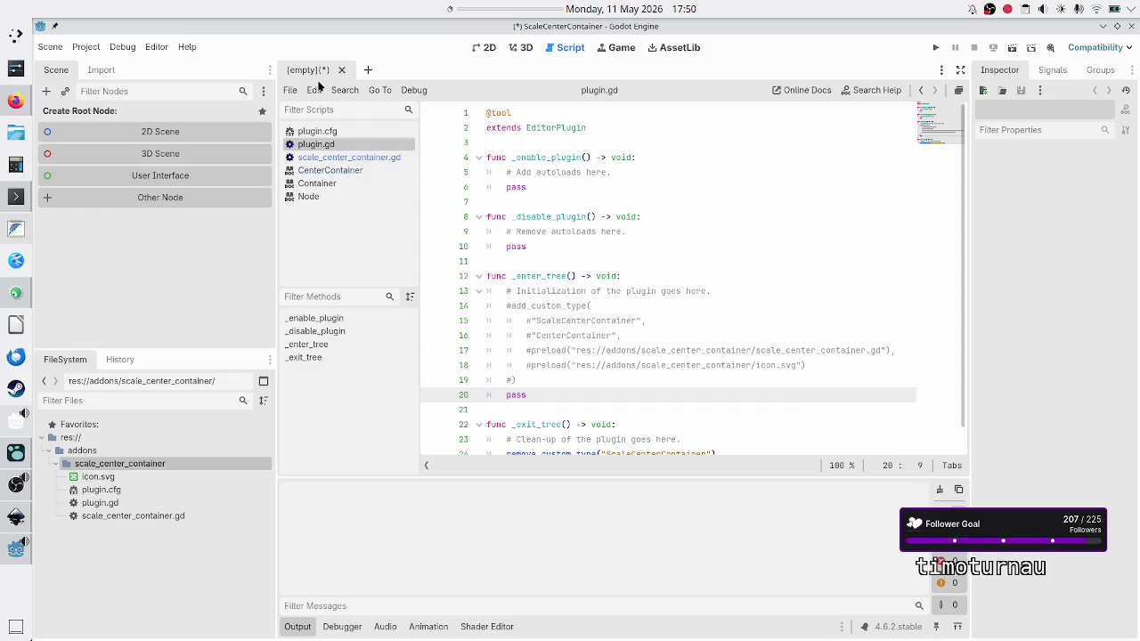
# Search 'scale' in Create New Node to show ScaleCenterContainer's full 'Unlike the CenterContainer…' description.
pyautogui.click(46, 91)
pyautogui.write('scale')
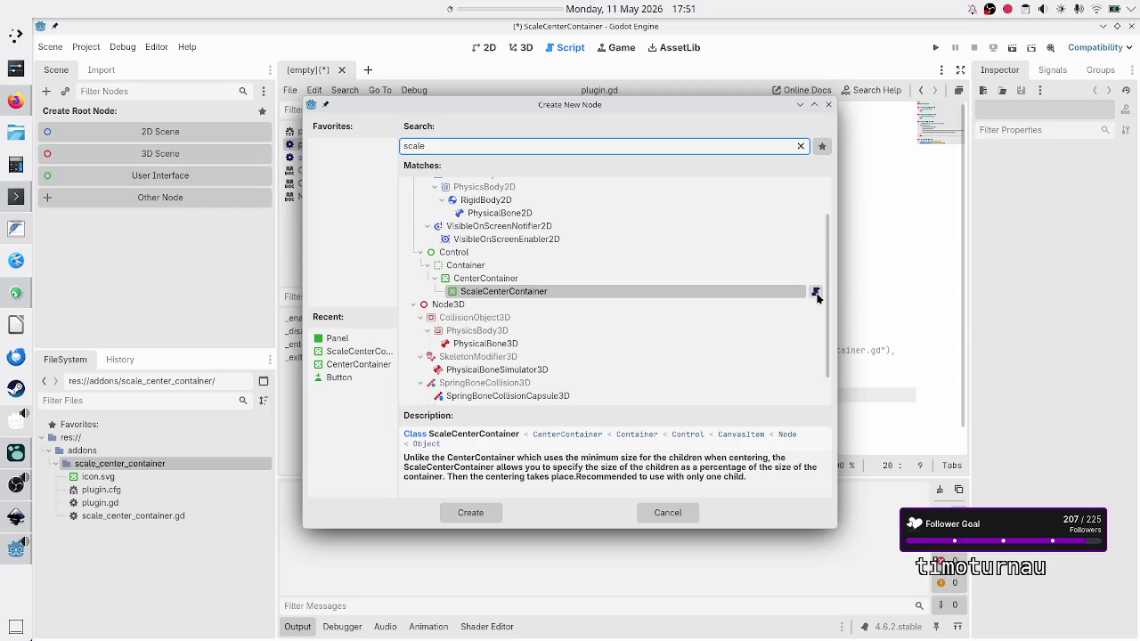
pyautogui.moveTo(815, 294)
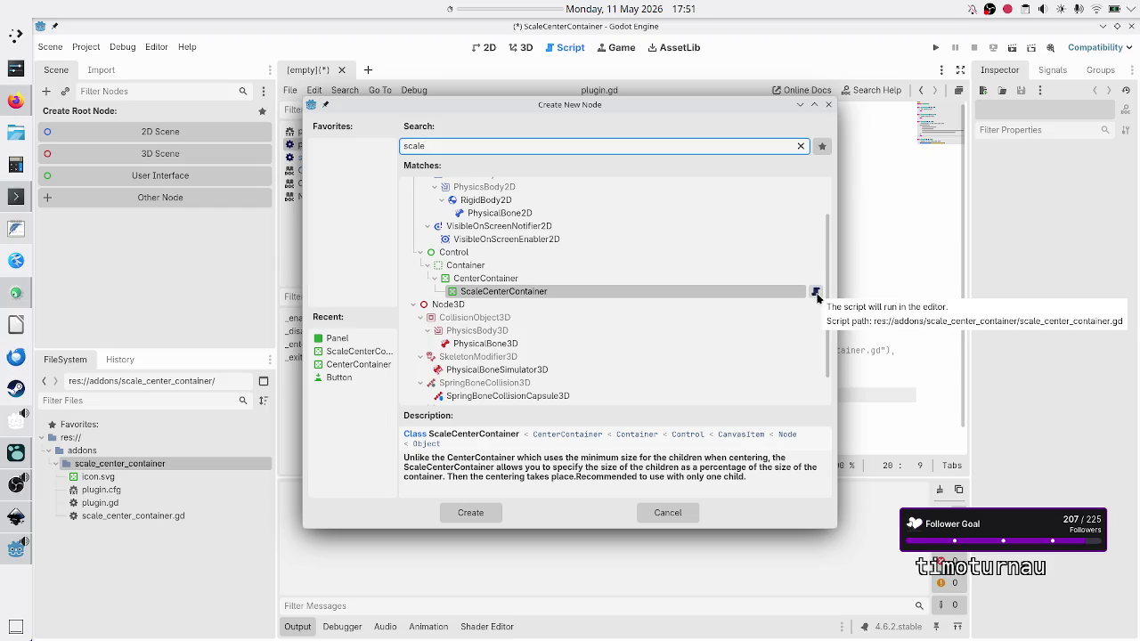
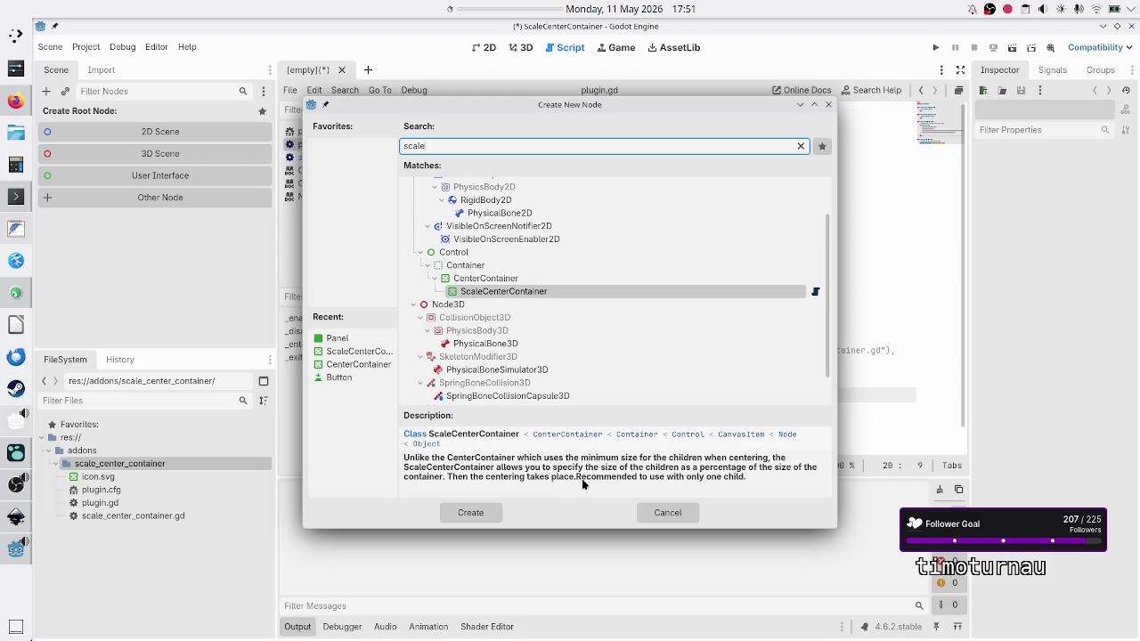
# In scale_center_container.gd, break line 5 so 'Recommended to use with only one child.' is its own ## comment, and save.
pyautogui.click(667, 512)
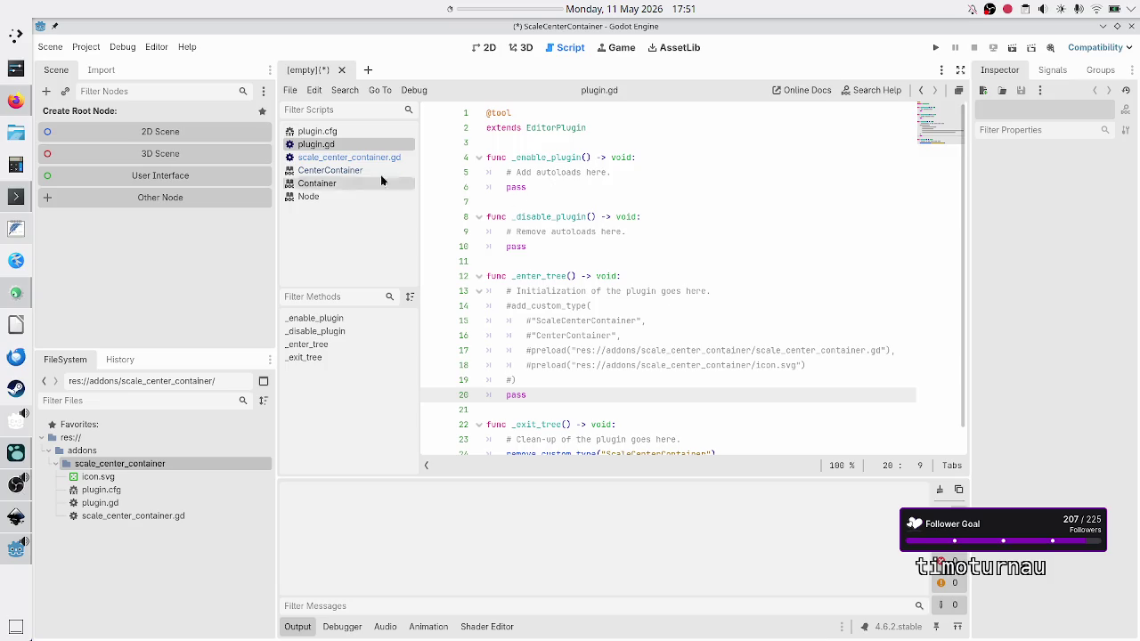
pyautogui.click(352, 158)
pyautogui.click(691, 174)
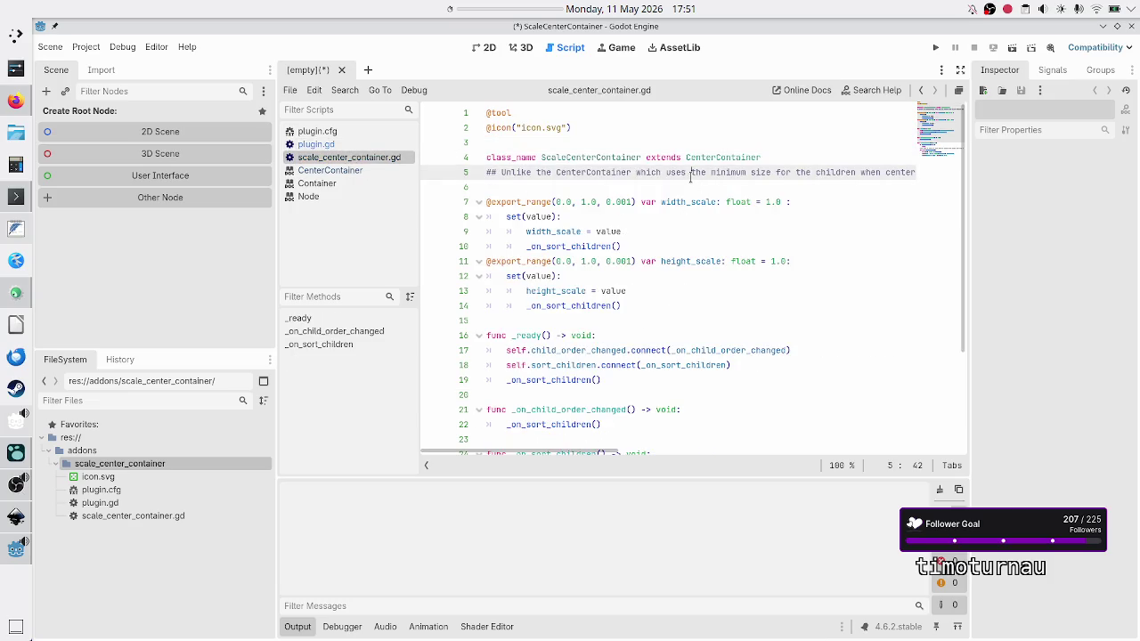
pyautogui.press('End')
pyautogui.press('Left')
pyautogui.press('Left')
pyautogui.press('Left')
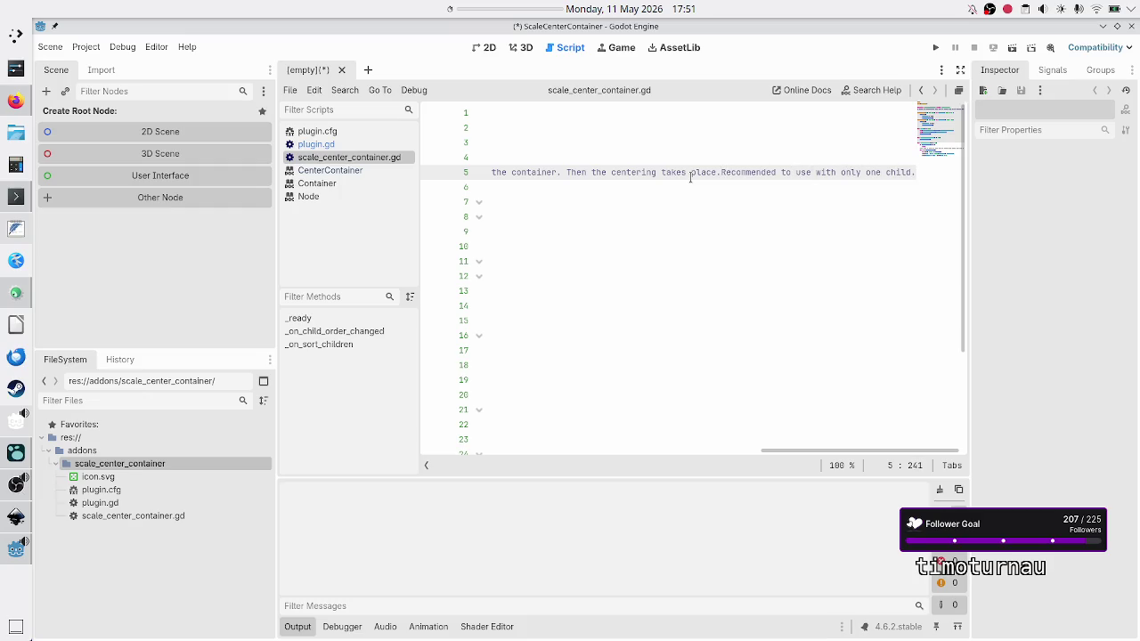
pyautogui.press('Return')
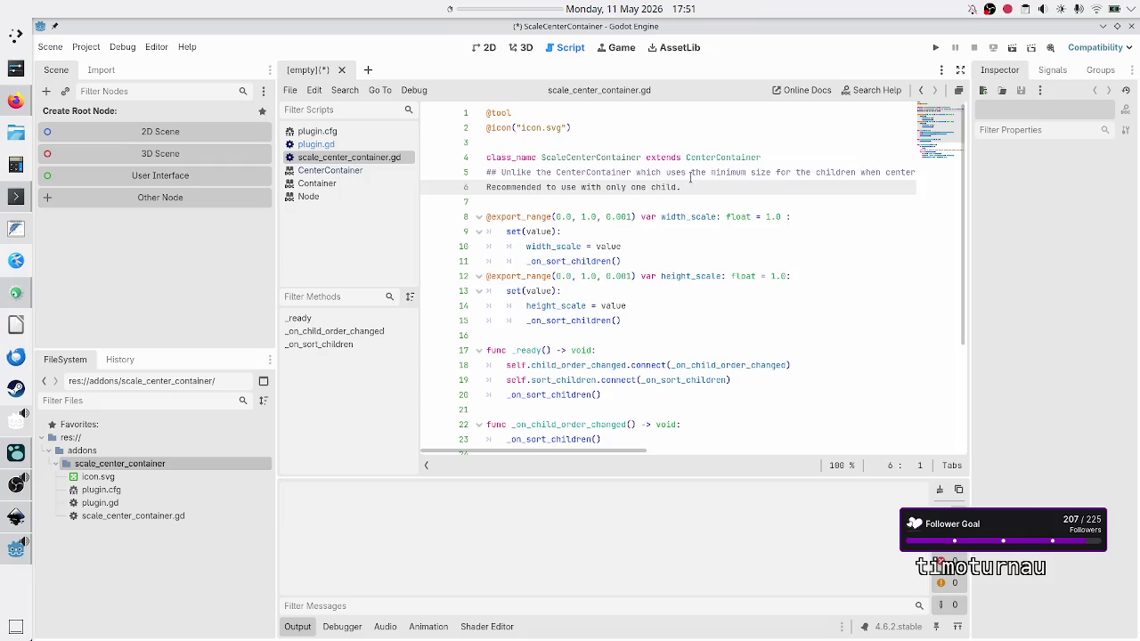
pyautogui.write('##')
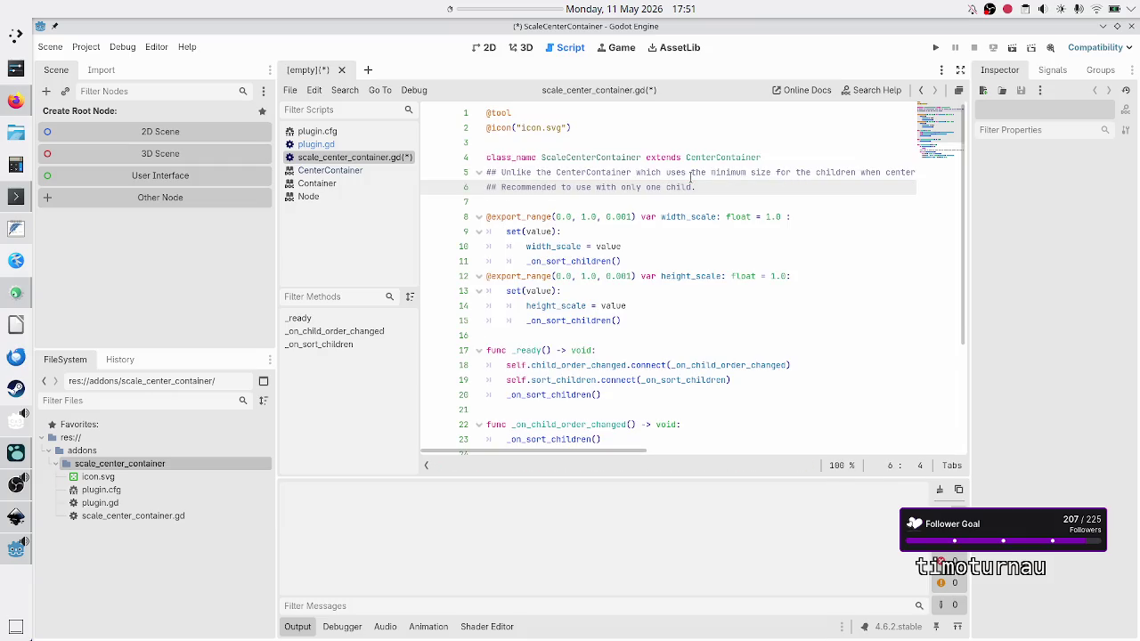
pyautogui.hotkey('ctrl', 's')
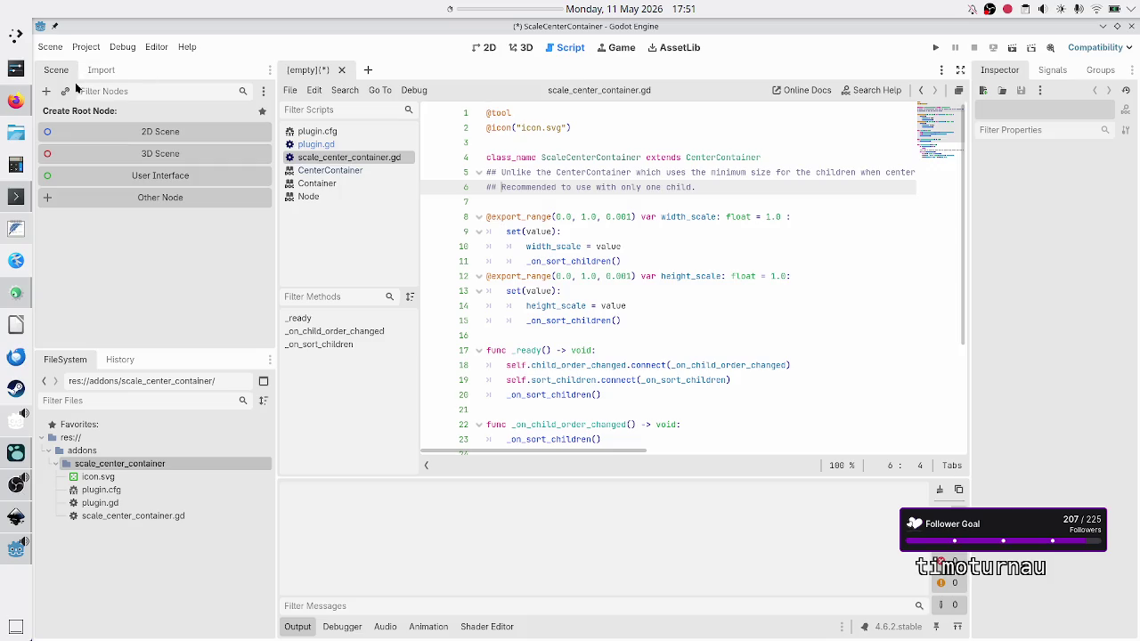
# Check the ScaleCenterContainer description in the Create New Node dialog, then return to the doc comment.
pyautogui.click(46, 92)
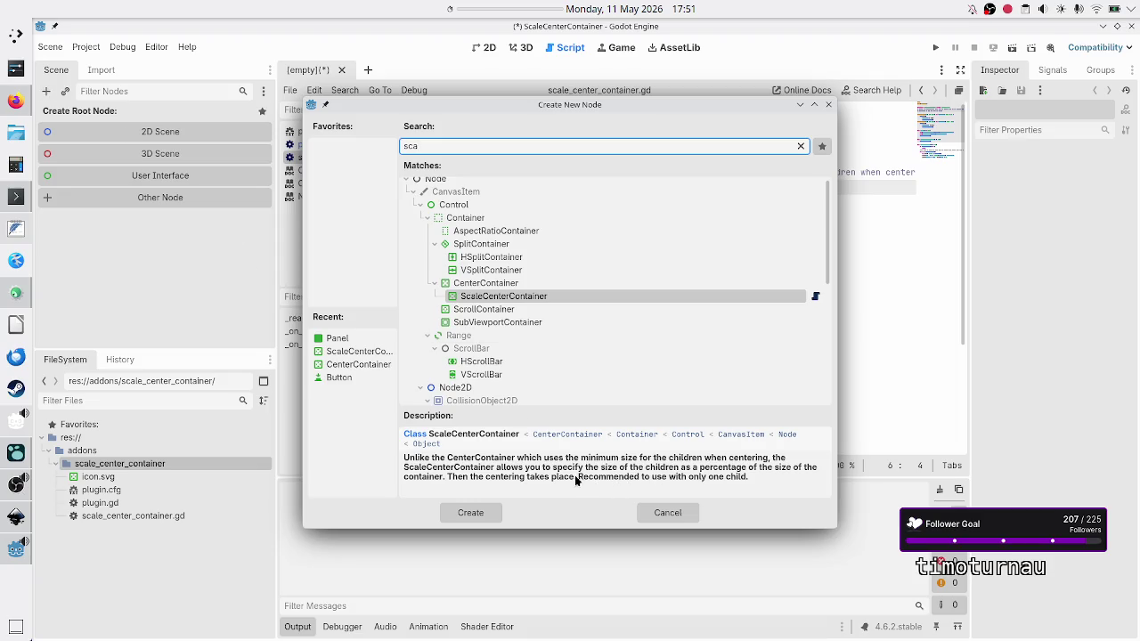
pyautogui.click(667, 513)
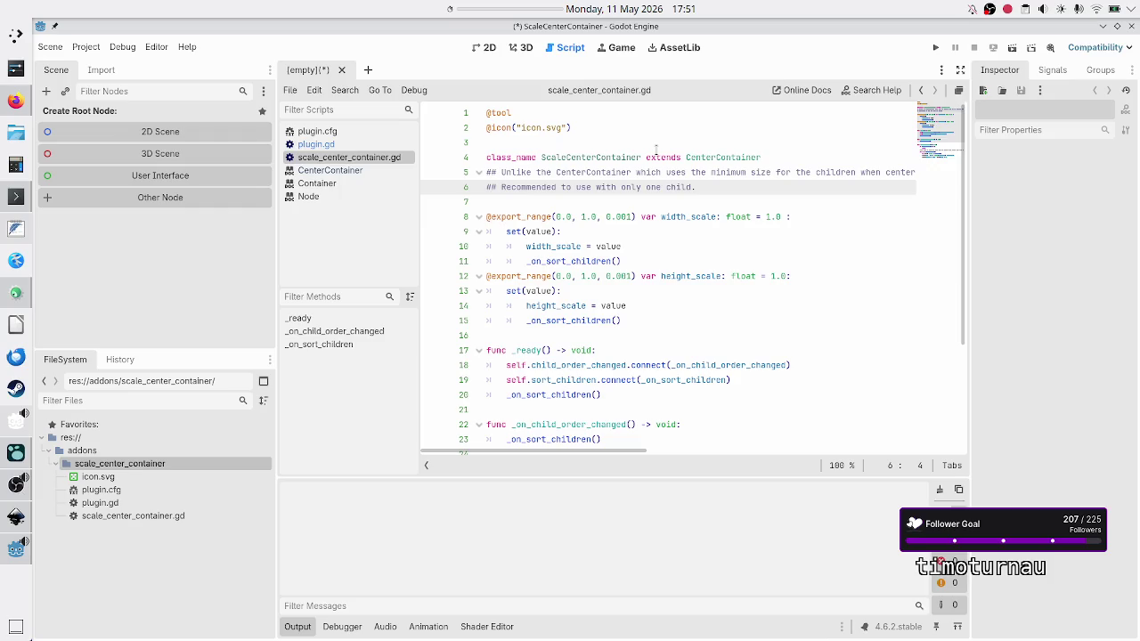
pyautogui.click(642, 173)
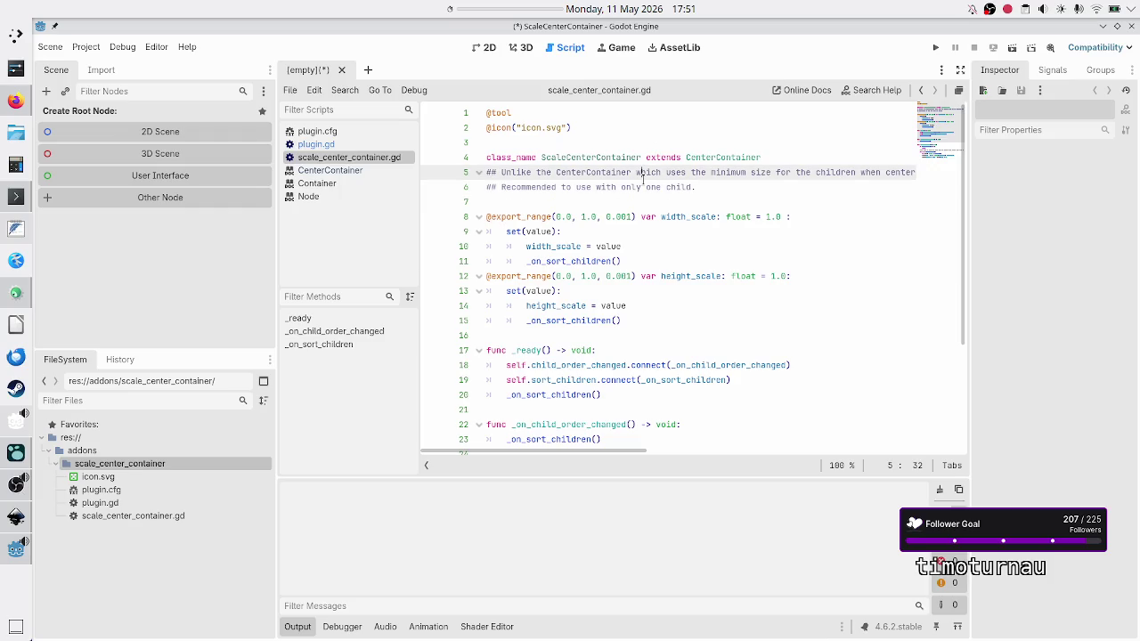
# Add a blank line and a '#node description:' comment below the class_name line, and save.
pyautogui.click(787, 157)
pyautogui.press('Return')
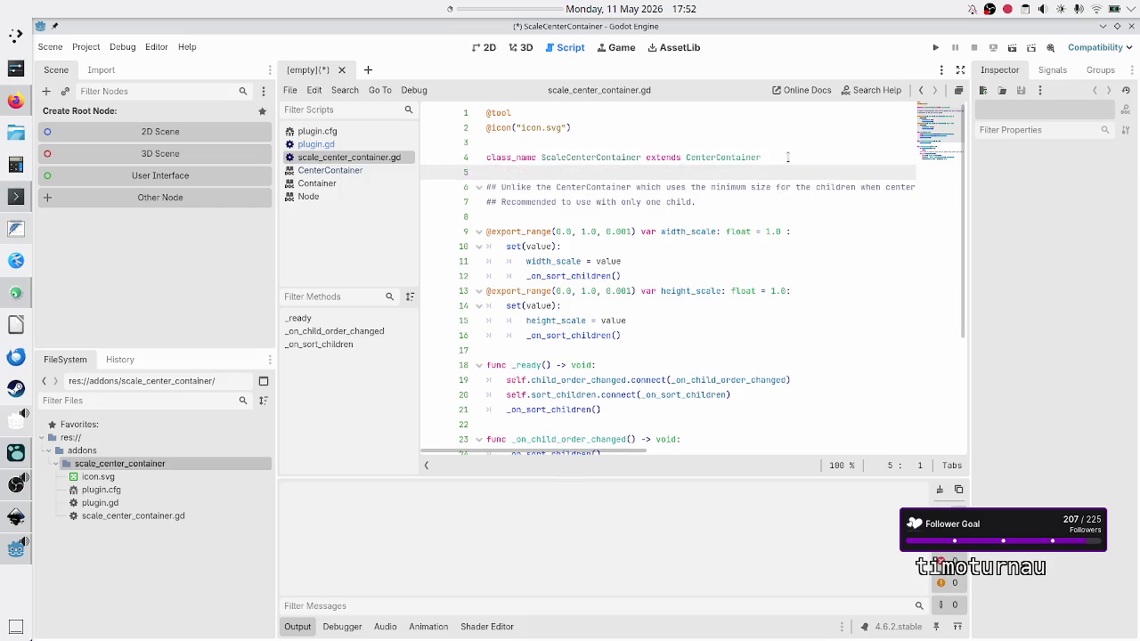
pyautogui.press('Return')
pyautogui.write('#node')
pyautogui.write(' descripti')
pyautogui.write('on?')
pyautogui.write(':')
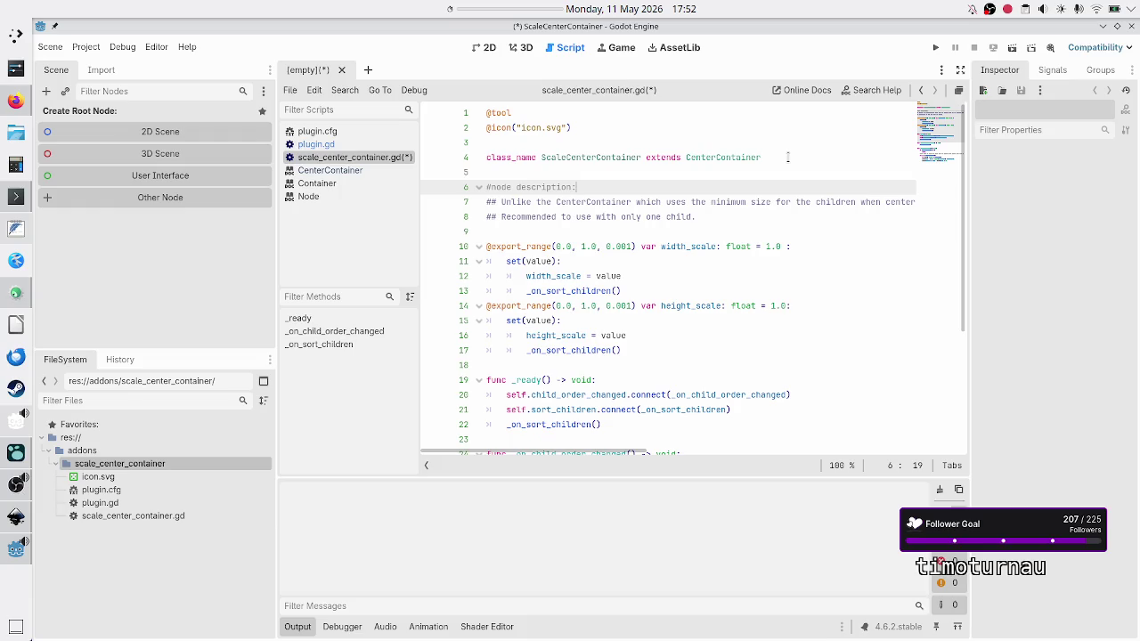
pyautogui.hotkey('ctrl', 's')
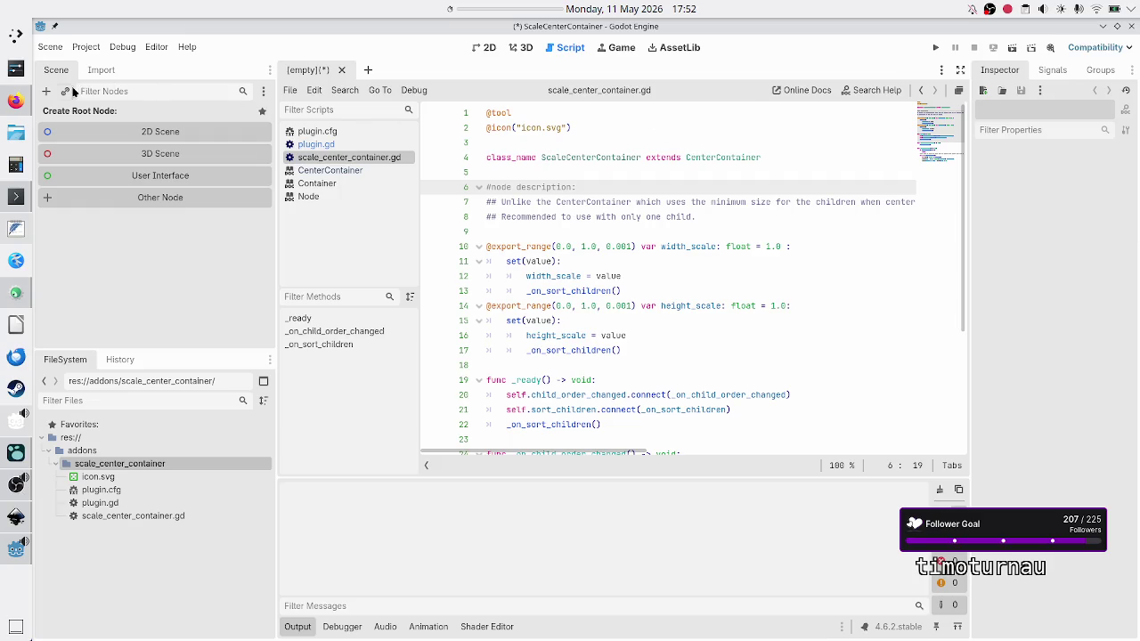
# Recheck the description by searching 'scale' in Create New Node, then review the script.
pyautogui.click(47, 93)
pyautogui.write('scale')
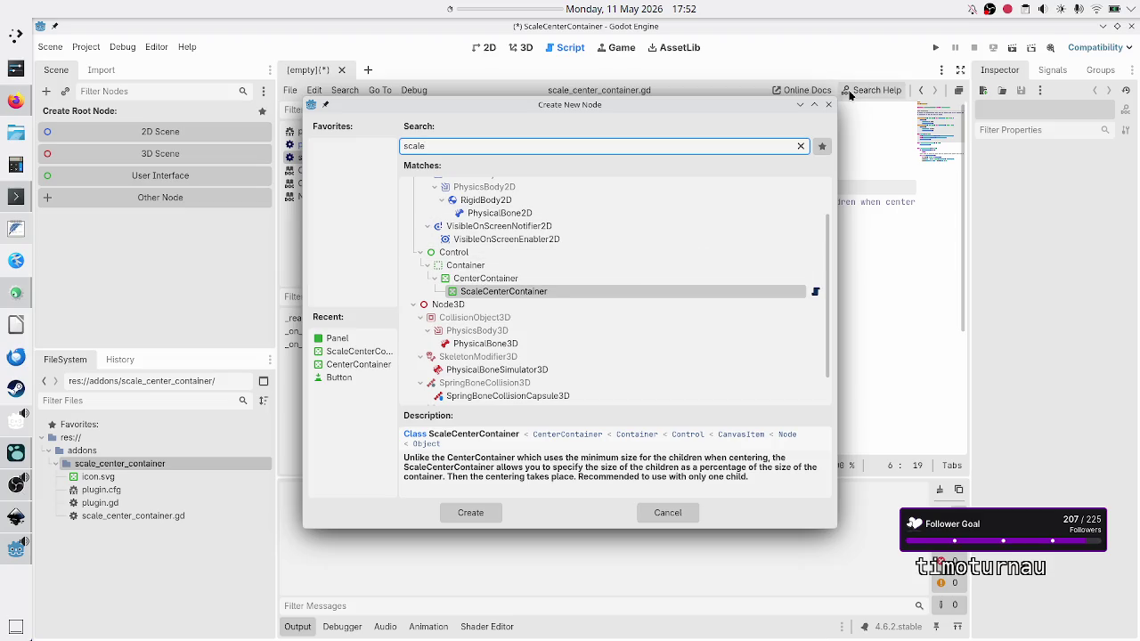
pyautogui.click(826, 106)
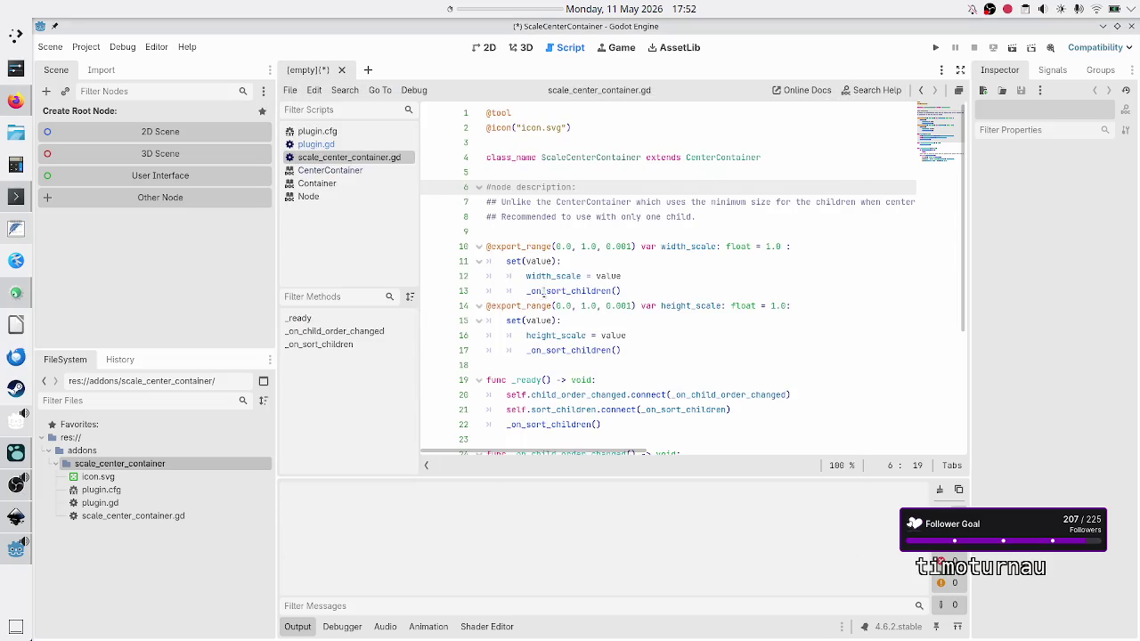
pyautogui.click(576, 233)
pyautogui.scroll(-4, 590, 288)
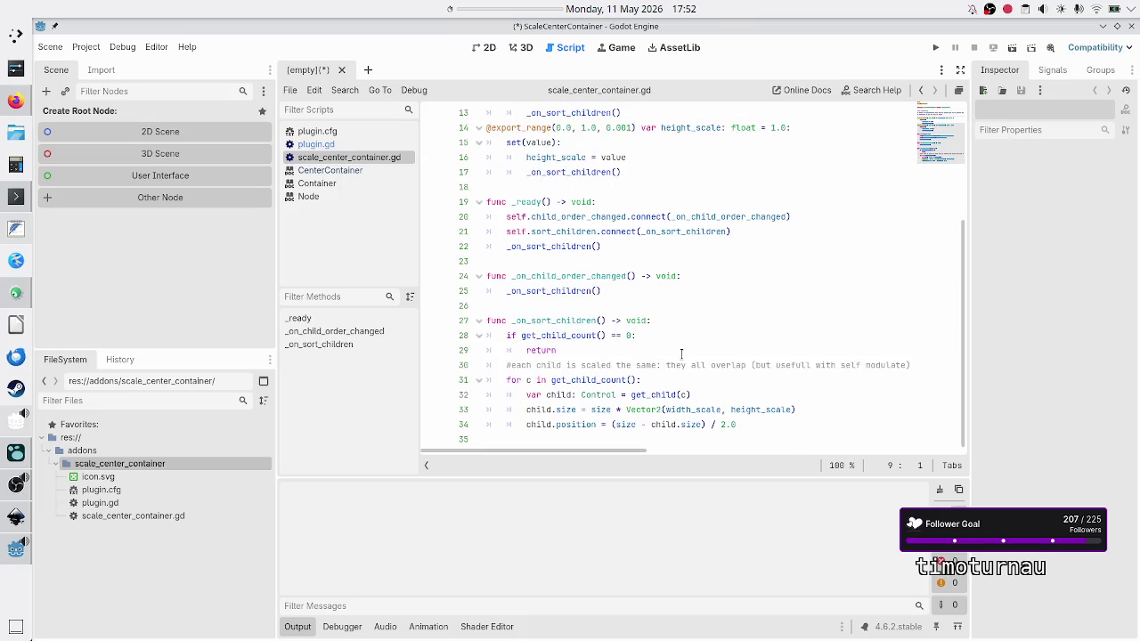
pyautogui.scroll(2, 681, 354)
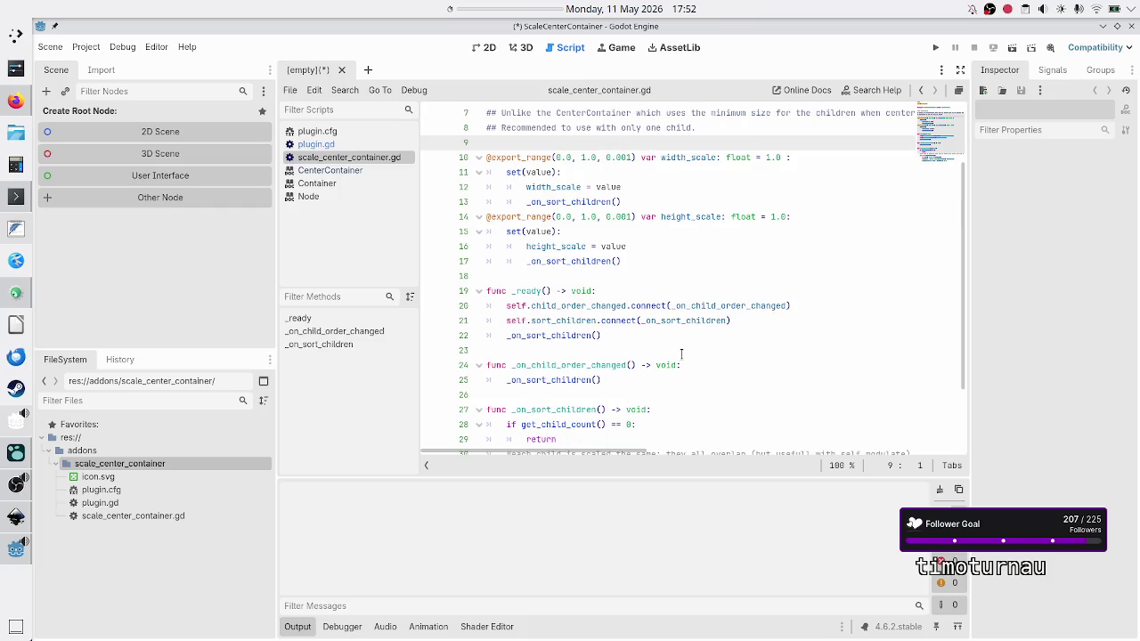
pyautogui.scroll(1, 681, 355)
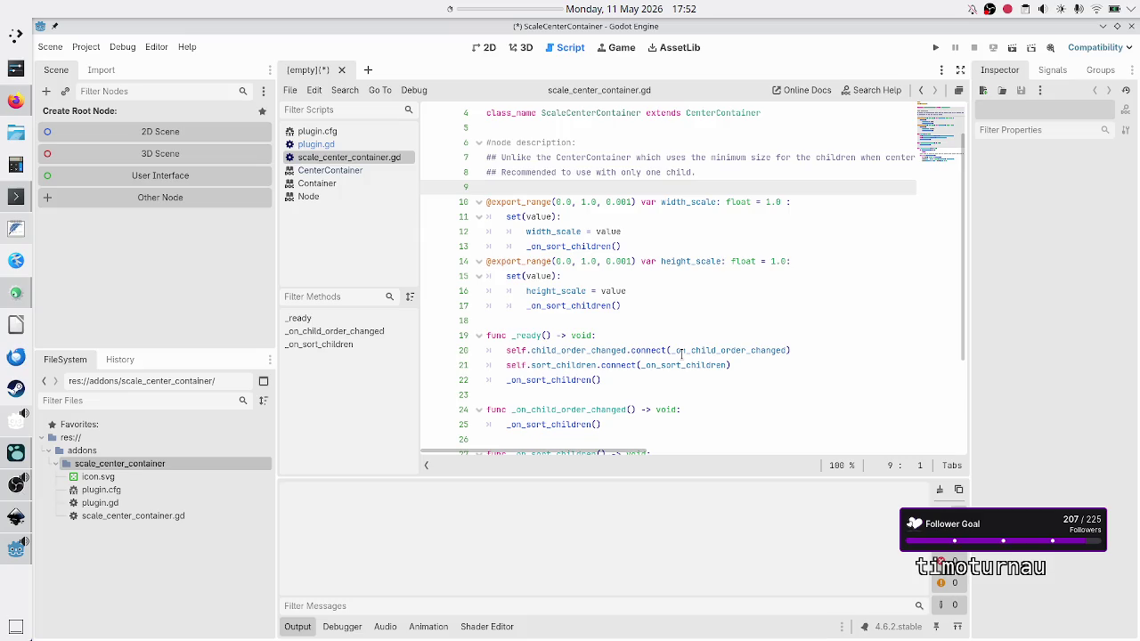
pyautogui.scroll(-2, 681, 354)
pyautogui.scroll(2, 681, 354)
pyautogui.scroll(1, 682, 355)
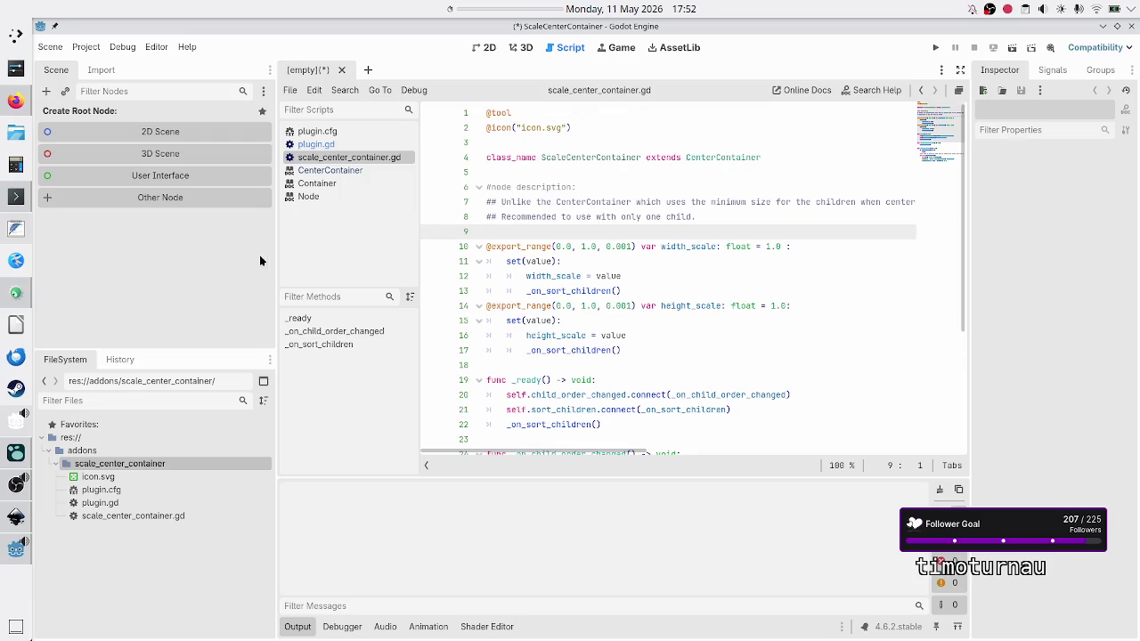
pyautogui.click(17, 521)
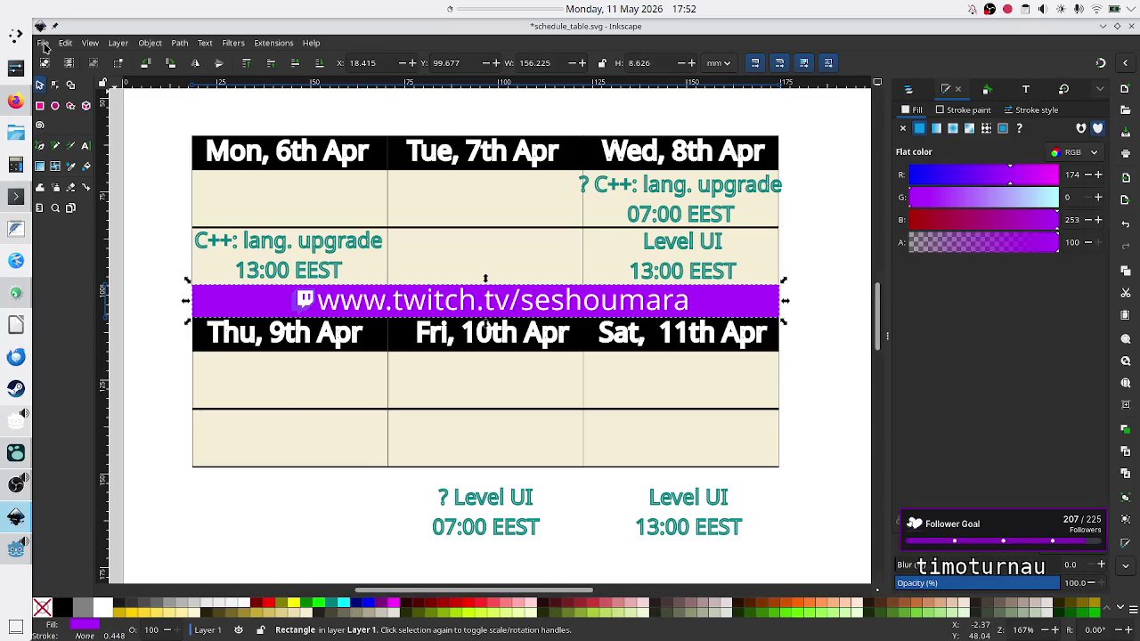
# Open icon.svg from Projects/Godot/Plugins/scale-center-container/addons/scale_center_container in Inkscape.
pyautogui.click(42, 43)
pyautogui.click(61, 94)
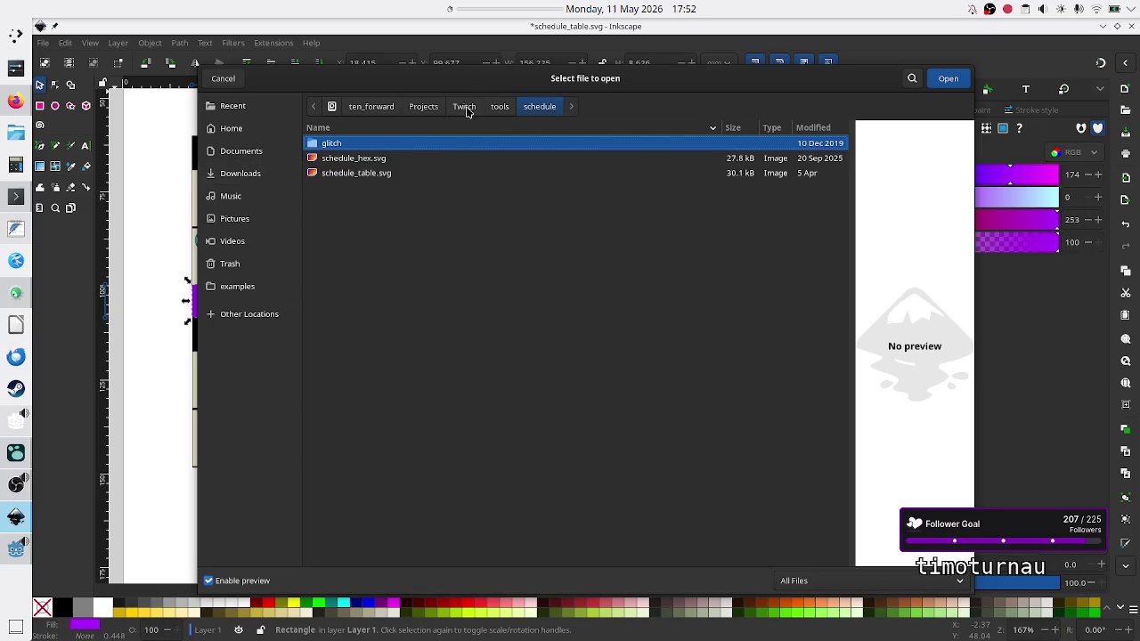
pyautogui.click(425, 108)
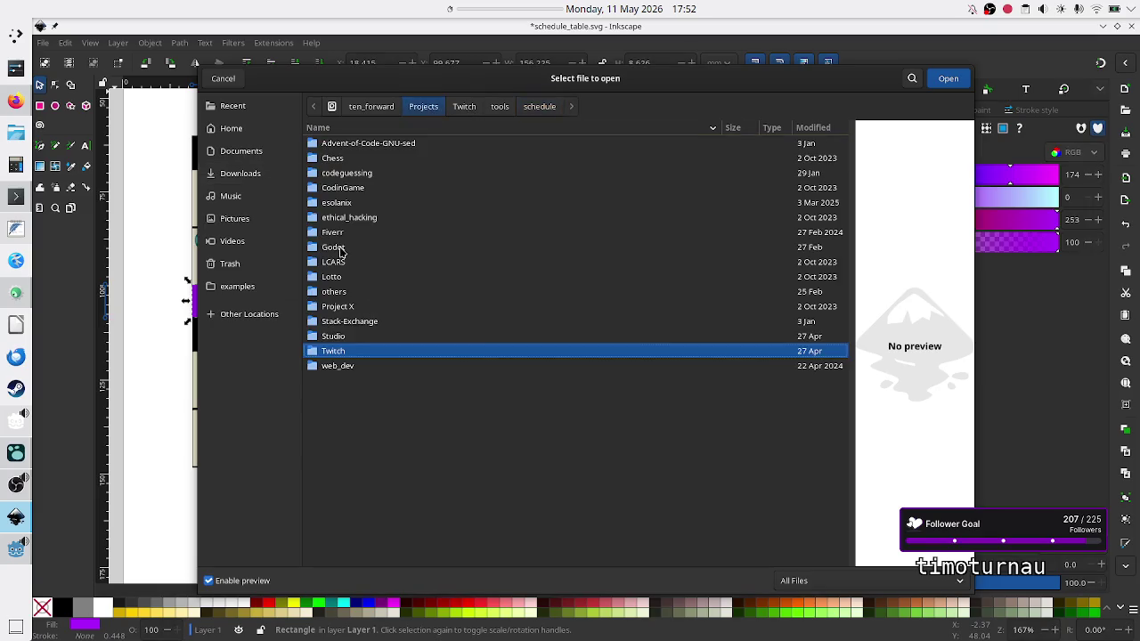
pyautogui.doubleClick(336, 249)
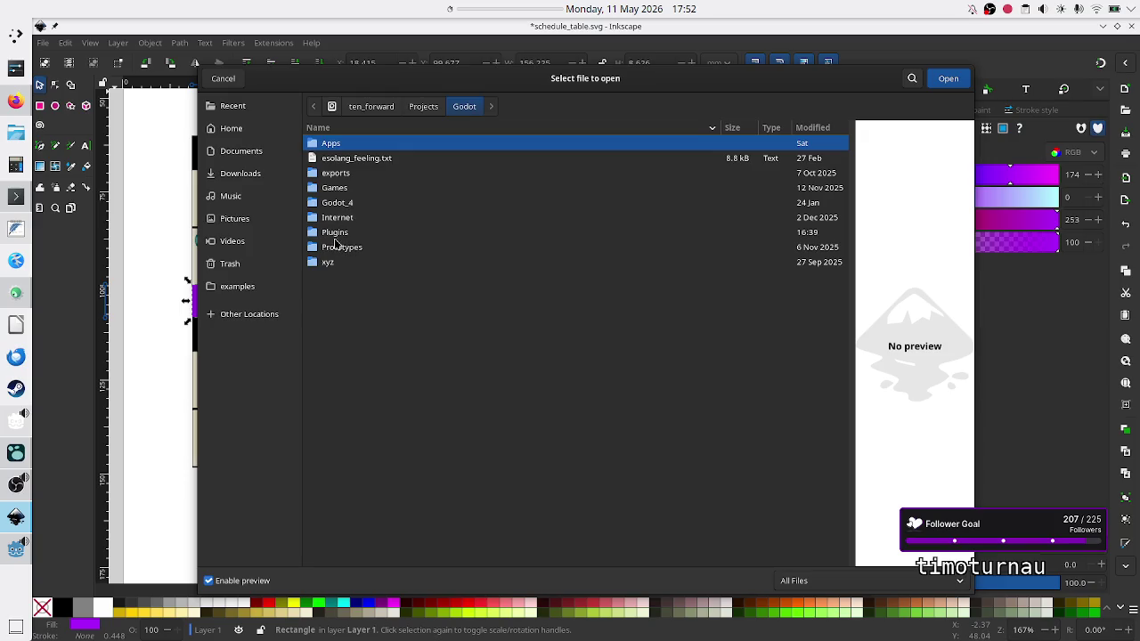
pyautogui.doubleClick(334, 234)
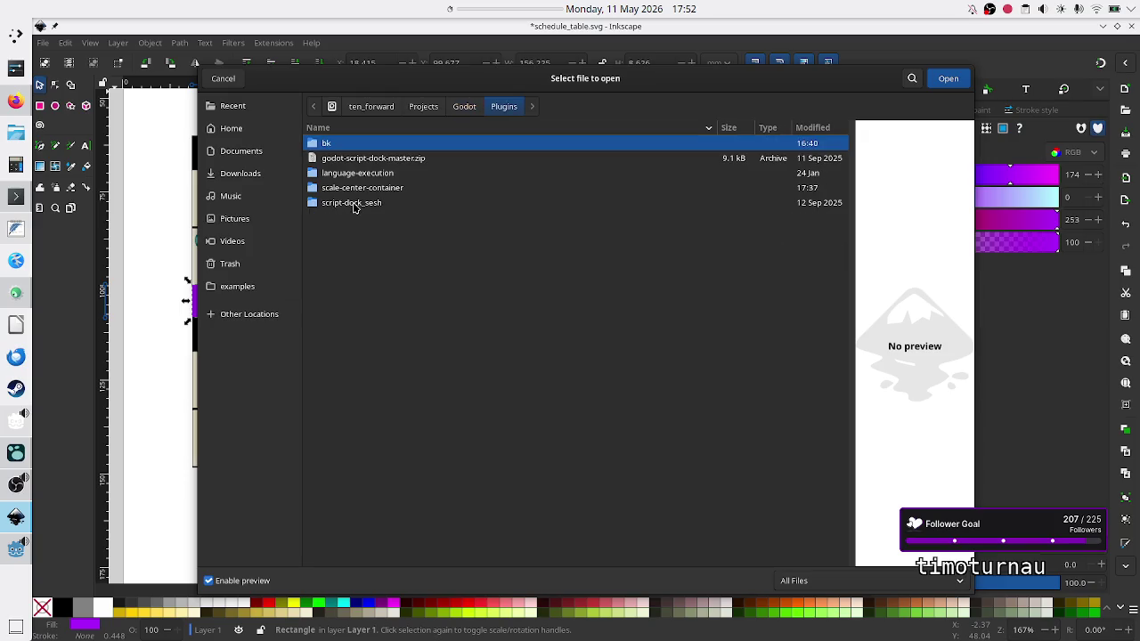
pyautogui.doubleClick(365, 188)
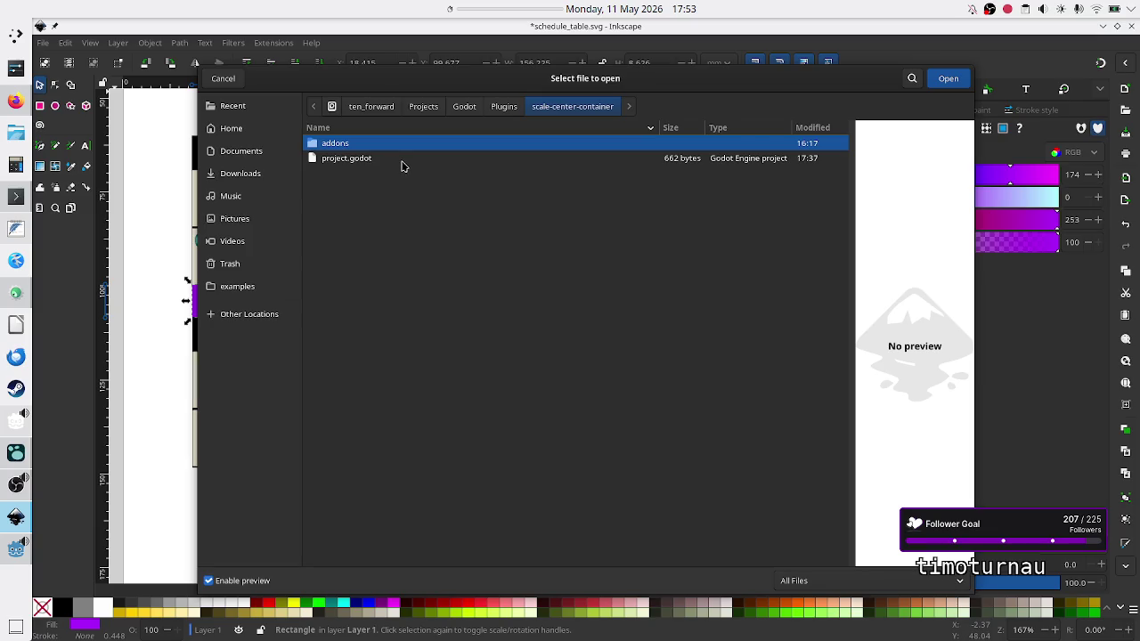
pyautogui.click(401, 165)
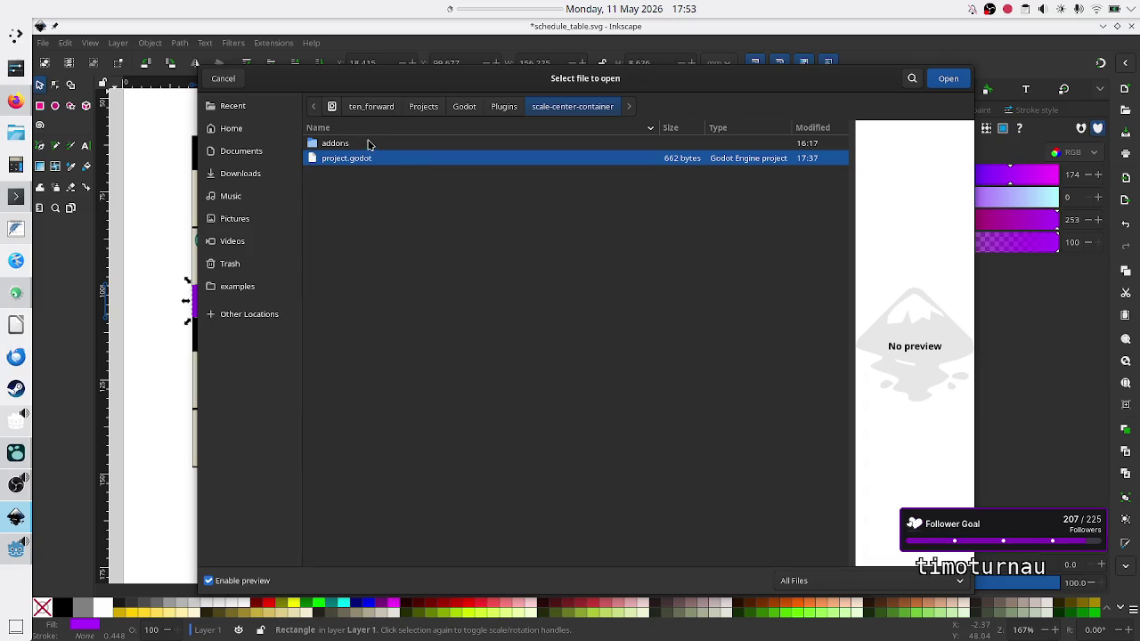
pyautogui.doubleClick(359, 144)
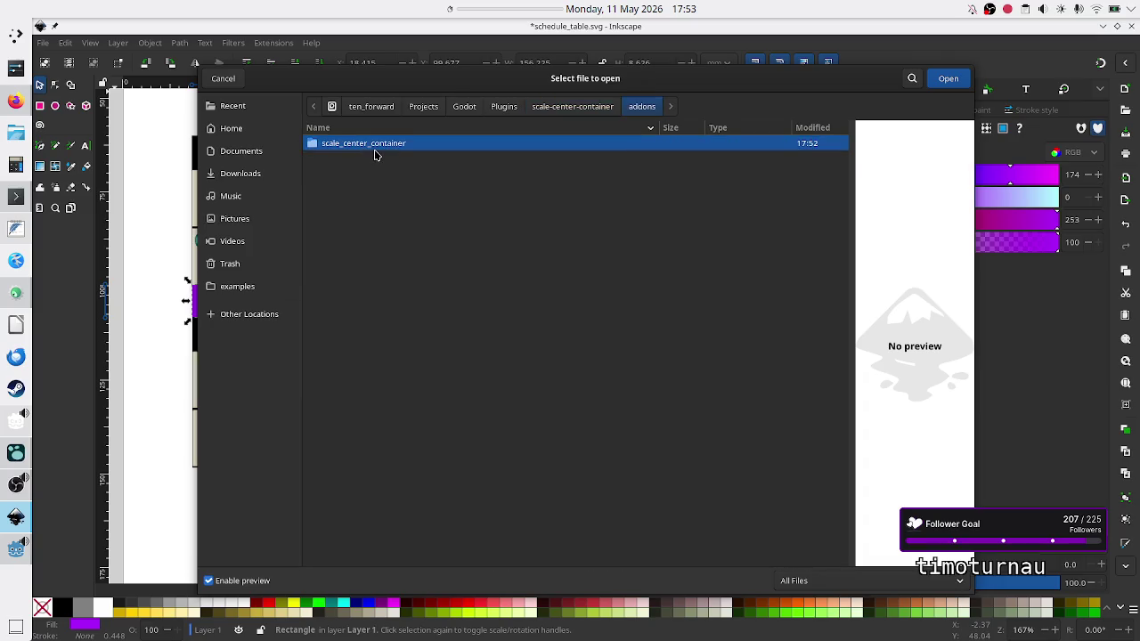
pyautogui.doubleClick(376, 145)
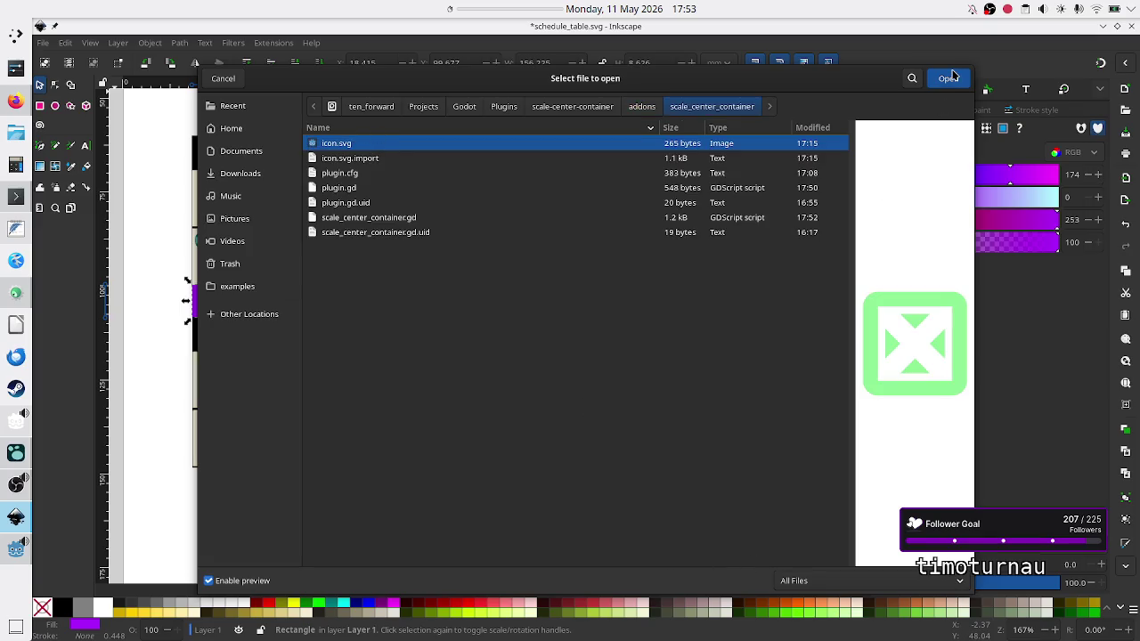
pyautogui.click(952, 79)
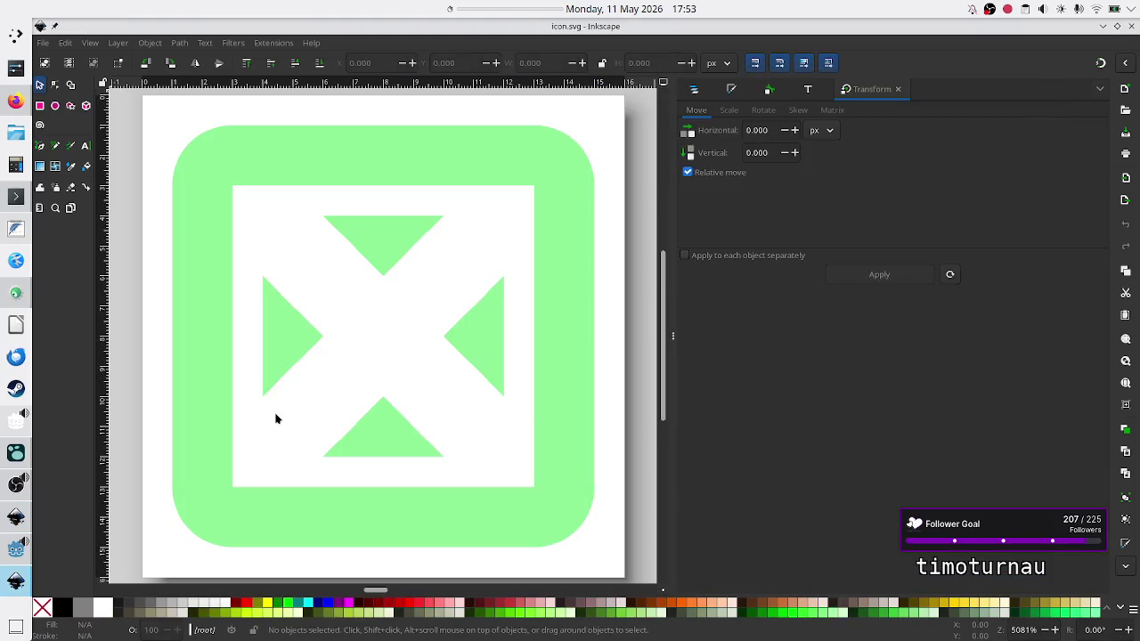
# Widen the icon drawing area, then return to the Godot editor.
pyautogui.moveTo(672, 363); pyautogui.dragTo(879, 375)
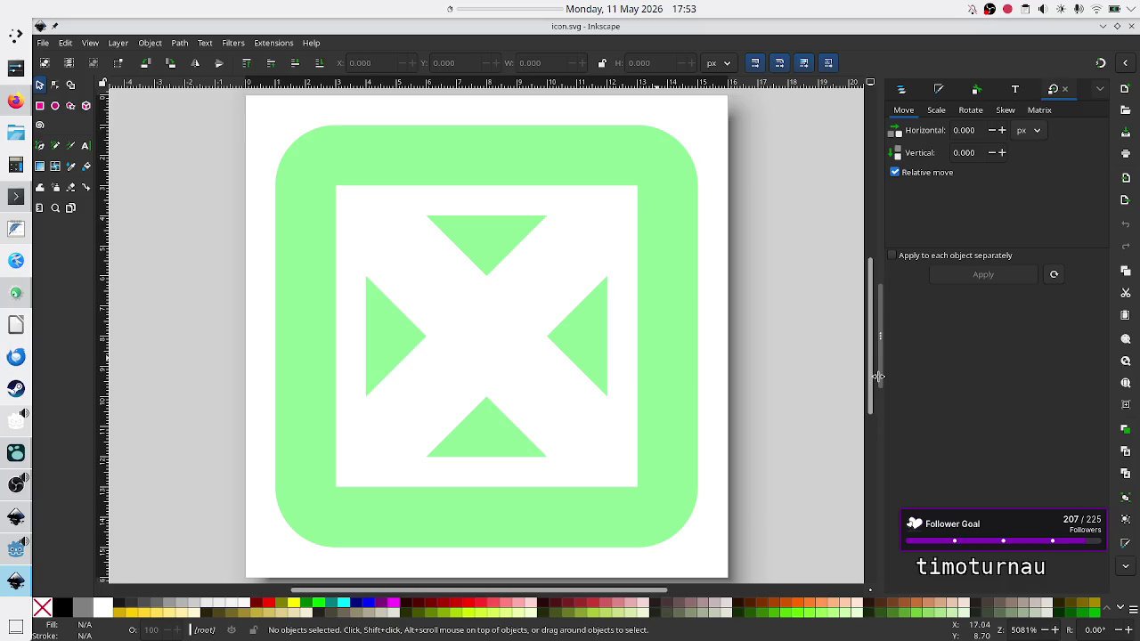
pyautogui.click(11, 557)
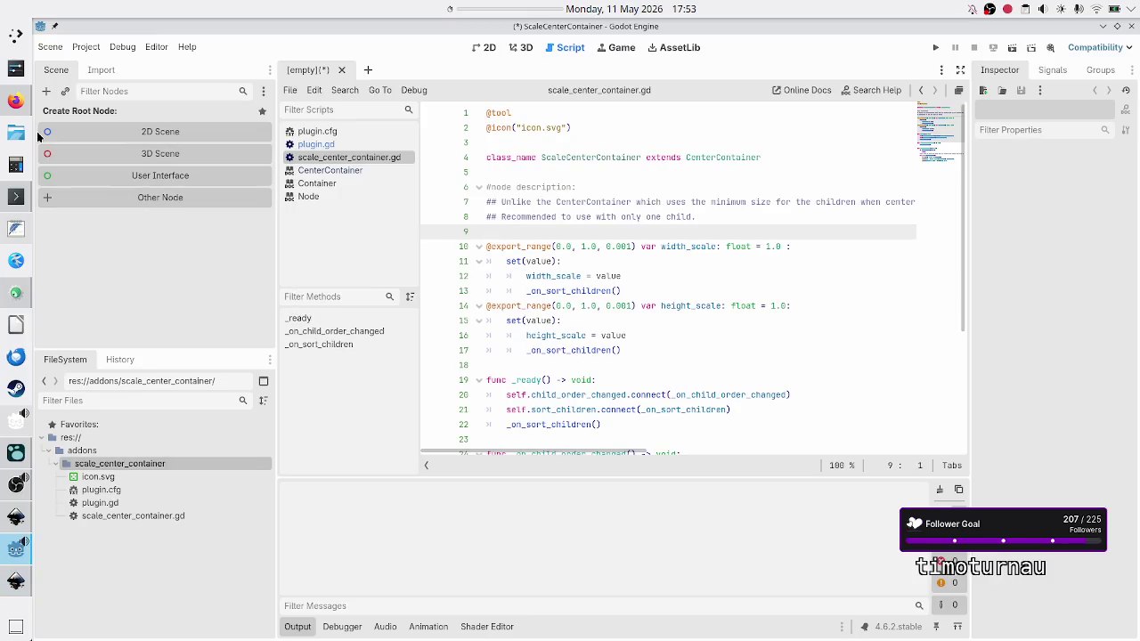
# Search 'container' in Create New Node to find ScaleCenterContainer under CenterContainer.
pyautogui.click(46, 92)
pyautogui.write('scal')
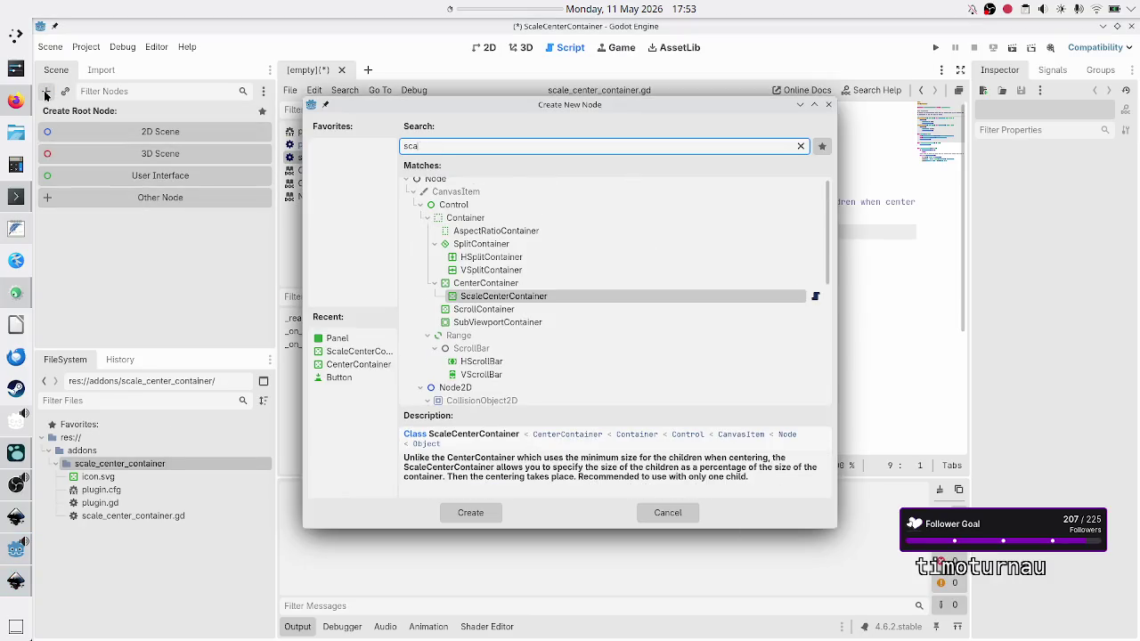
pyautogui.press('BackSpace')
pyautogui.press('BackSpace')
pyautogui.press('BackSpace')
pyautogui.write('container')
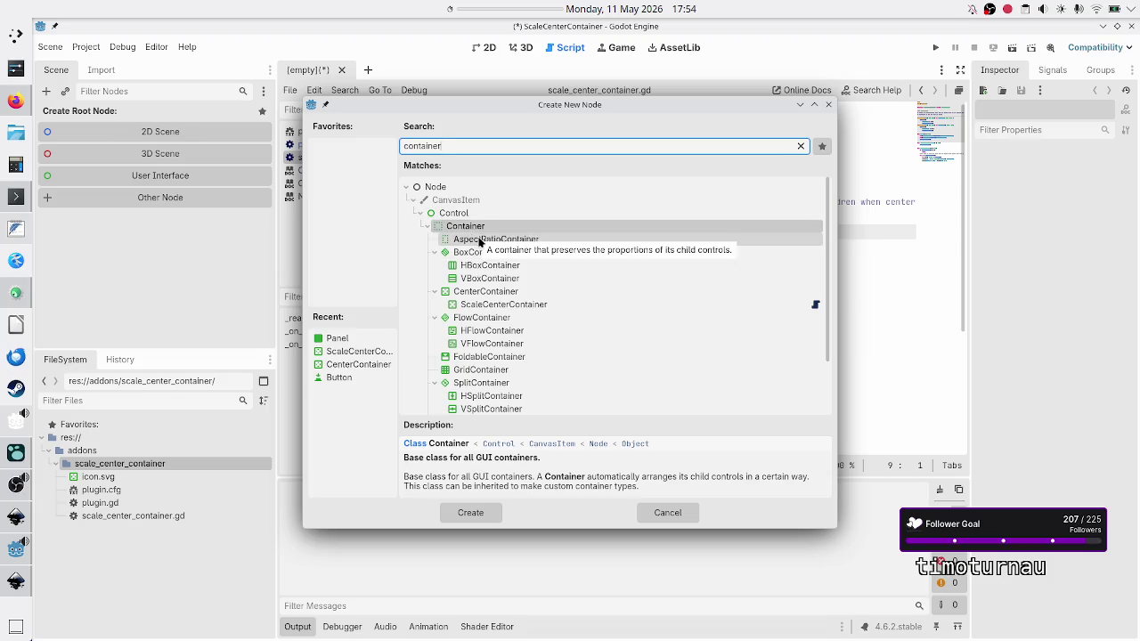
pyautogui.moveTo(10, 106)
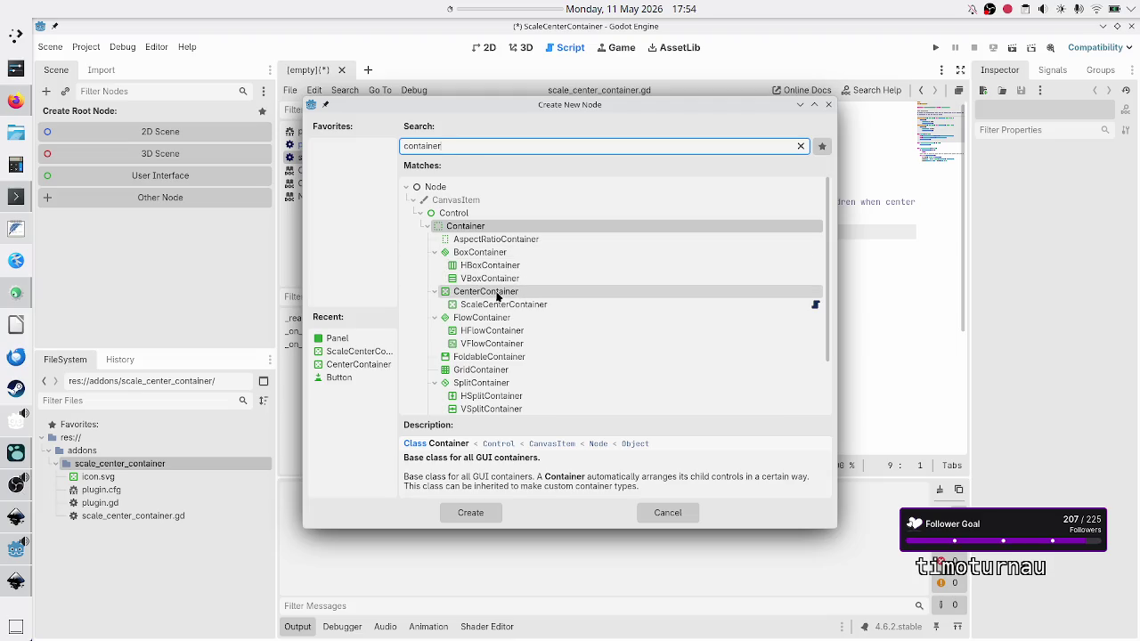
# Compare the node list with the Inkscape icon, ending on the Inkscape window.
pyautogui.hotkey('alt', 'Tab')
pyautogui.hotkey('alt', 'Tab')
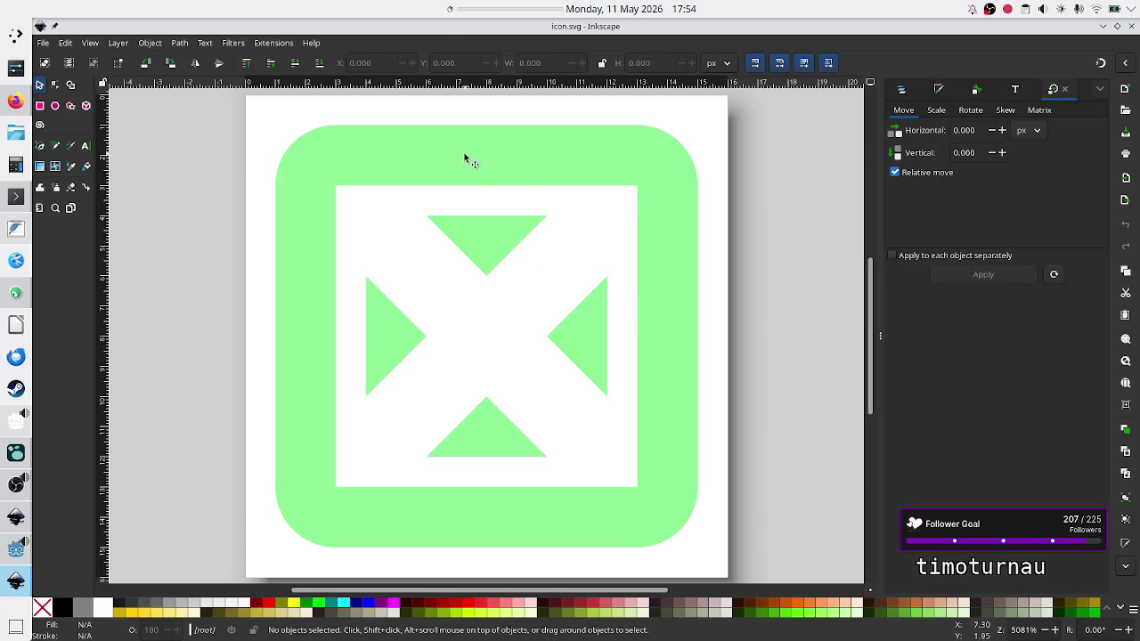
pyautogui.hotkey('alt', 'Tab')
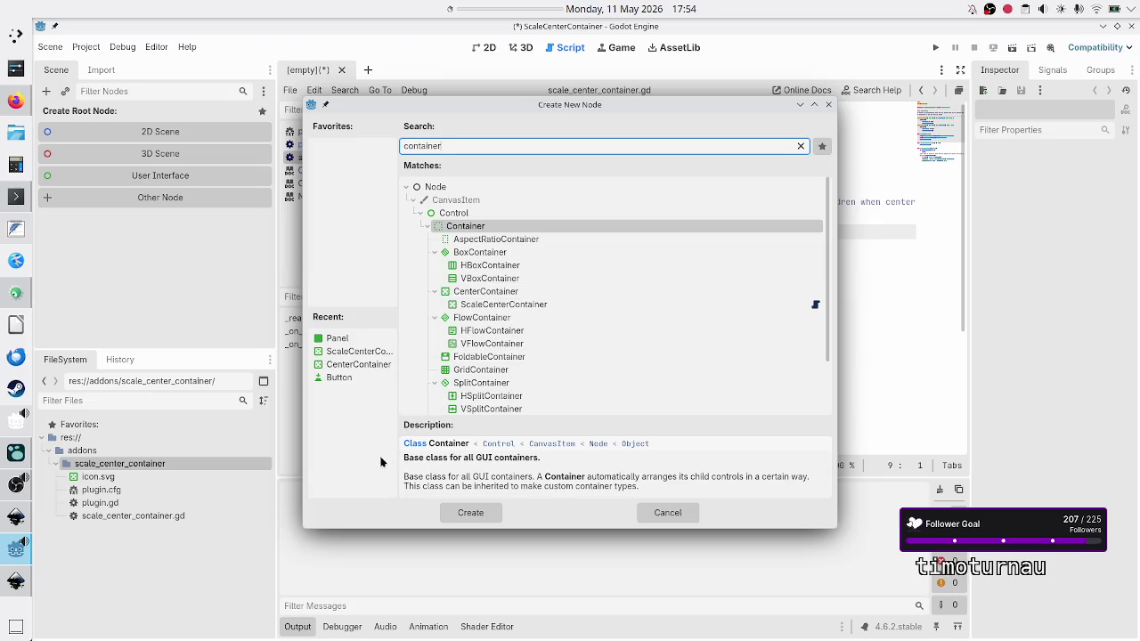
pyautogui.hotkey('alt', 'Tab')
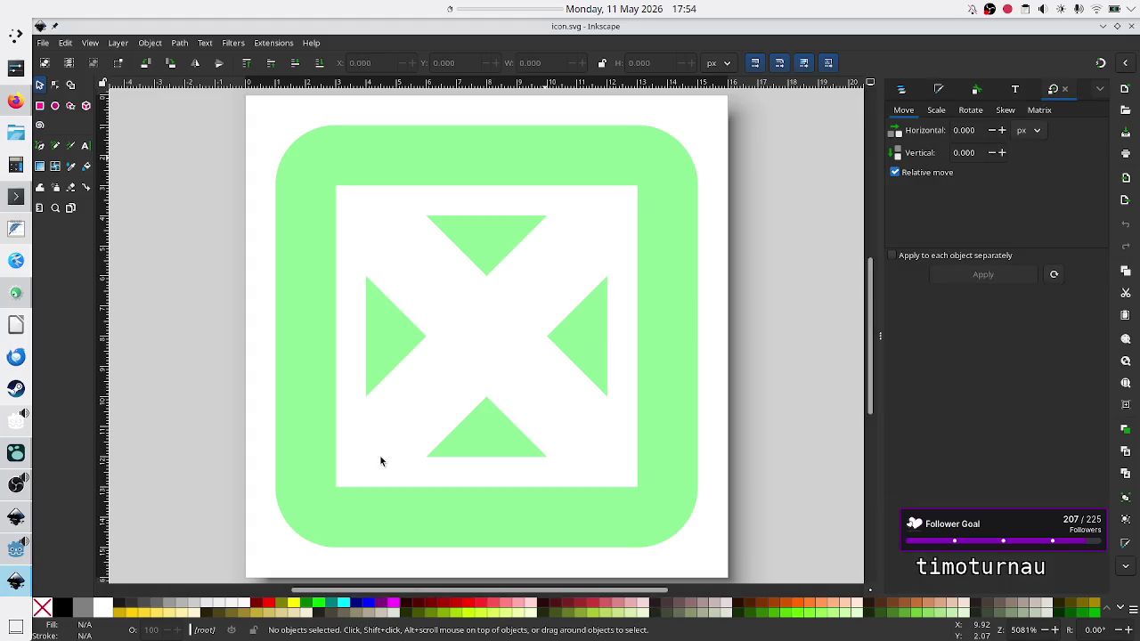
pyautogui.hotkey('alt', 'Tab')
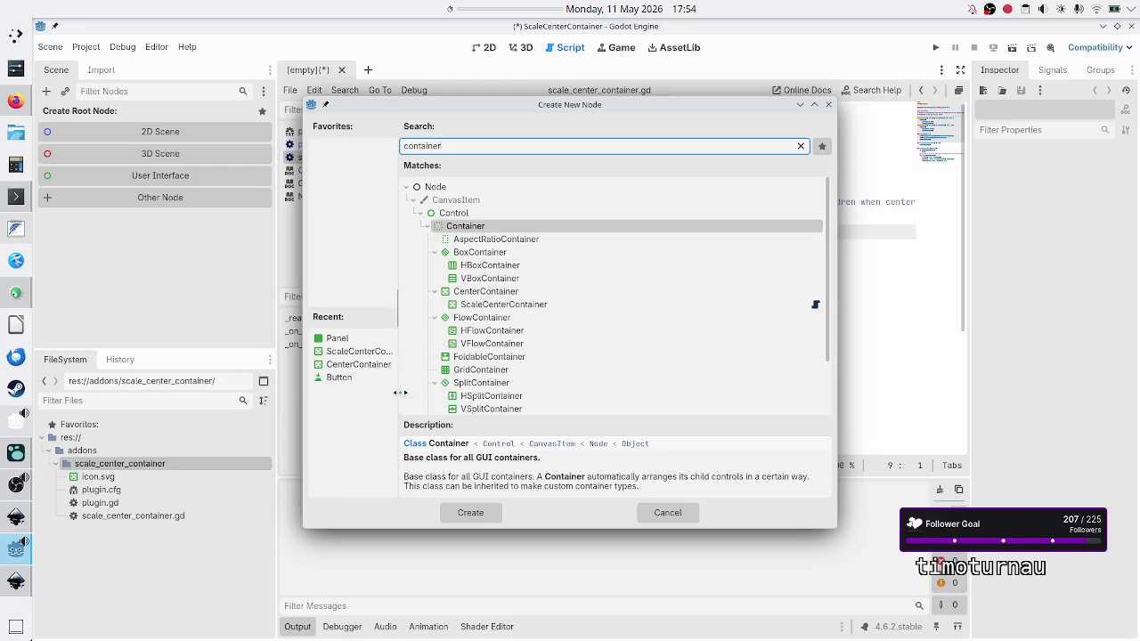
pyautogui.hotkey('alt', 'Tab')
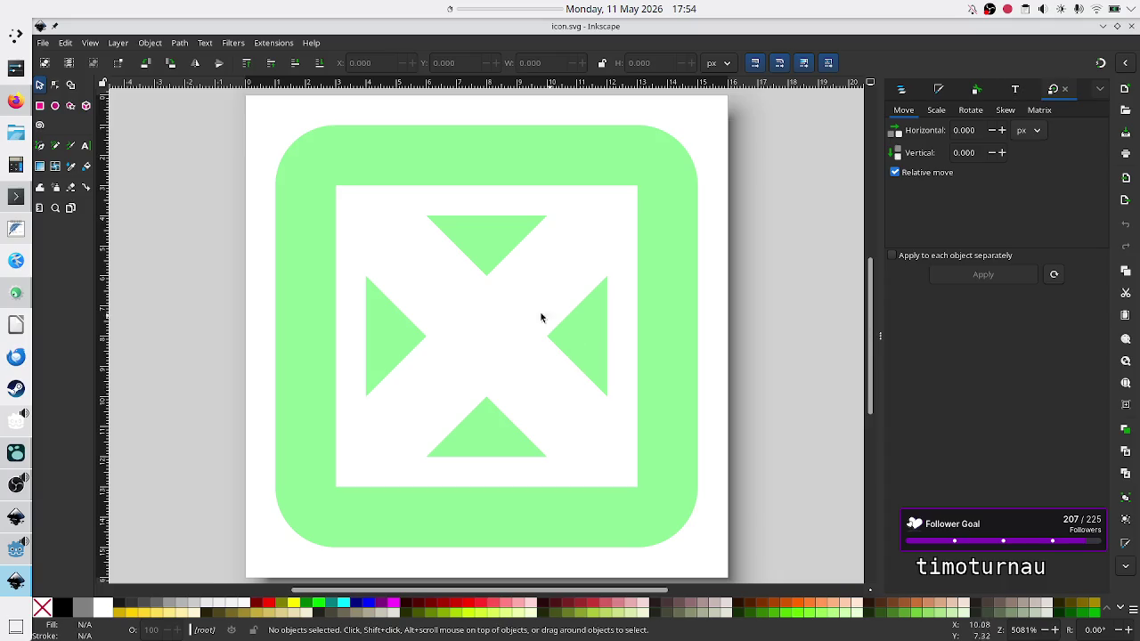
# Inspect the green icon path's selection handles and context menu, then bring up Konsole.
pyautogui.click(413, 344)
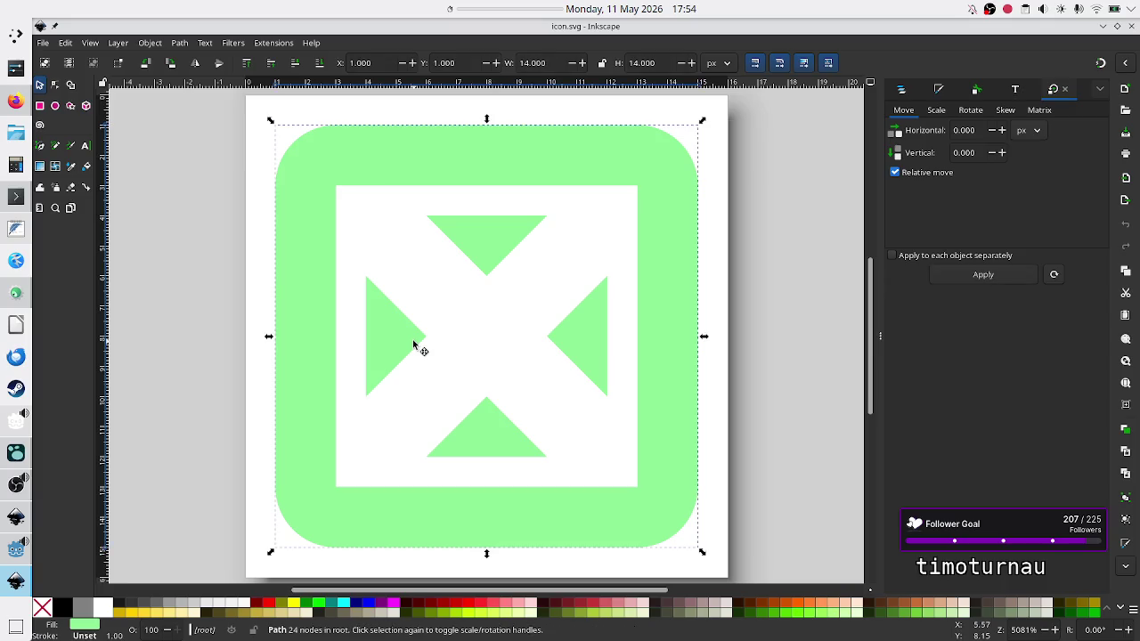
pyautogui.click(509, 240)
pyautogui.click(510, 240)
pyautogui.rightClick(509, 239)
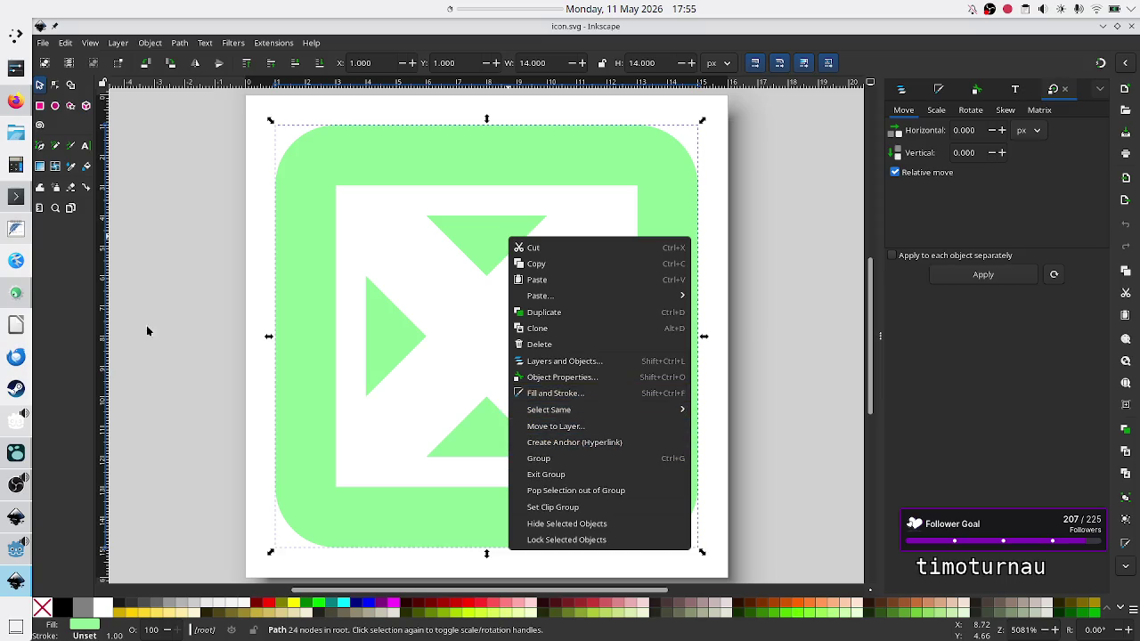
pyautogui.click(210, 322)
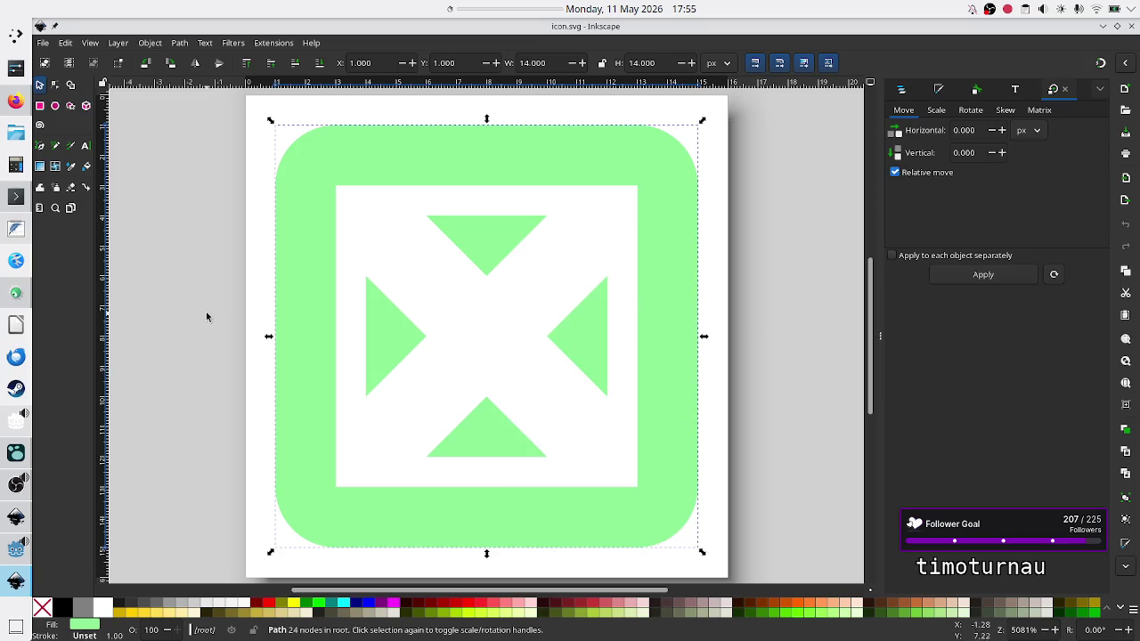
pyautogui.click(15, 196)
# In Konsole, go into scale-center-container/addons/scale_center_container, listing each folder along the way.
pyautogui.write('ls')
pyautogui.press('Return')
pyautogui.write('cd scal')
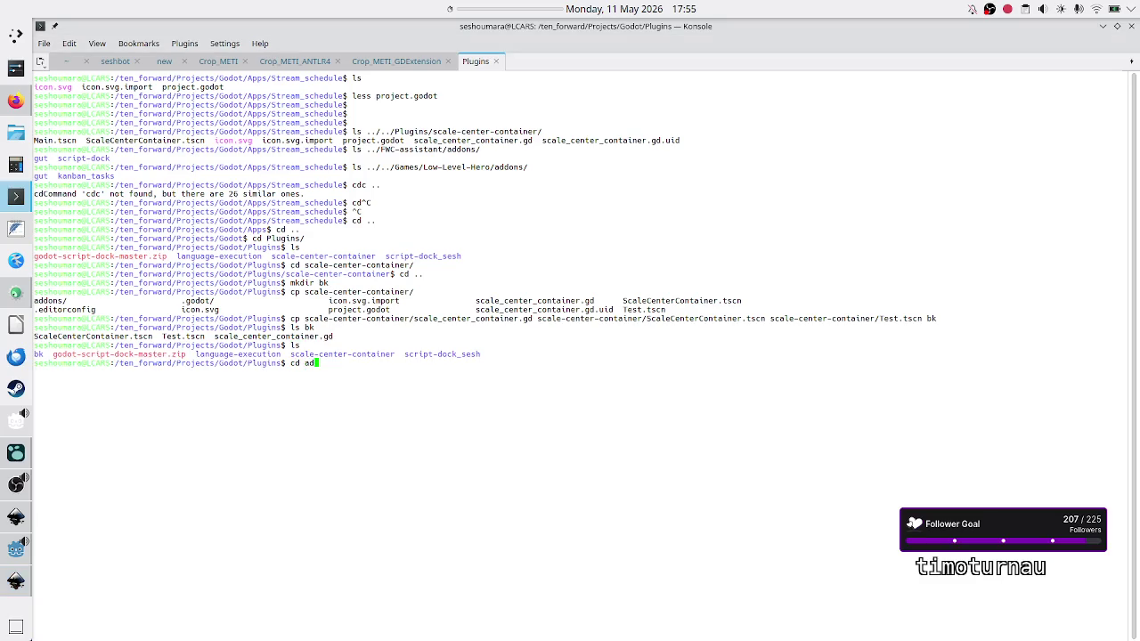
pyautogui.press('Tab')
pyautogui.press('Return')
pyautogui.write('ls')
pyautogui.press('Return')
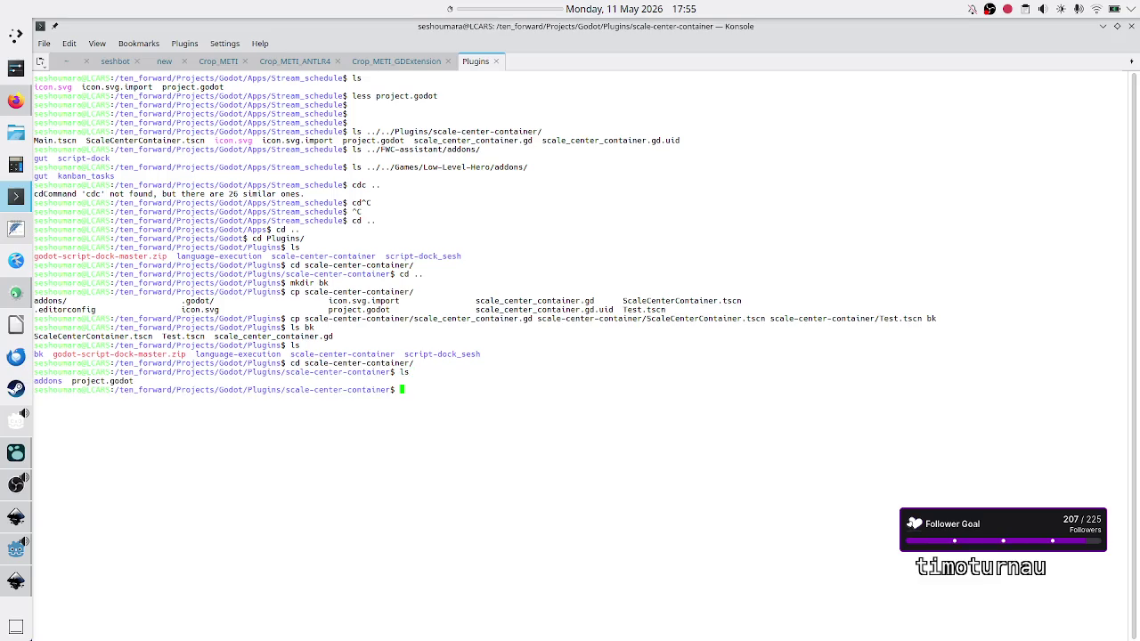
pyautogui.write('cd ad')
pyautogui.press('Tab')
pyautogui.press('Tab')
pyautogui.press('Return')
pyautogui.write('ls')
pyautogui.press('Return')
# View icon.svg's SVG source from the top with less, then return to Inkscape.
pyautogui.write('less i')
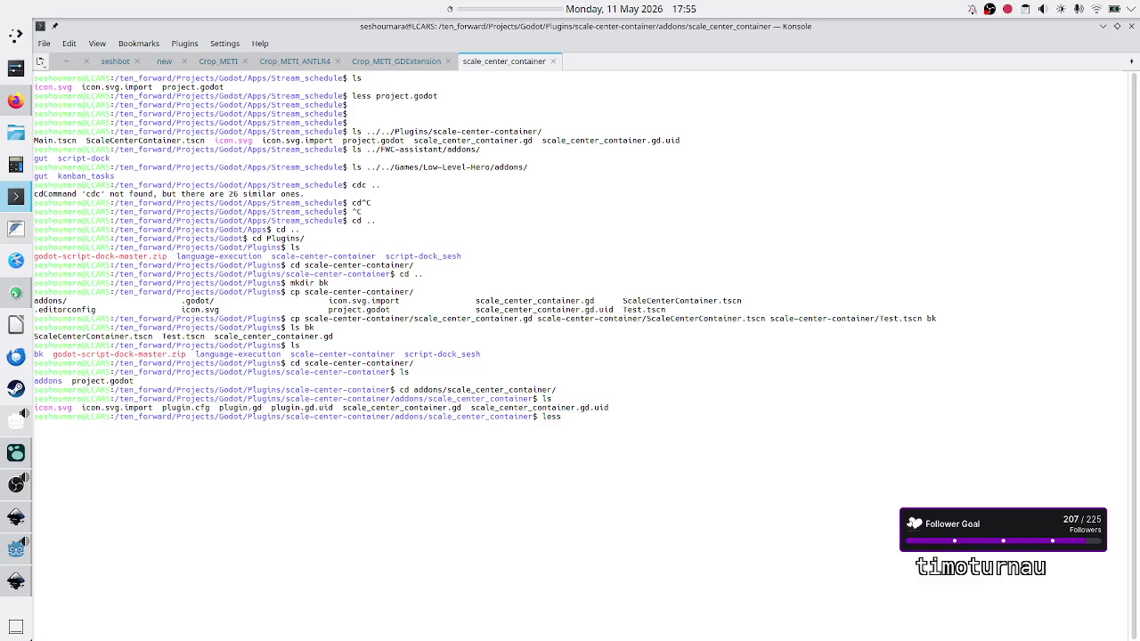
pyautogui.press('Tab')
pyautogui.press('Return')
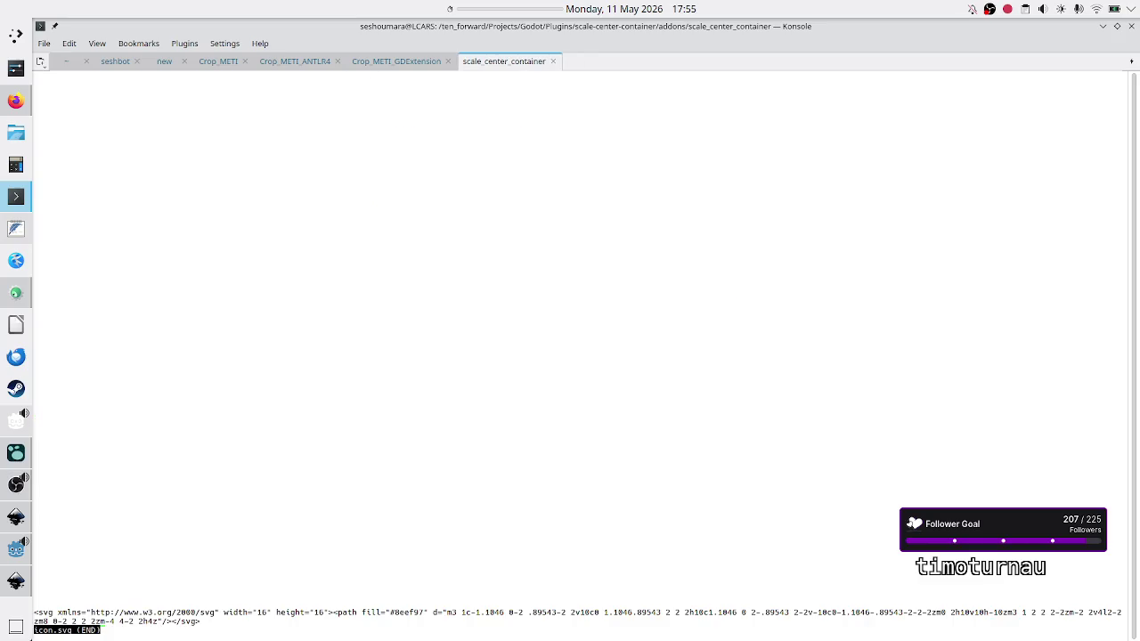
pyautogui.press('g')
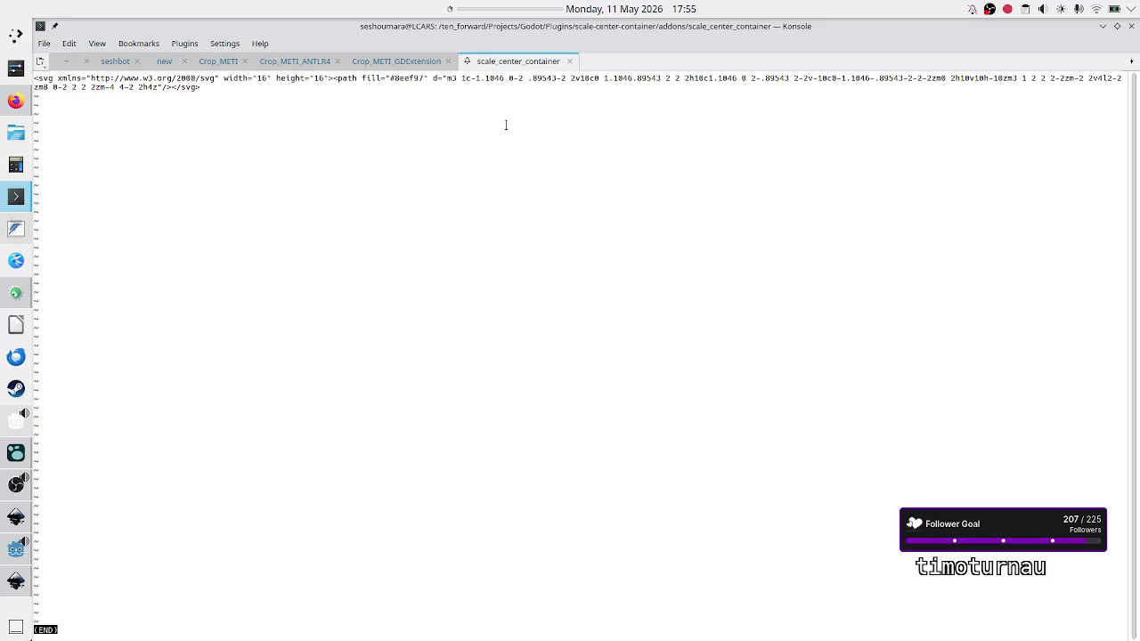
pyautogui.hotkey('alt', 'Tab')
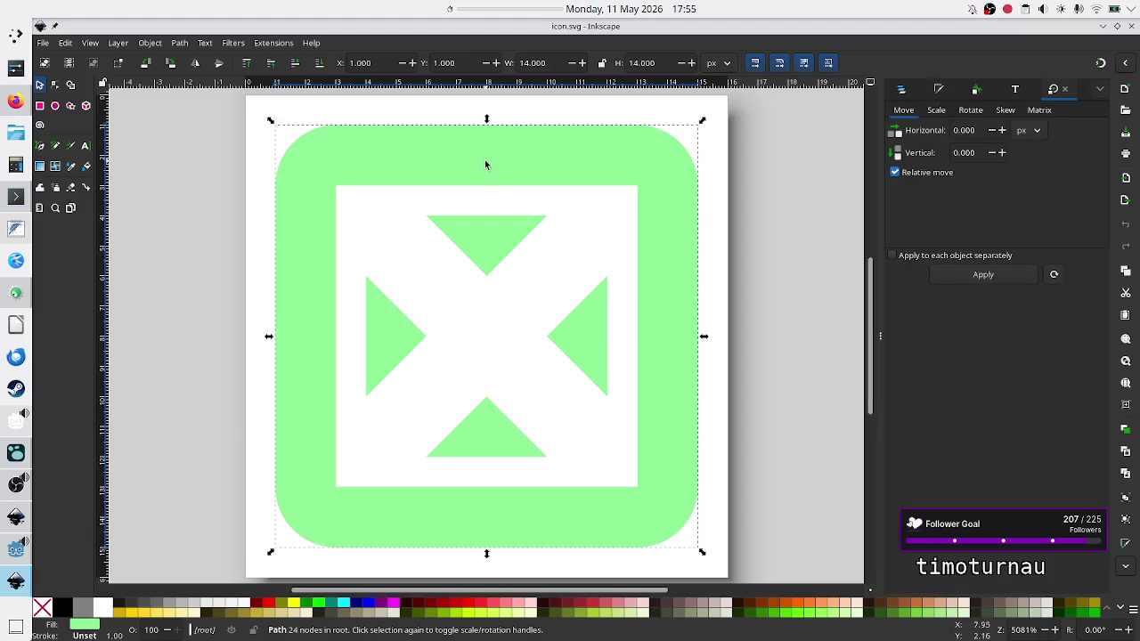
# Leave the group, select the green rounded-frame path, and inspect its nodes.
pyautogui.rightClick(508, 163)
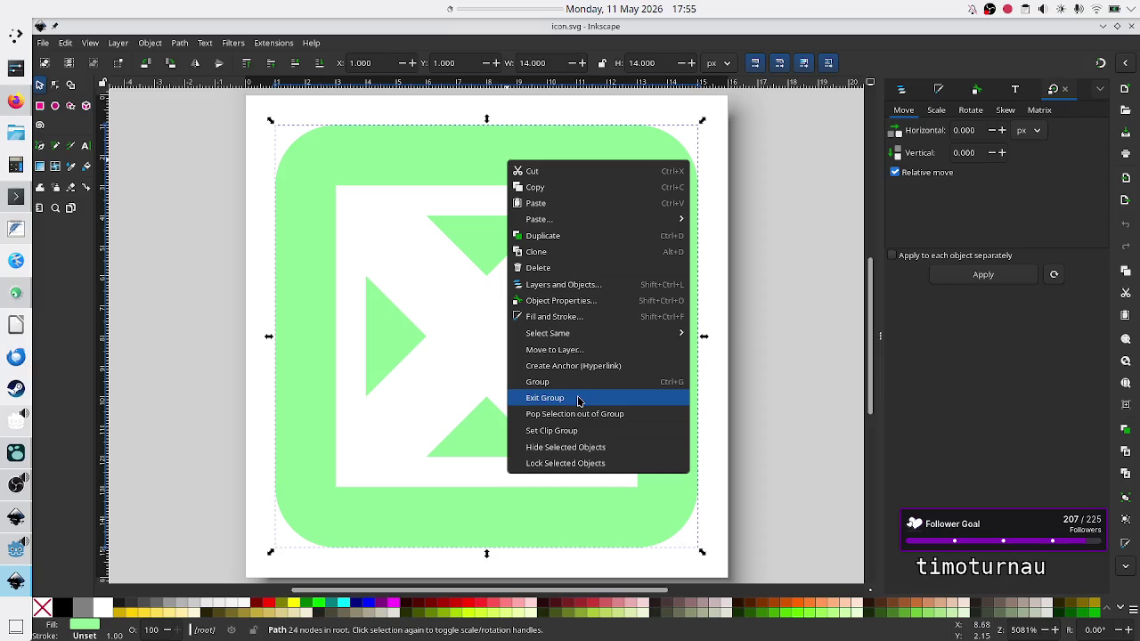
pyautogui.click(578, 398)
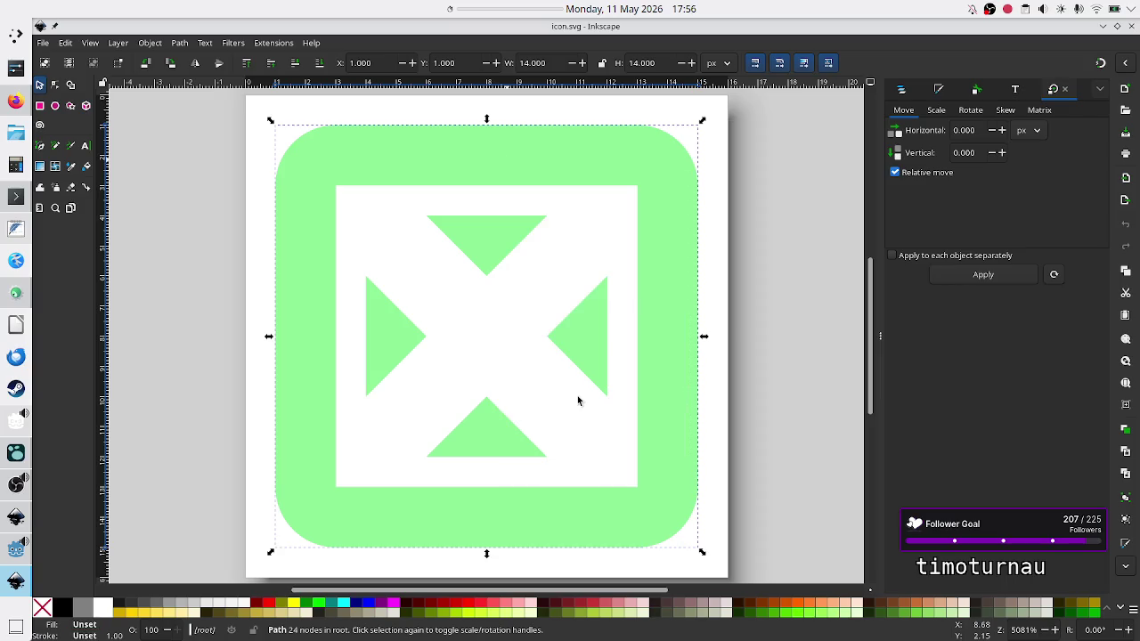
pyautogui.click(759, 347)
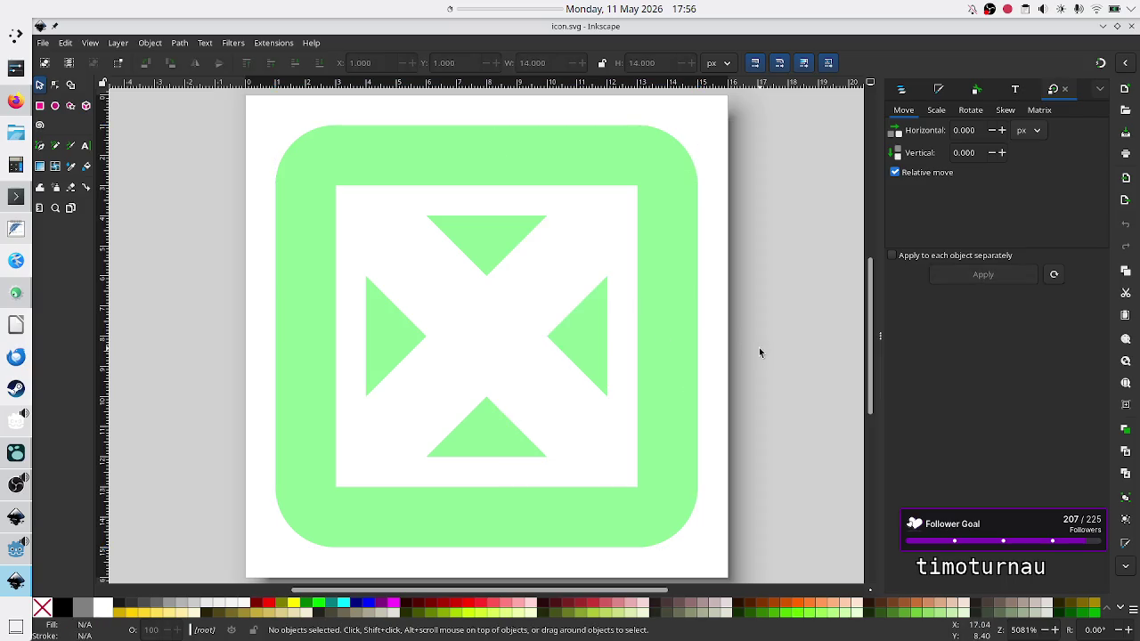
pyautogui.click(647, 321)
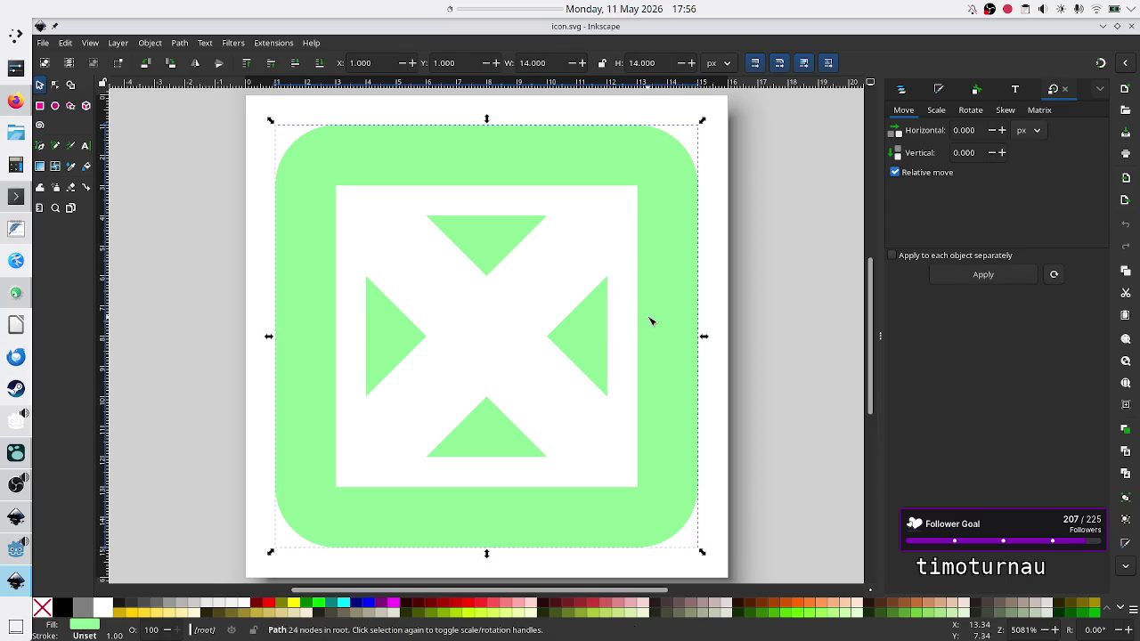
pyautogui.press('n')
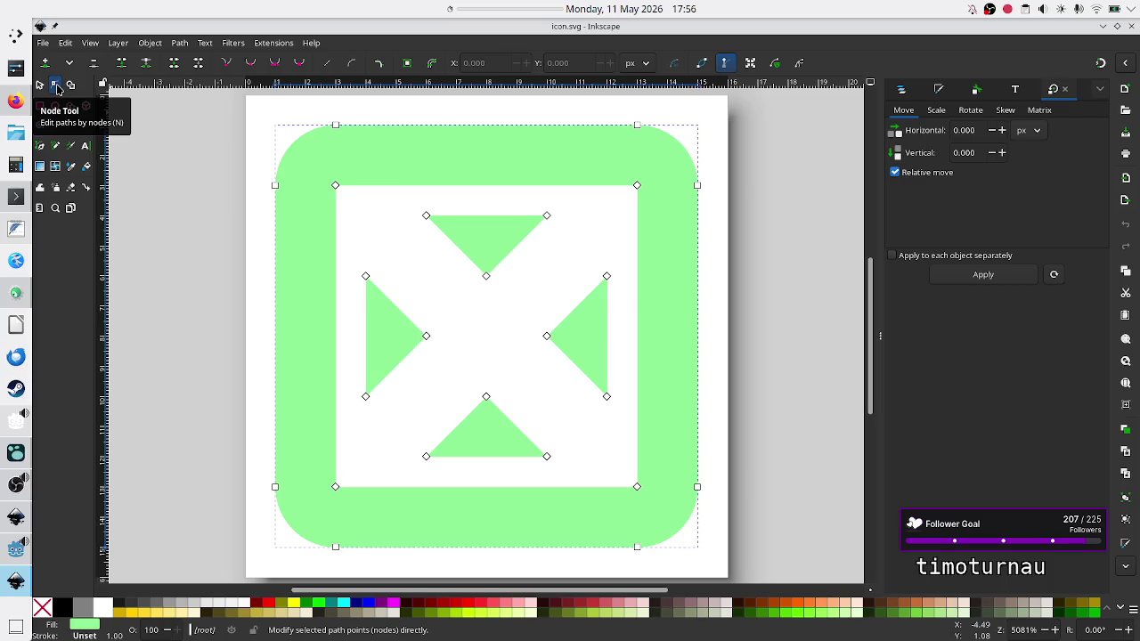
pyautogui.click(782, 383)
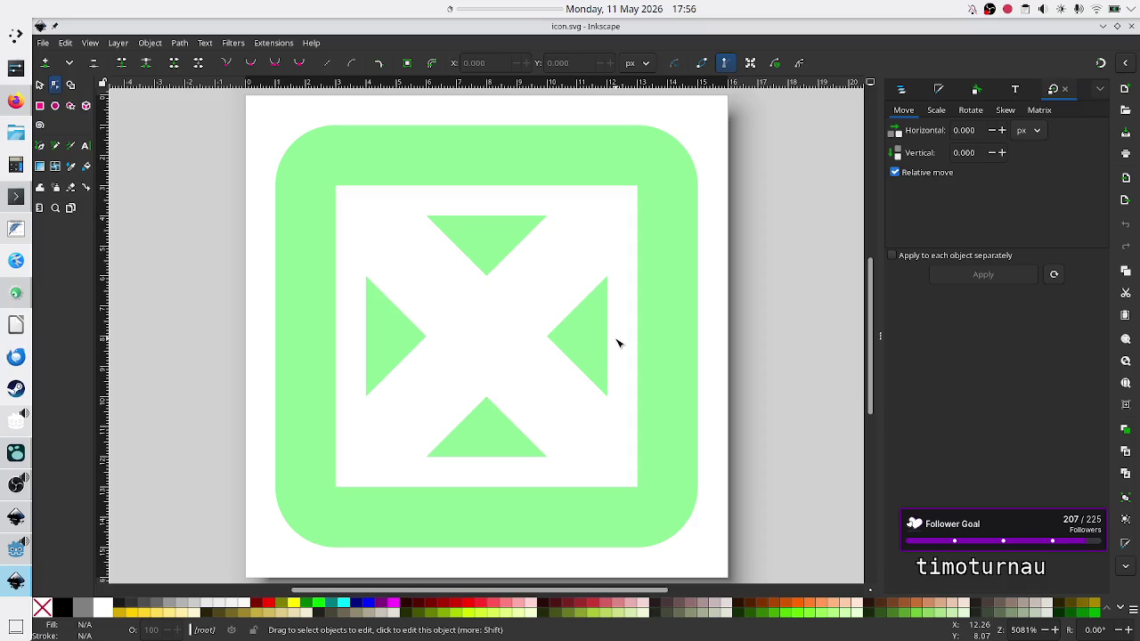
# Reselect the whole icon path, exit its group again, and activate the Node tool.
pyautogui.click(40, 86)
pyautogui.click(391, 327)
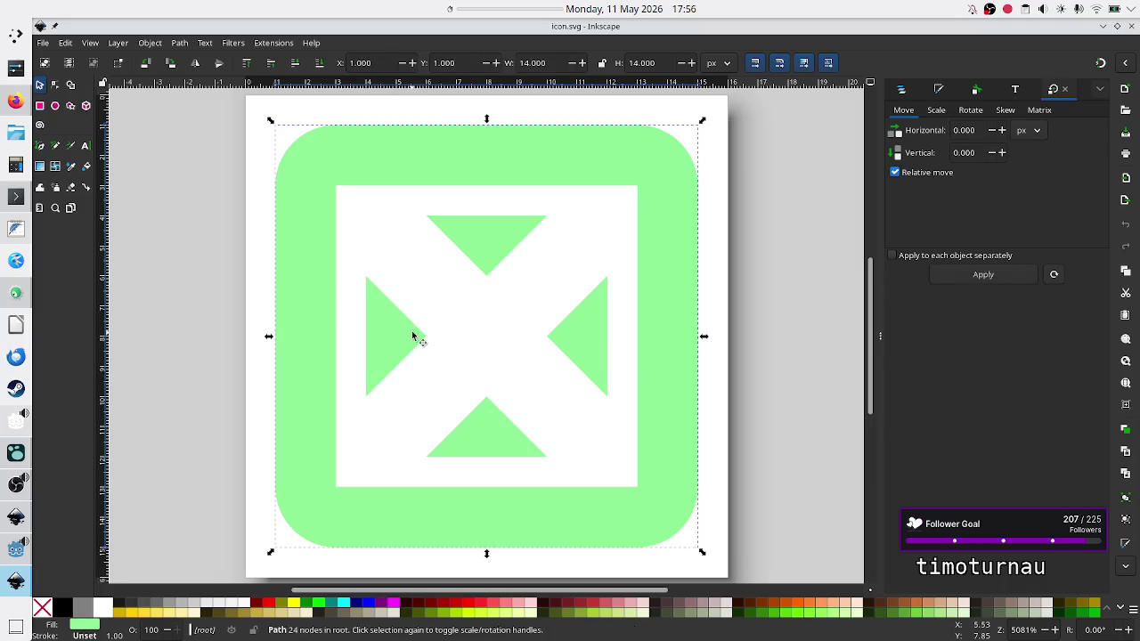
pyautogui.rightClick(413, 336)
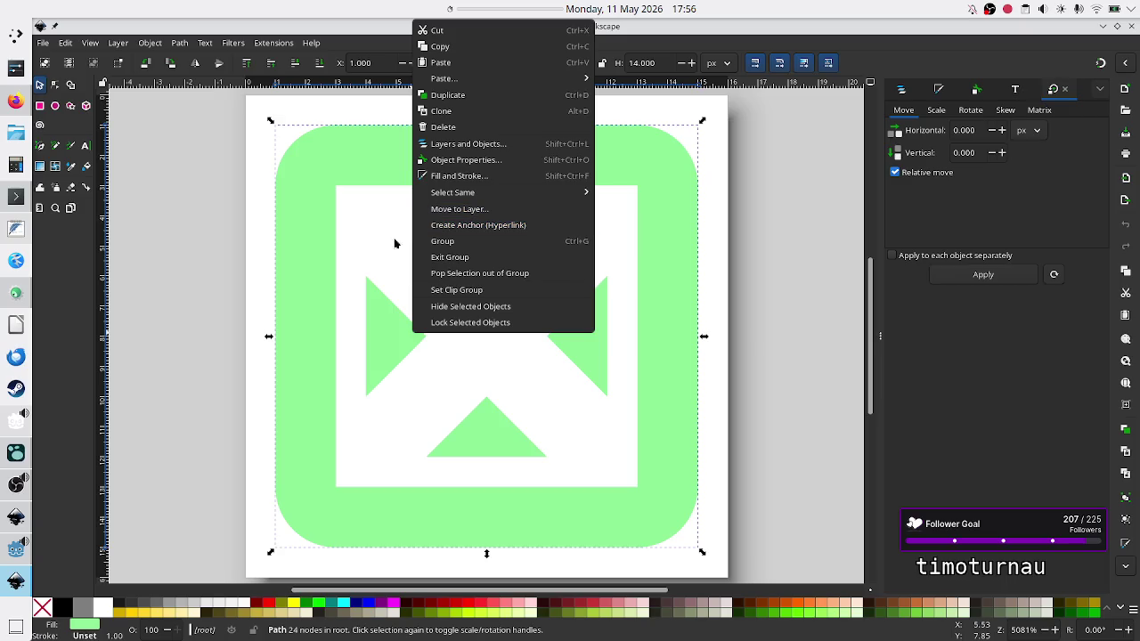
pyautogui.click(379, 319)
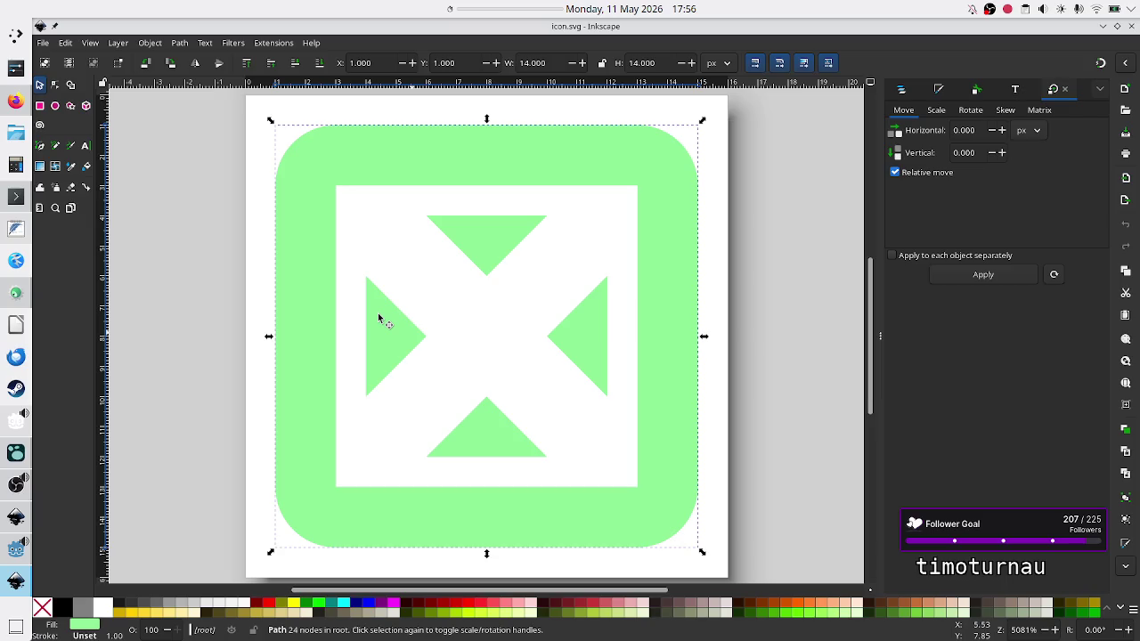
pyautogui.click(386, 326)
pyautogui.rightClick(385, 326)
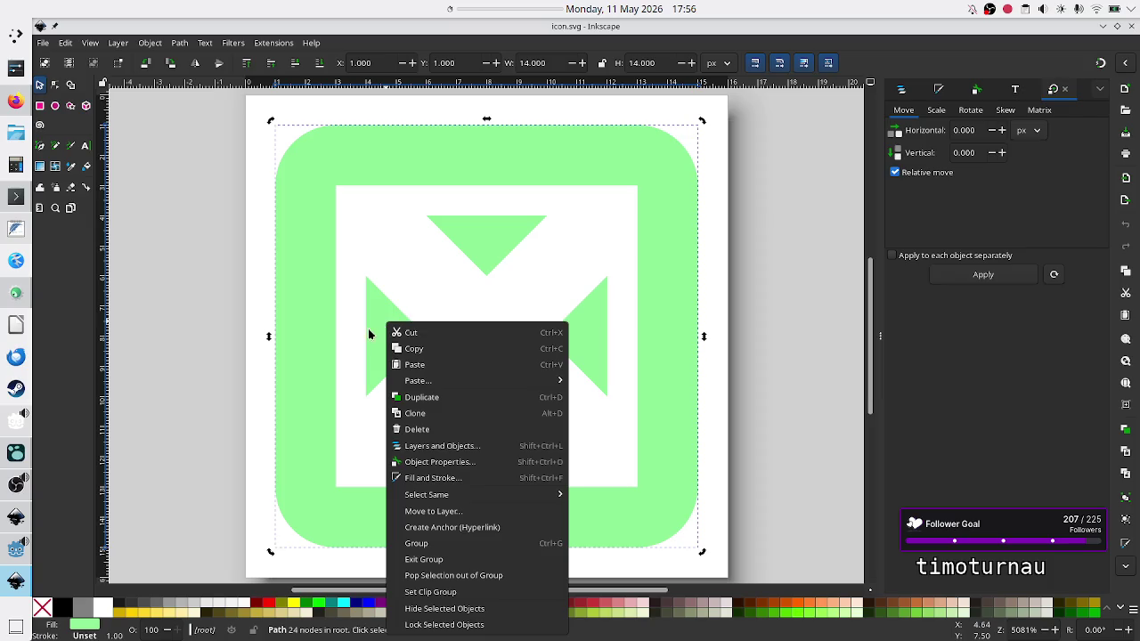
pyautogui.click(435, 559)
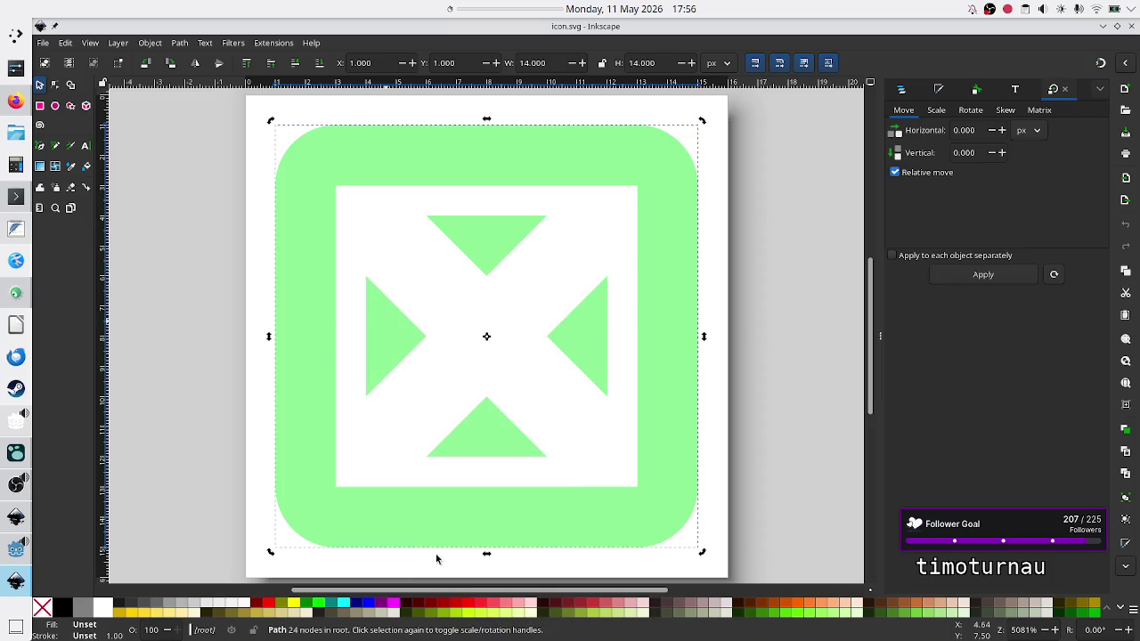
pyautogui.rightClick(387, 350)
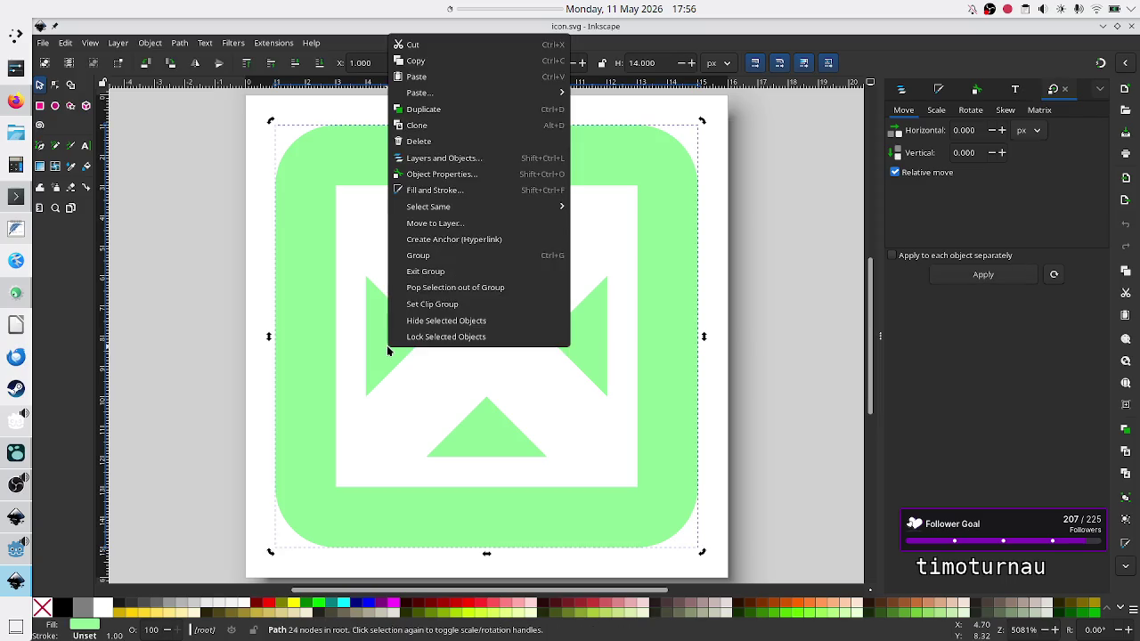
pyautogui.click(440, 273)
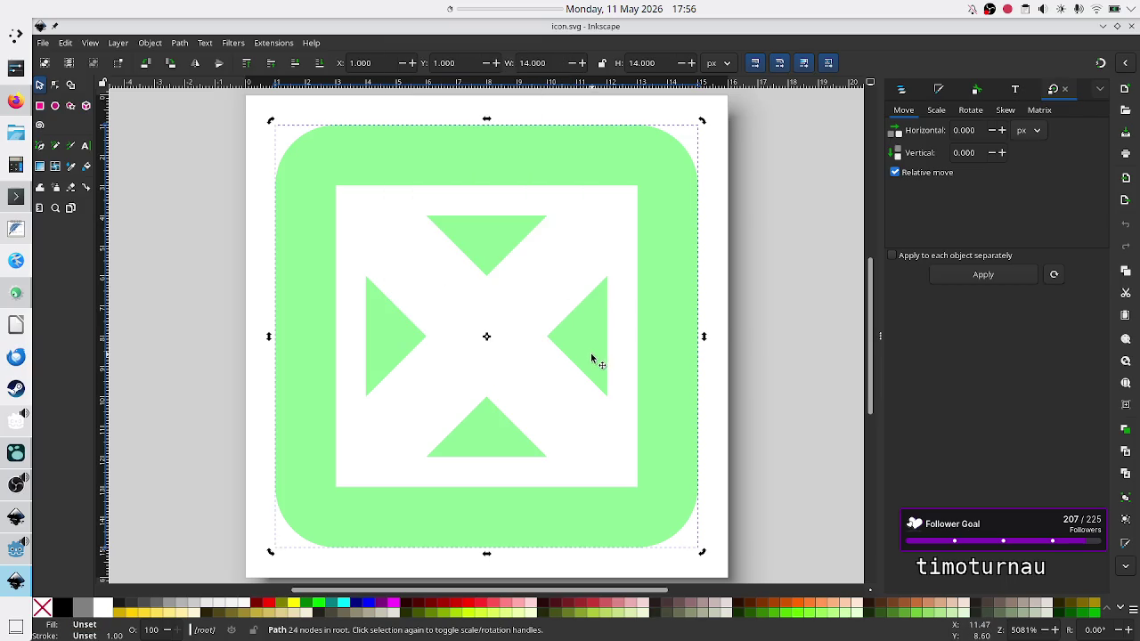
pyautogui.click(55, 85)
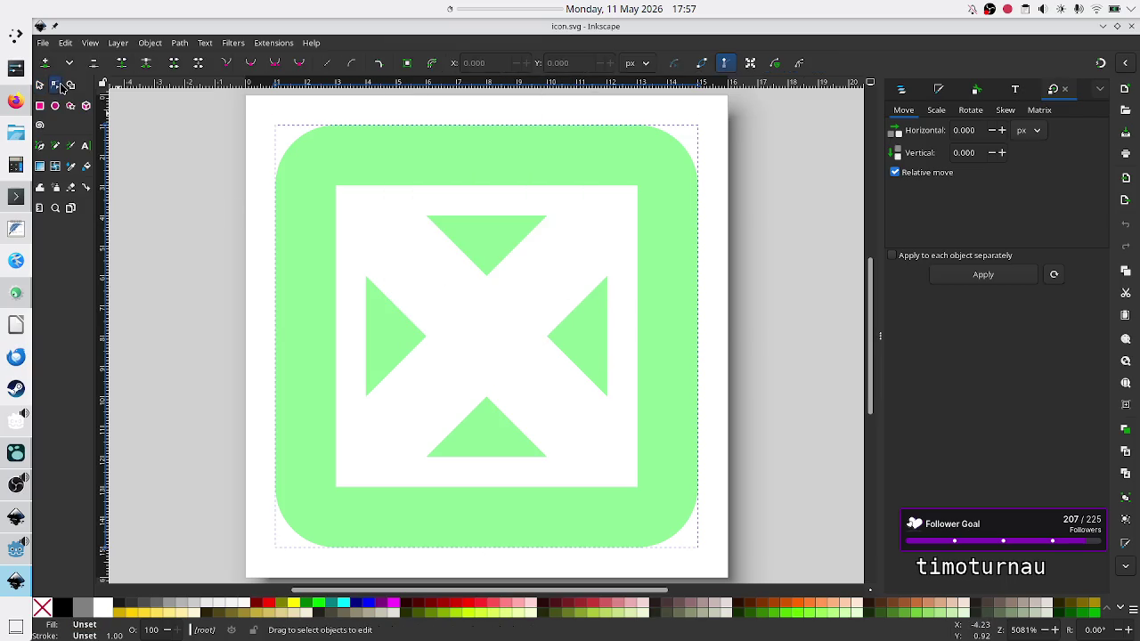
pyautogui.click(496, 244)
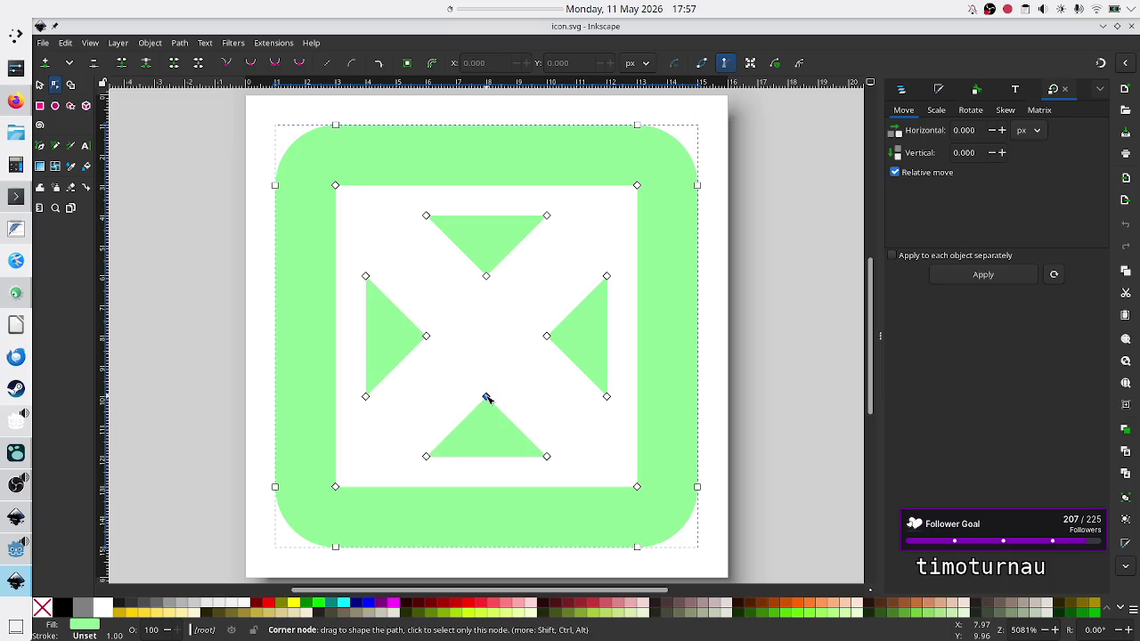
pyautogui.moveTo(487, 397); pyautogui.dragTo(486, 374)
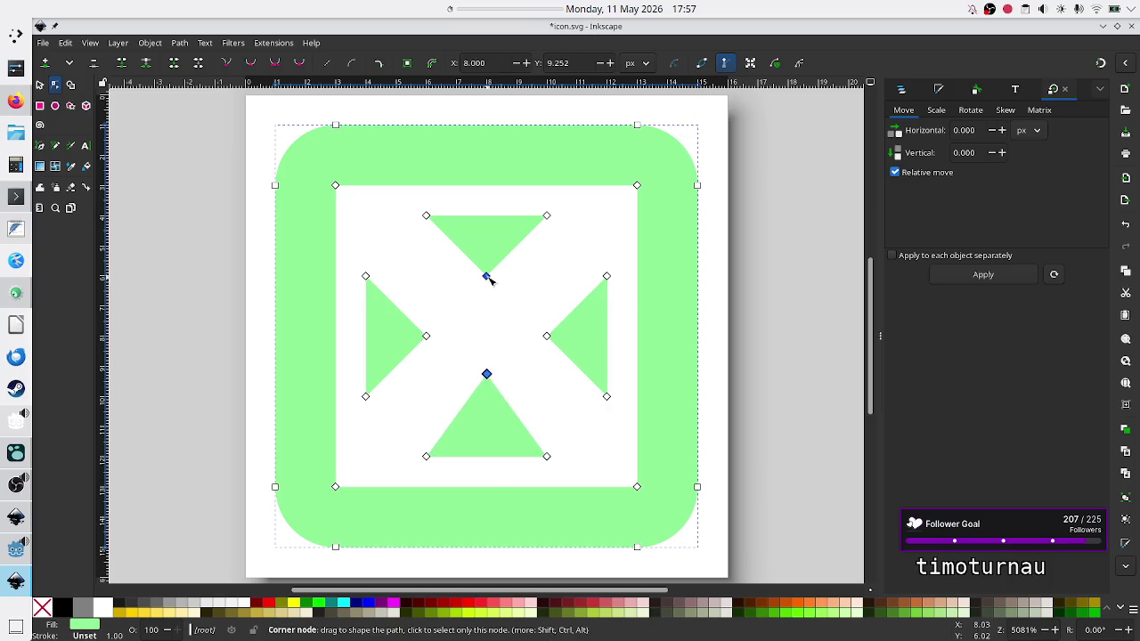
pyautogui.moveTo(488, 278); pyautogui.dragTo(489, 326)
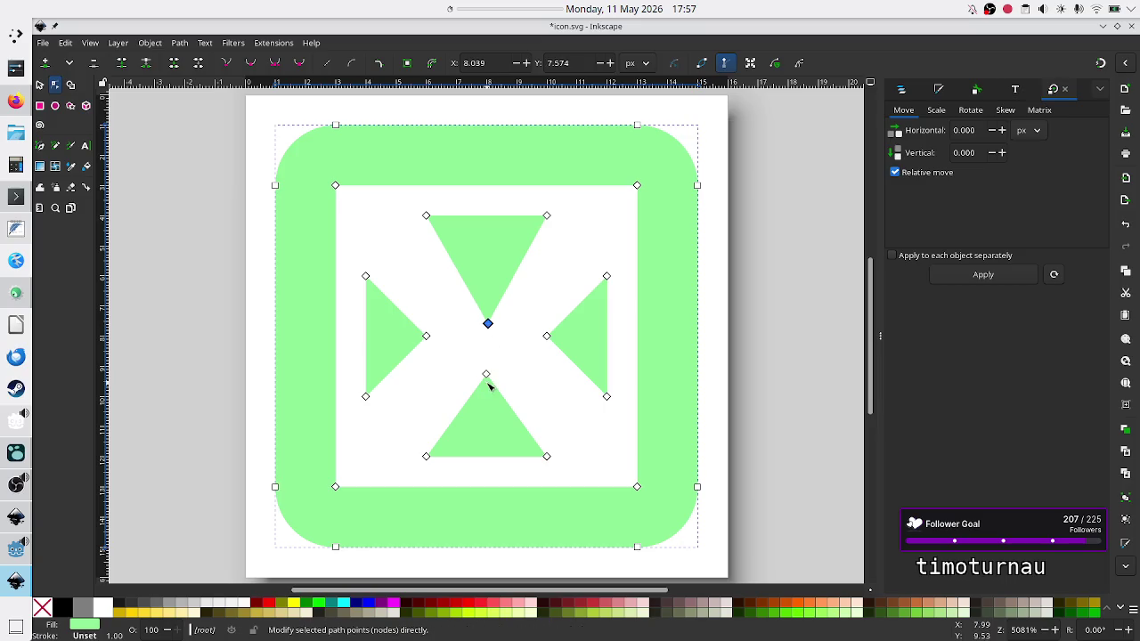
pyautogui.moveTo(486, 375)
pyautogui.mouseDown()
pyautogui.moveTo(488, 351)
pyautogui.moveTo(398, 339)
pyautogui.mouseUp()
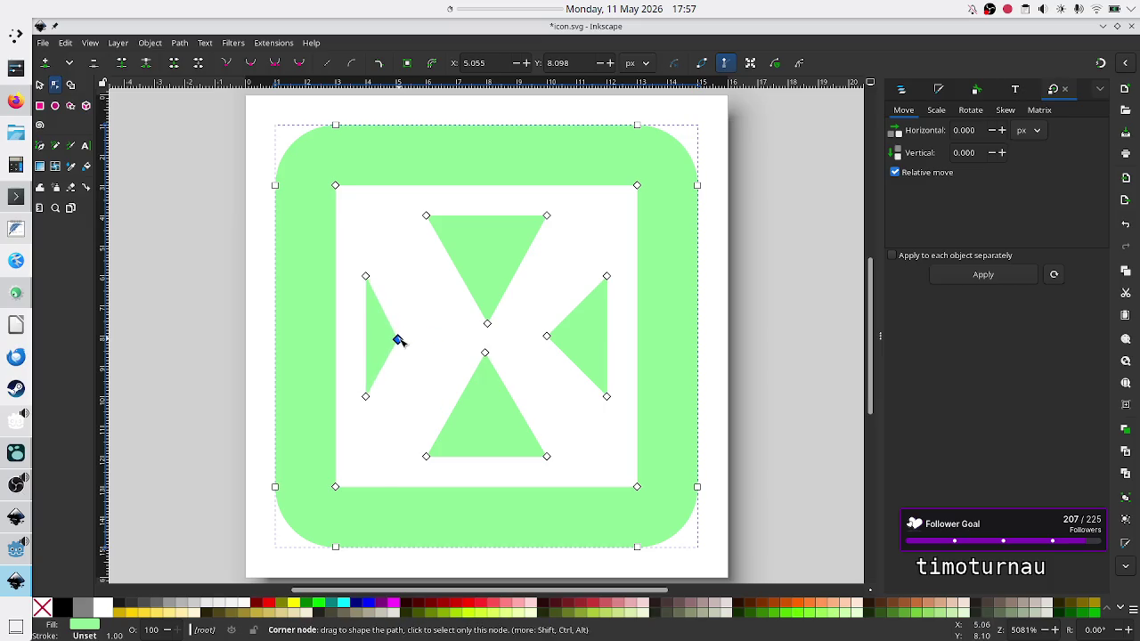
pyautogui.moveTo(546, 337); pyautogui.dragTo(583, 337)
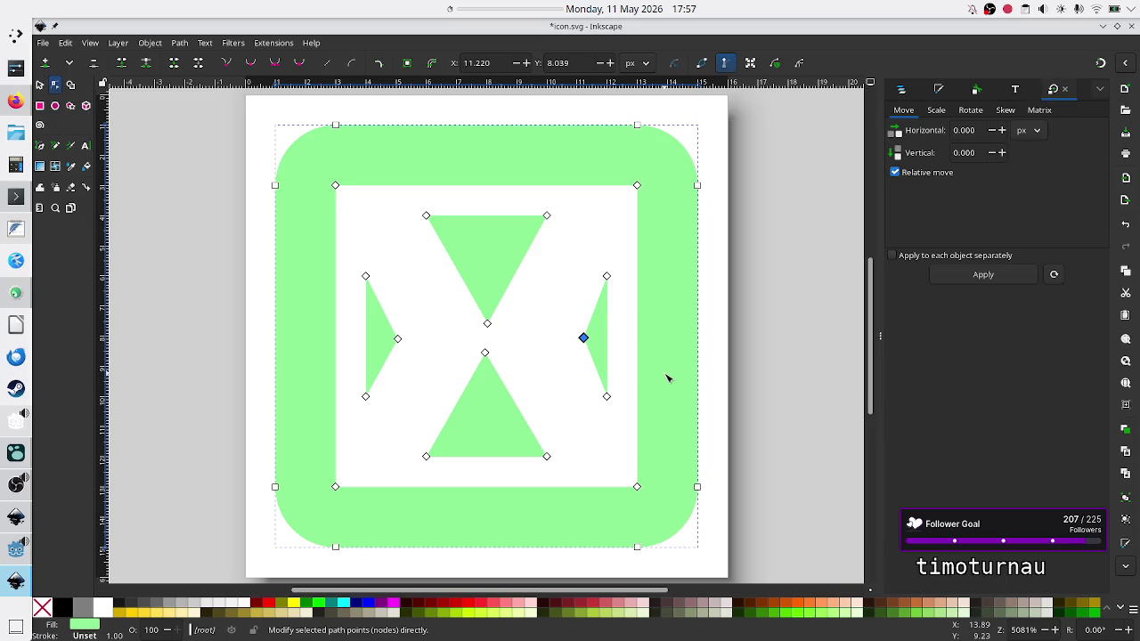
pyautogui.click(722, 337)
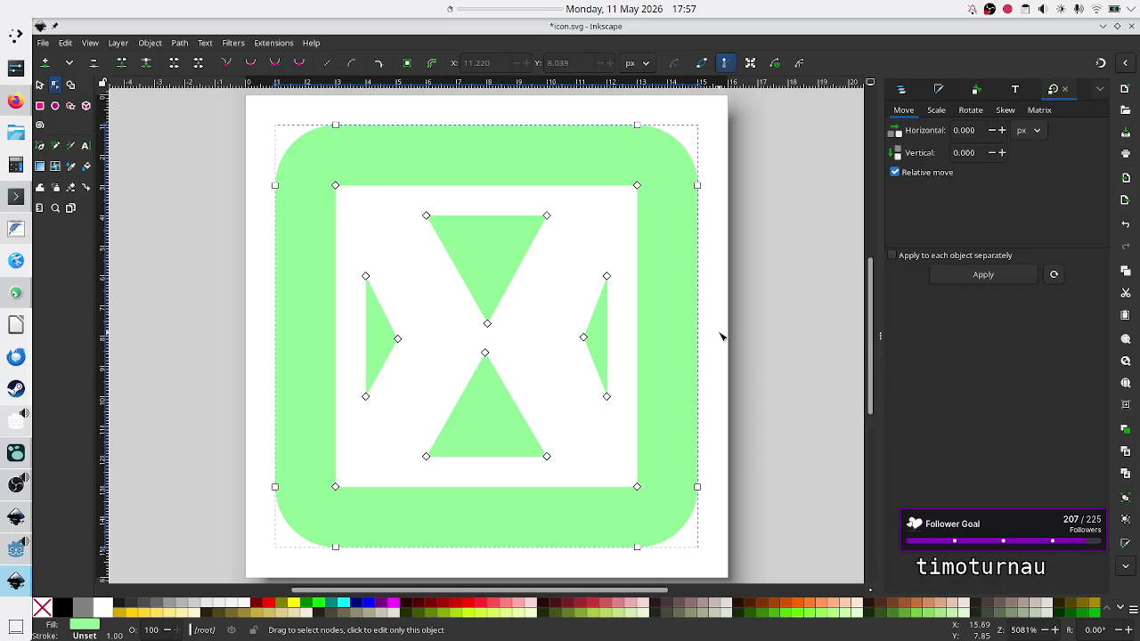
pyautogui.click(397, 338)
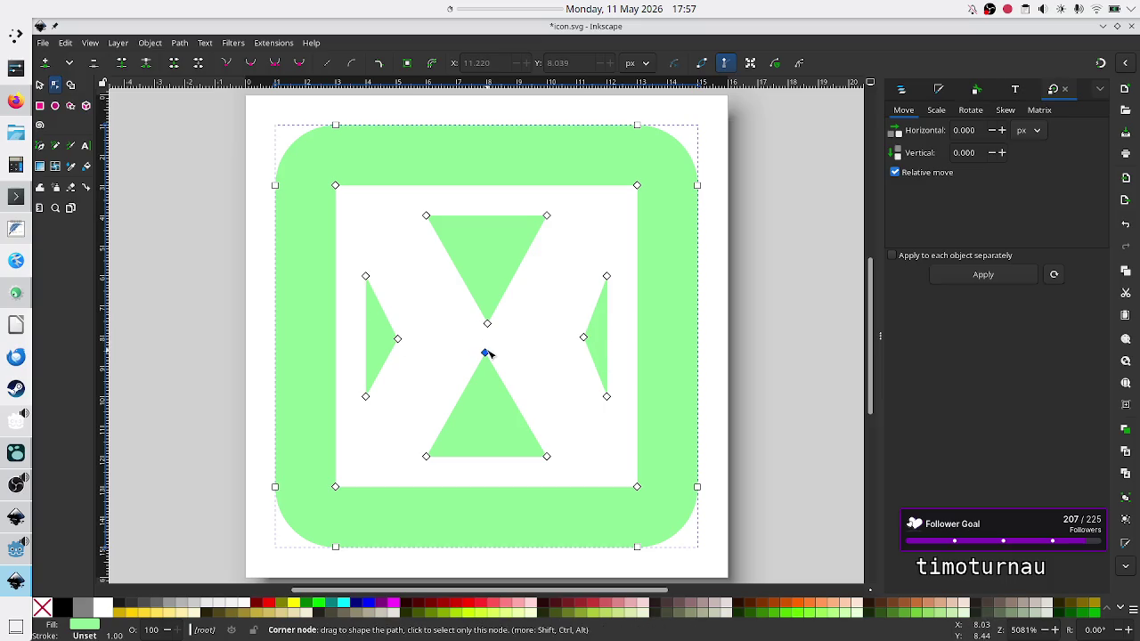
pyautogui.moveTo(485, 353)
pyautogui.mouseDown()
pyautogui.moveTo(529, 356)
pyautogui.moveTo(485, 366)
pyautogui.mouseUp()
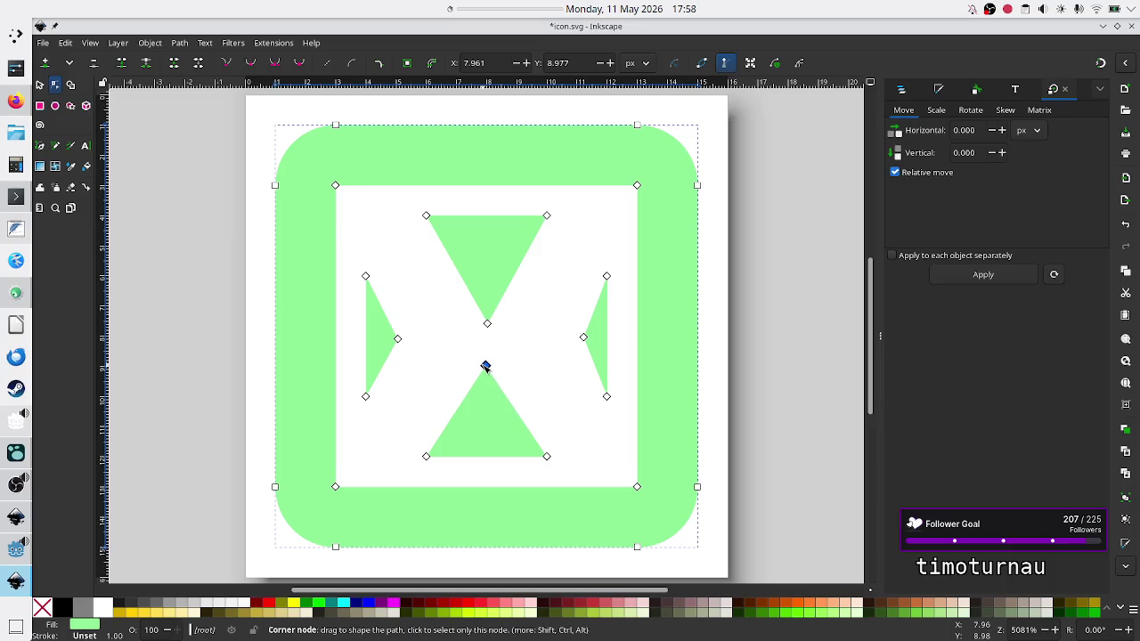
pyautogui.moveTo(491, 327); pyautogui.dragTo(491, 325)
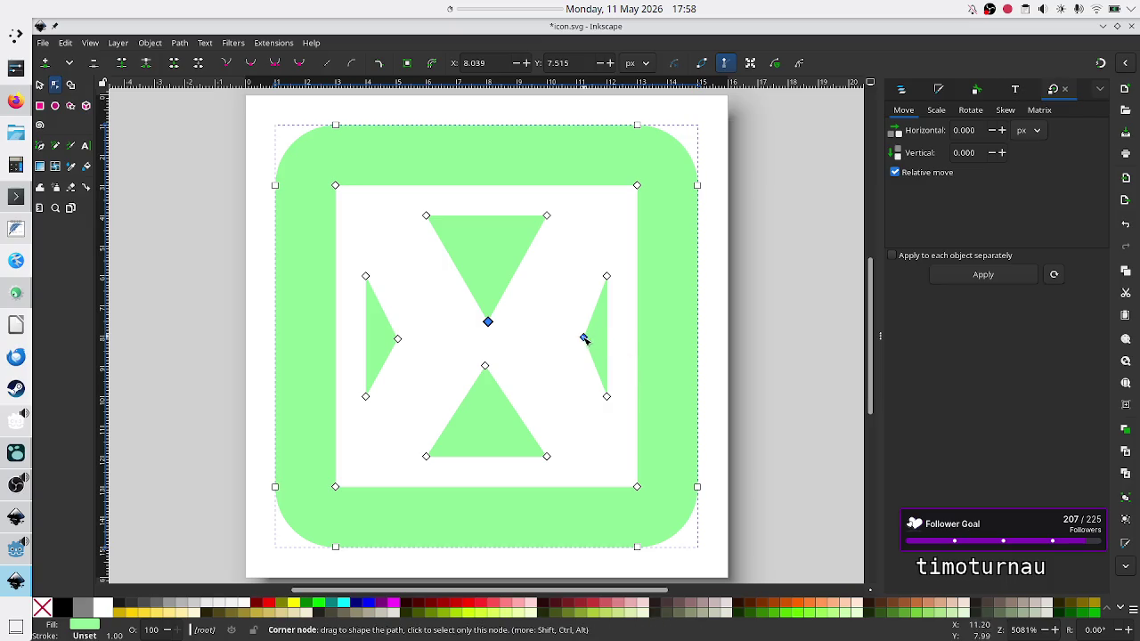
pyautogui.moveTo(398, 339)
pyautogui.mouseDown()
pyautogui.moveTo(401, 328)
pyautogui.moveTo(406, 340)
pyautogui.mouseUp()
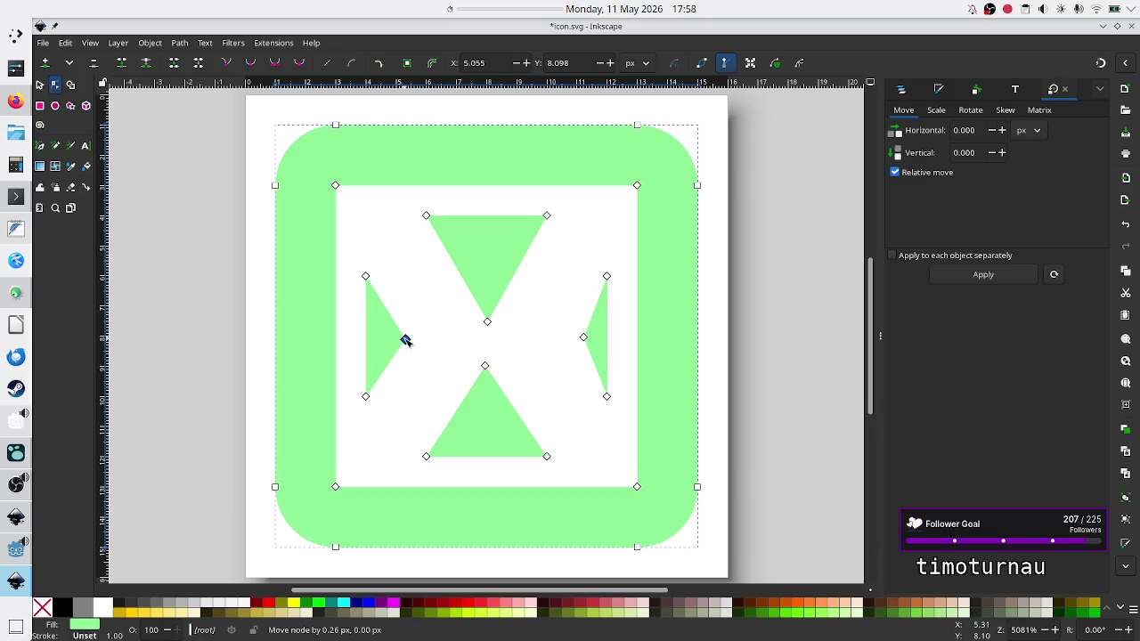
pyautogui.moveTo(405, 340); pyautogui.dragTo(396, 341)
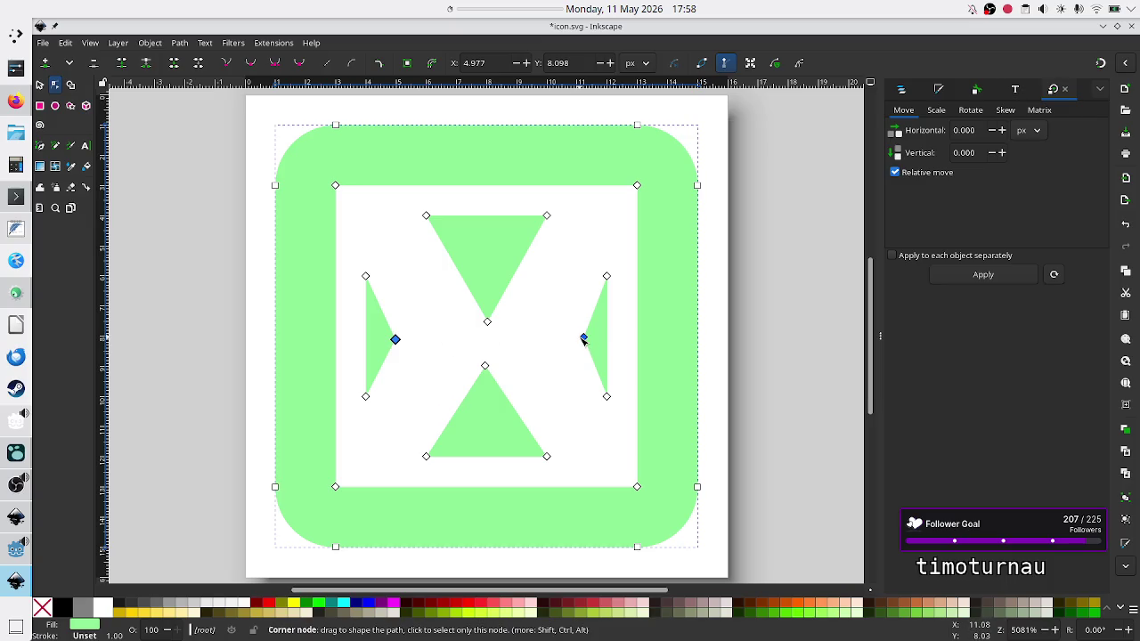
pyautogui.moveTo(583, 339); pyautogui.dragTo(580, 338)
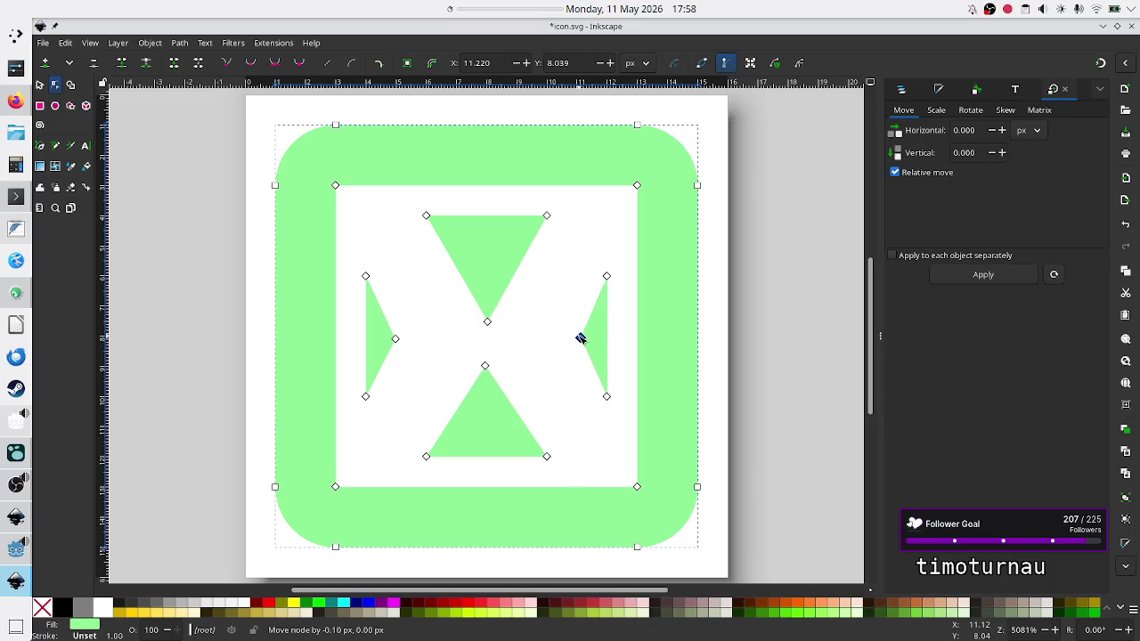
pyautogui.moveTo(580, 338); pyautogui.dragTo(580, 337)
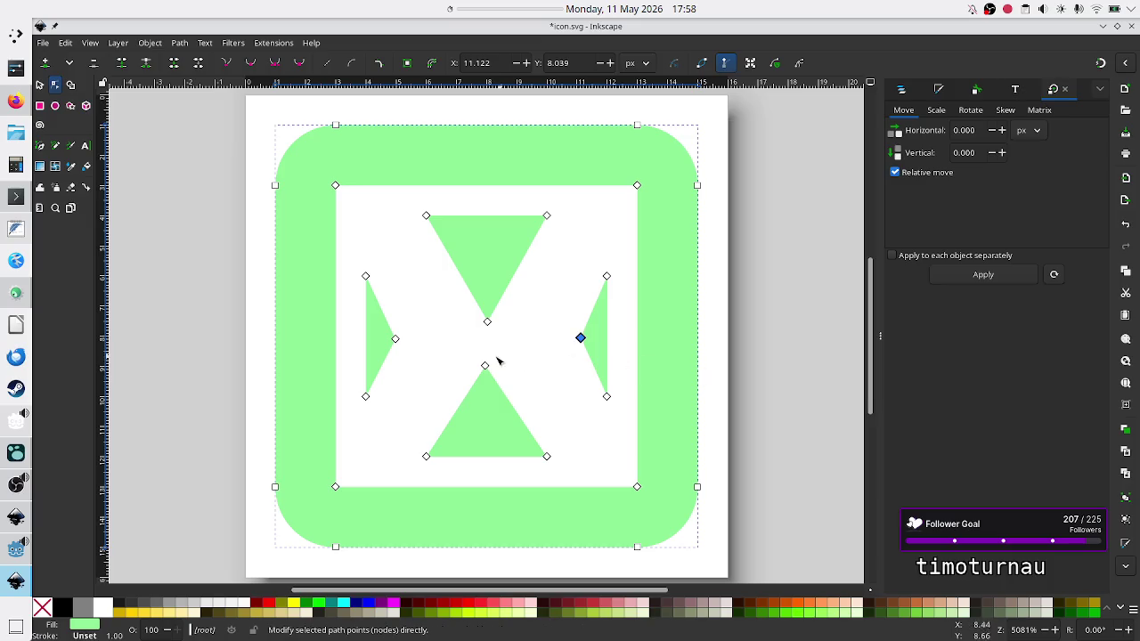
pyautogui.click(717, 363)
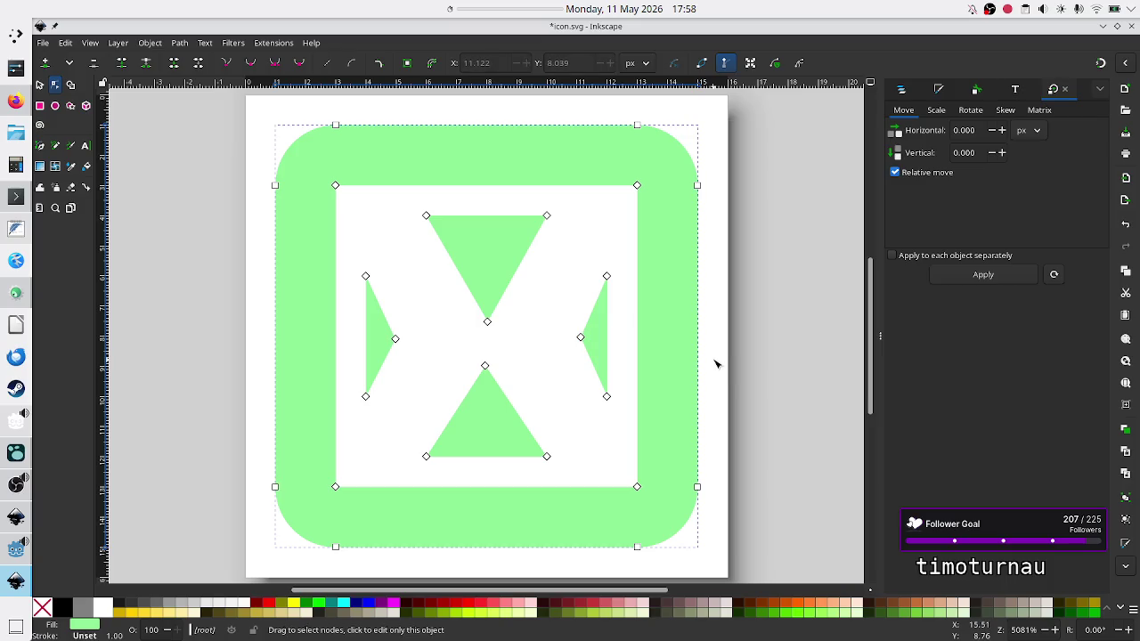
pyautogui.press('Escape')
pyautogui.press('s')
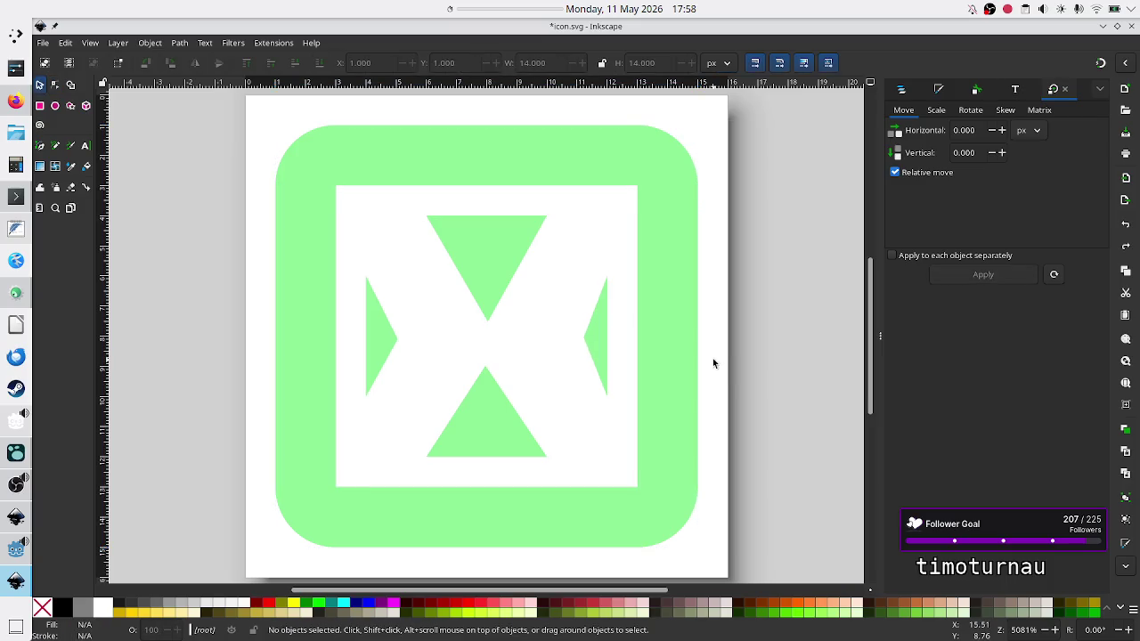
pyautogui.hotkey('ctrl', 'z')
pyautogui.hotkey('ctrl', 'z')
pyautogui.hotkey('ctrl', 'z')
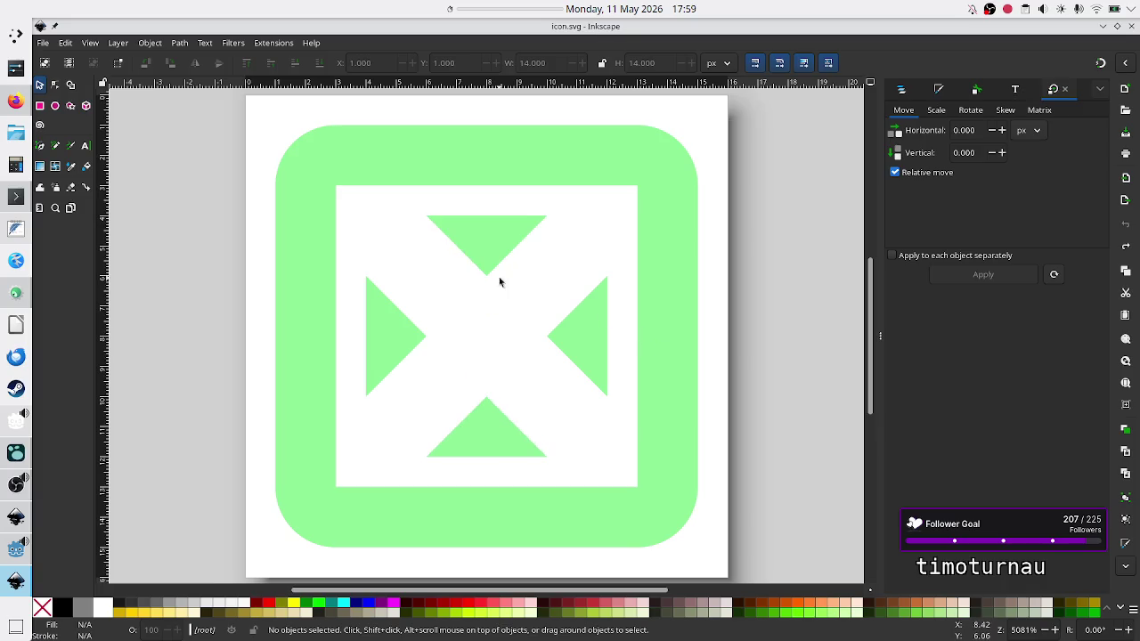
pyautogui.doubleClick(384, 169)
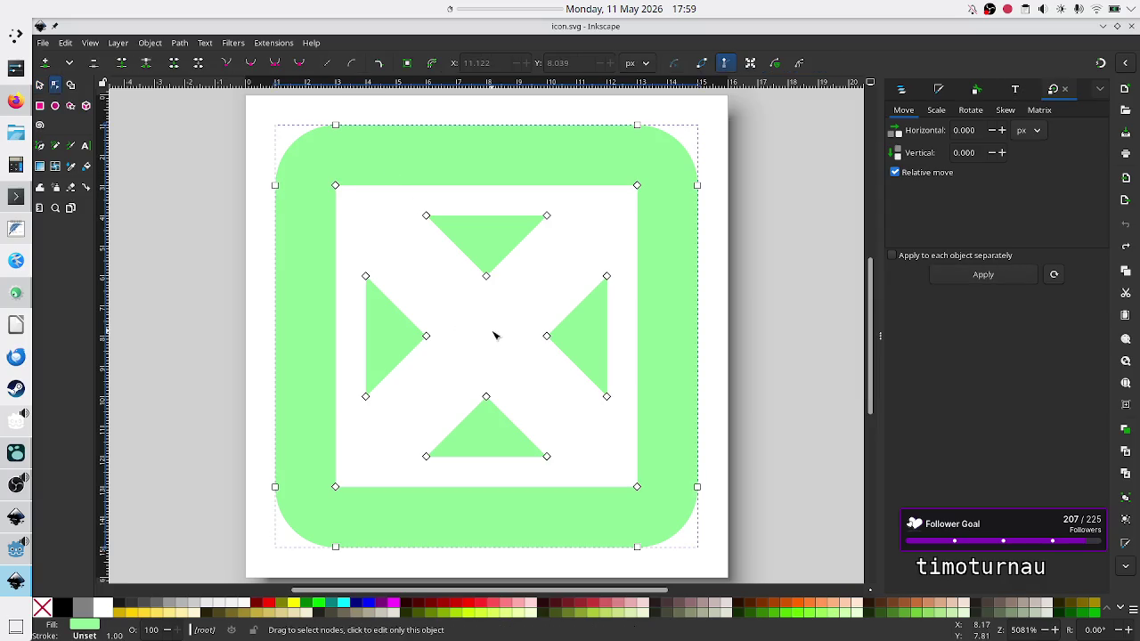
pyautogui.click(40, 105)
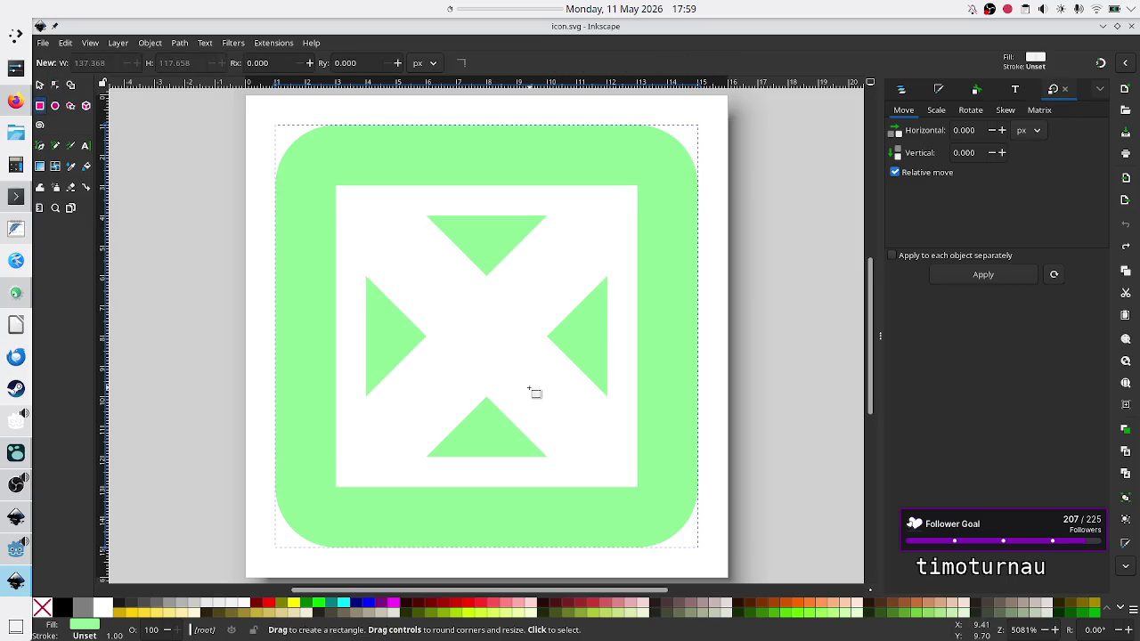
pyautogui.moveTo(514, 388)
pyautogui.mouseDown()
pyautogui.moveTo(511, 331)
pyautogui.moveTo(484, 290)
pyautogui.moveTo(499, 282)
pyautogui.moveTo(488, 245)
pyautogui.mouseUp()
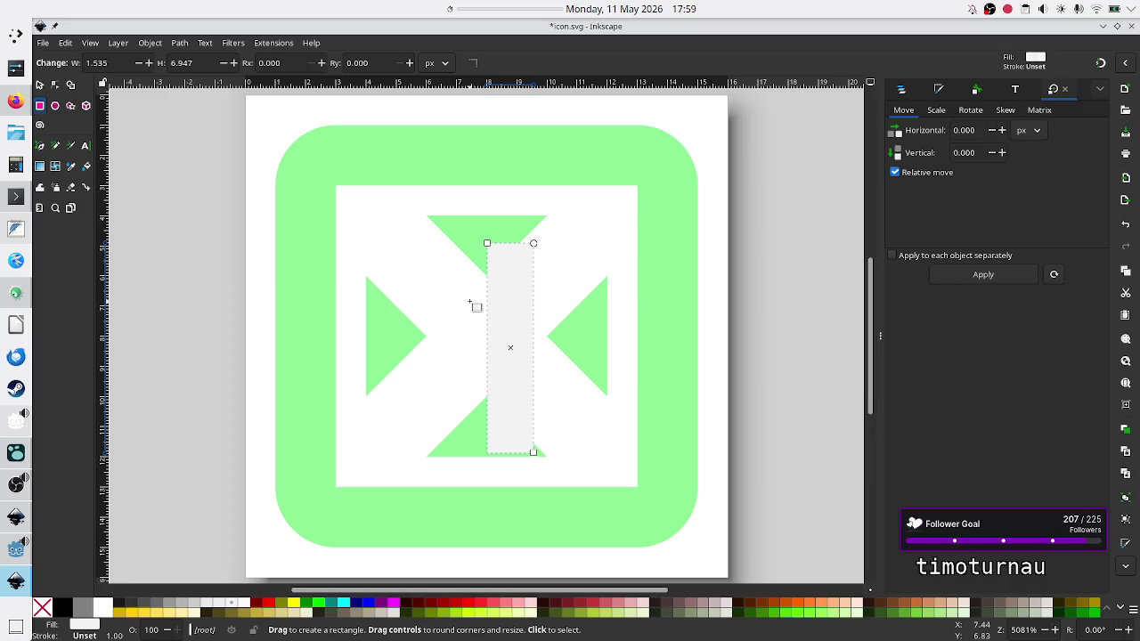
pyautogui.press('Delete')
pyautogui.moveTo(424, 324)
pyautogui.mouseDown()
pyautogui.moveTo(484, 374)
pyautogui.moveTo(550, 380)
pyautogui.mouseUp()
pyautogui.press('Delete')
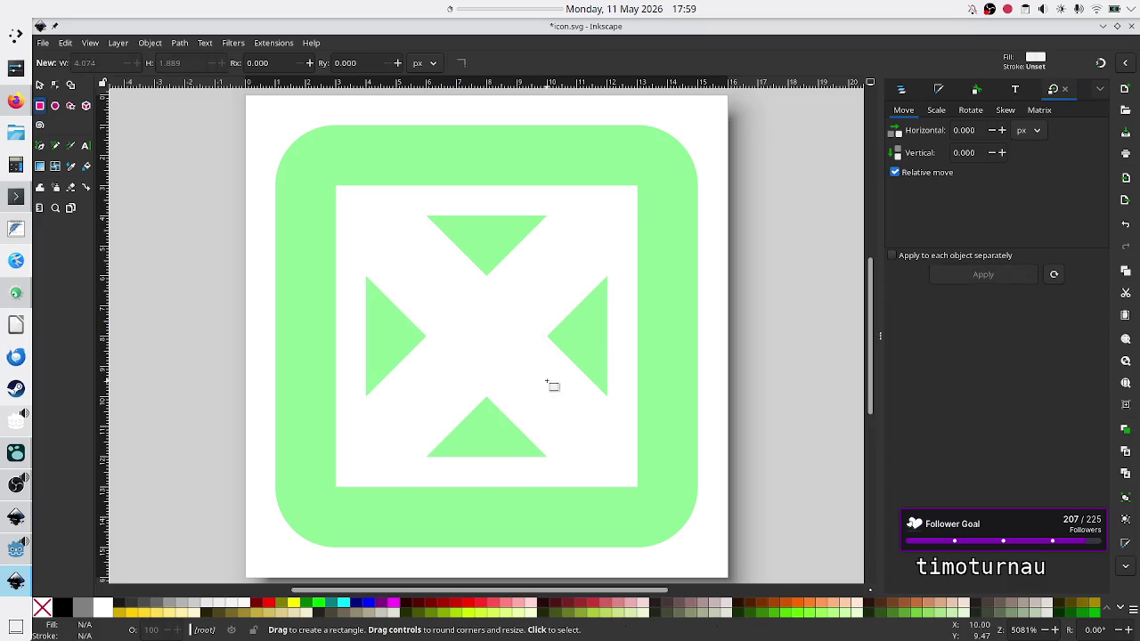
pyautogui.click(54, 85)
pyautogui.click(377, 330)
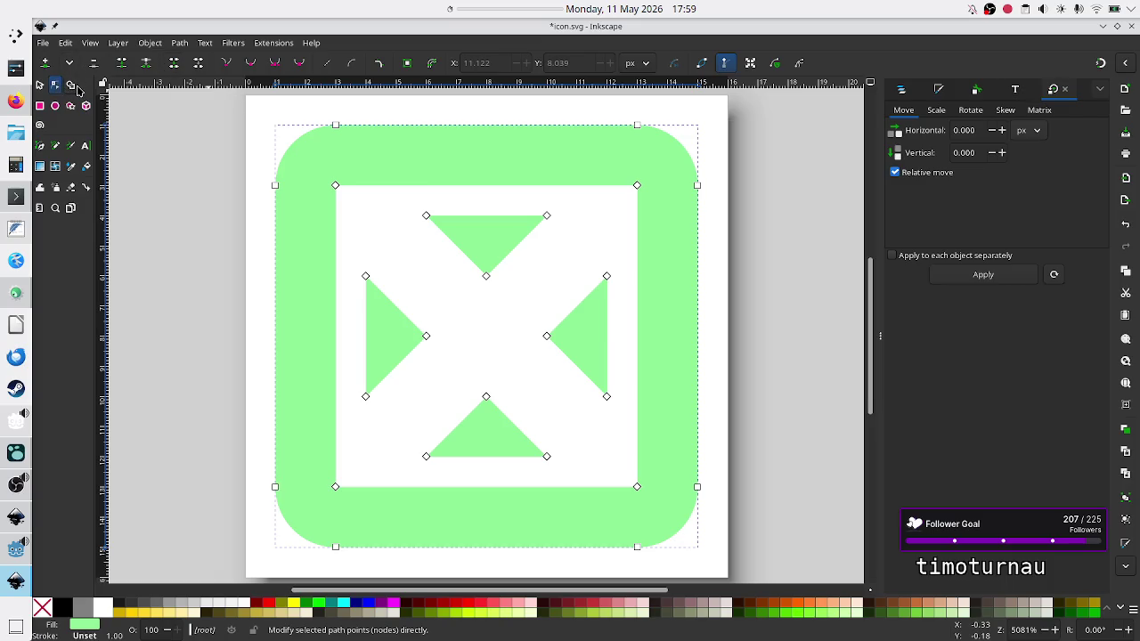
# With Shape Builder, merge the inner square and the top, right, bottom and left triangles into one path.
pyautogui.click(72, 85)
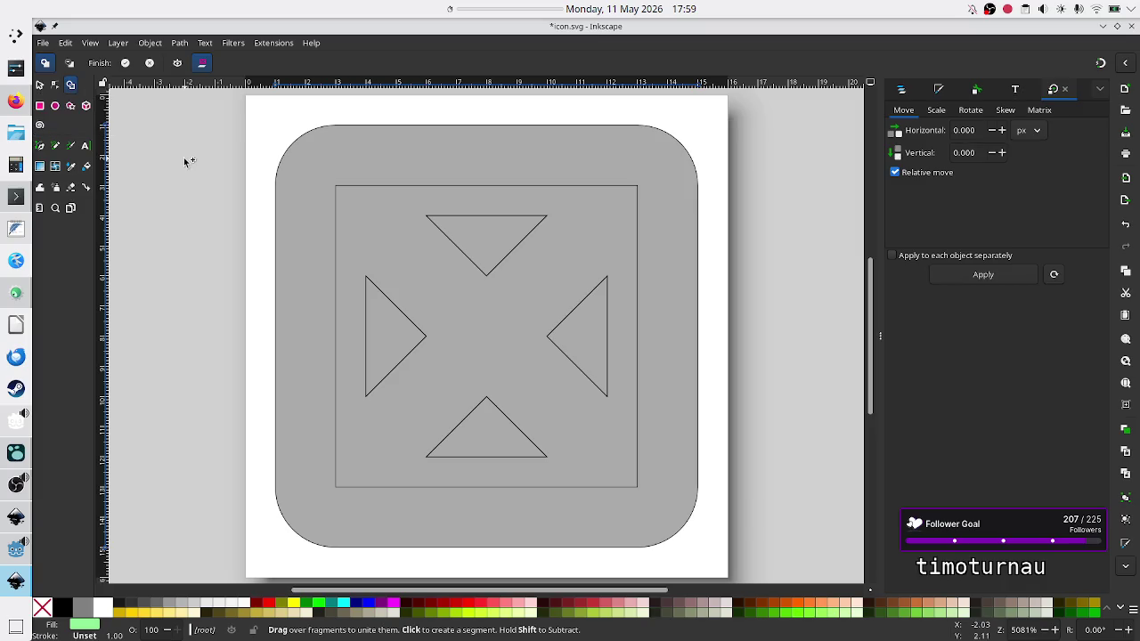
pyautogui.click(440, 257)
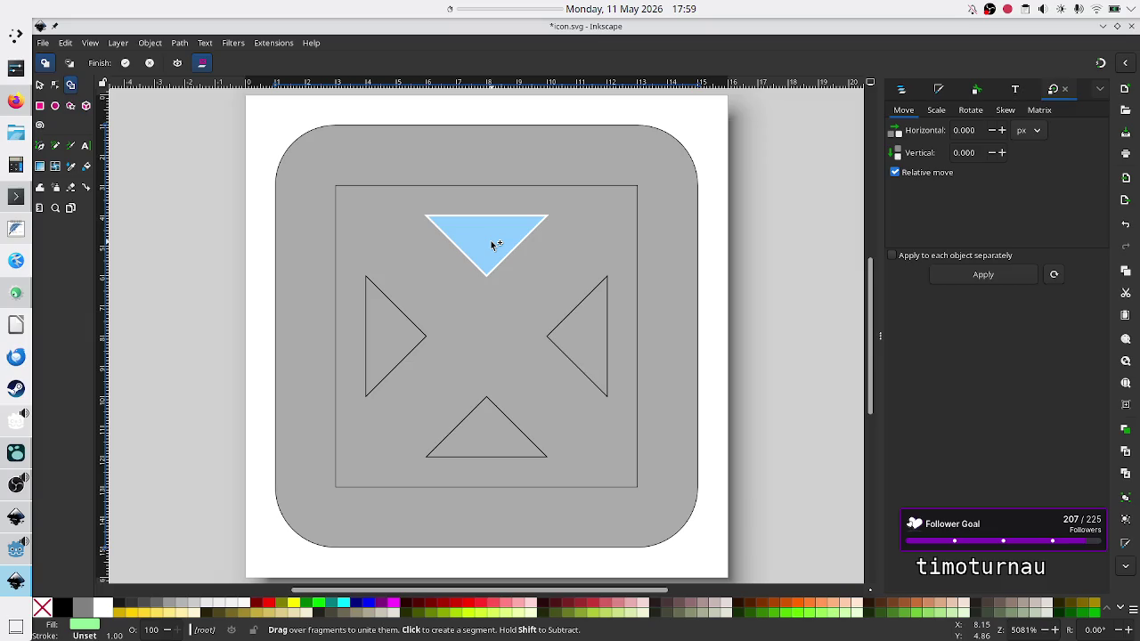
pyautogui.click(491, 241)
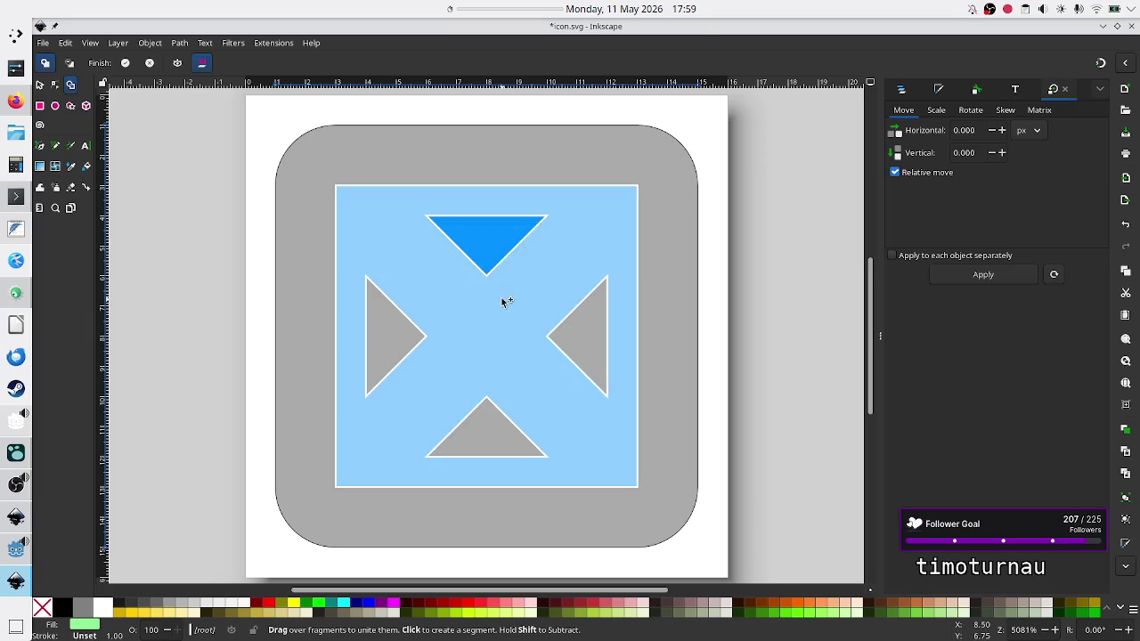
pyautogui.click(597, 339)
pyautogui.click(464, 451)
pyautogui.click(392, 334)
pyautogui.click(478, 334)
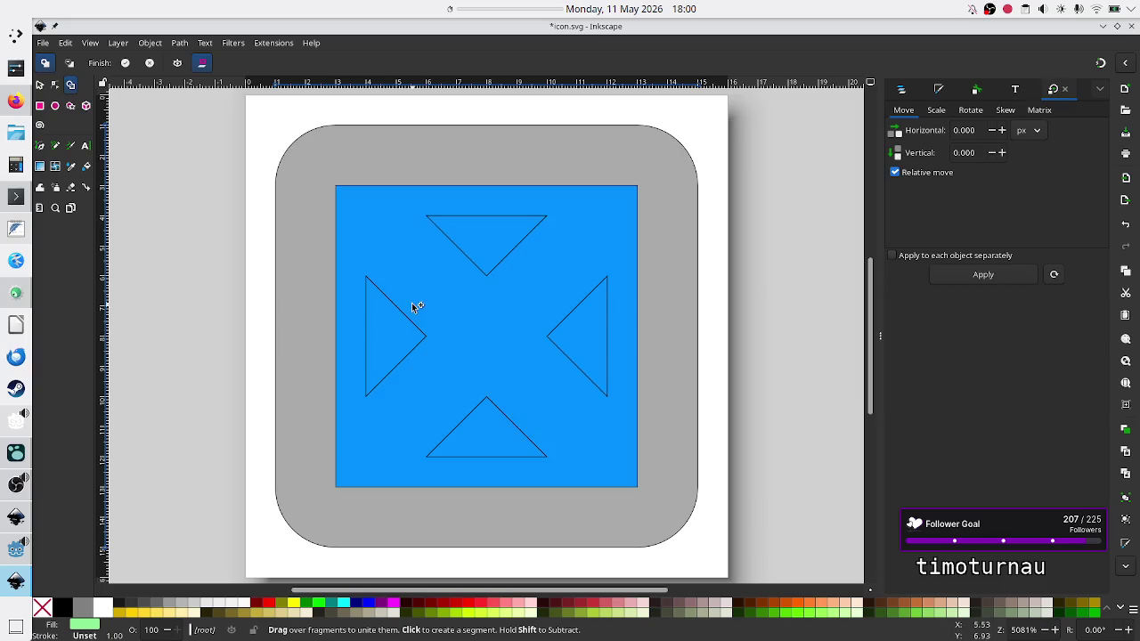
pyautogui.press('Return')
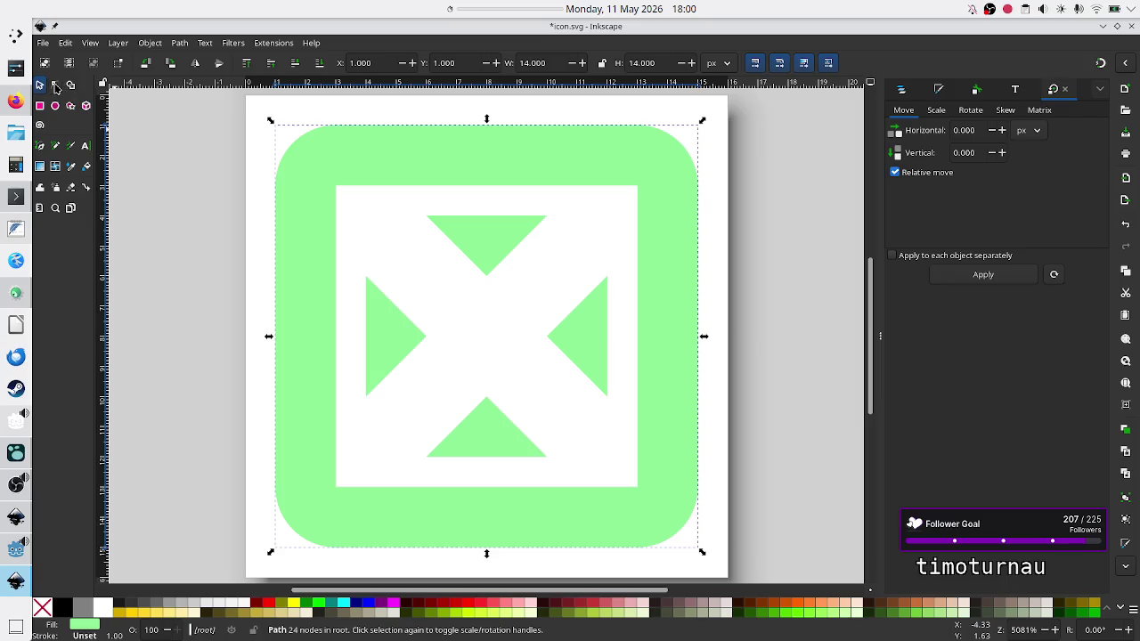
pyautogui.click(55, 86)
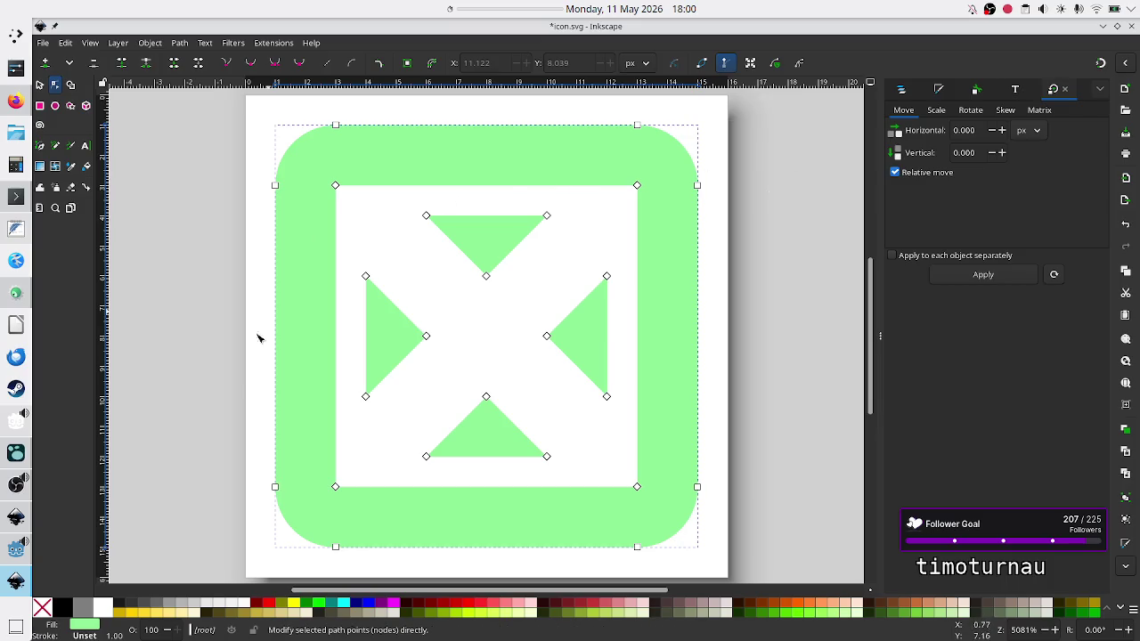
pyautogui.click(486, 277)
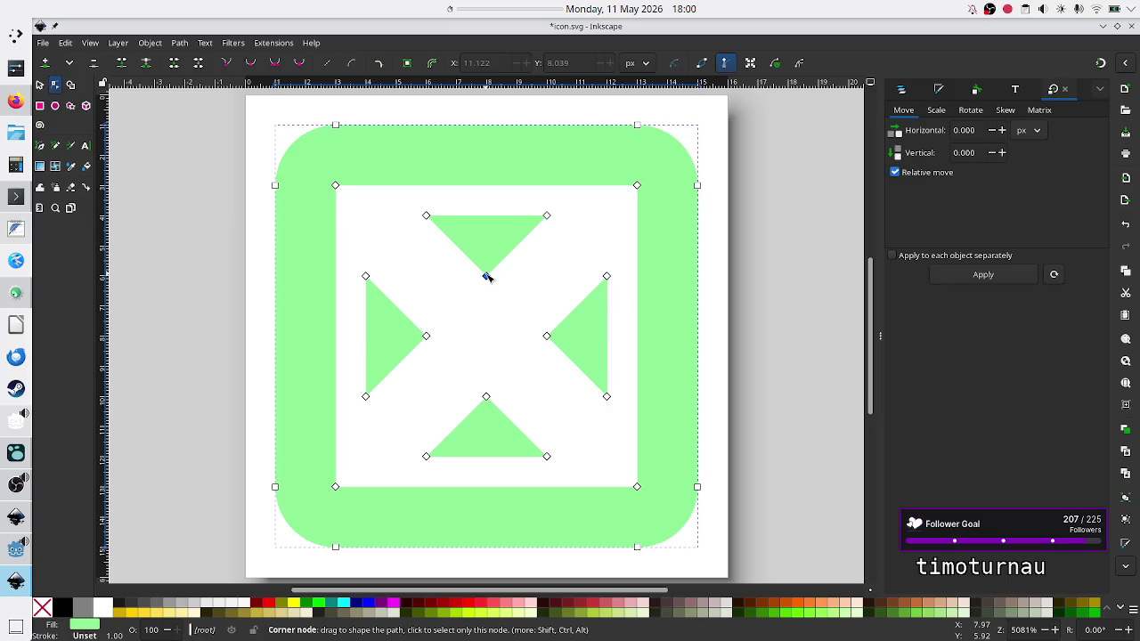
pyautogui.press('shift')
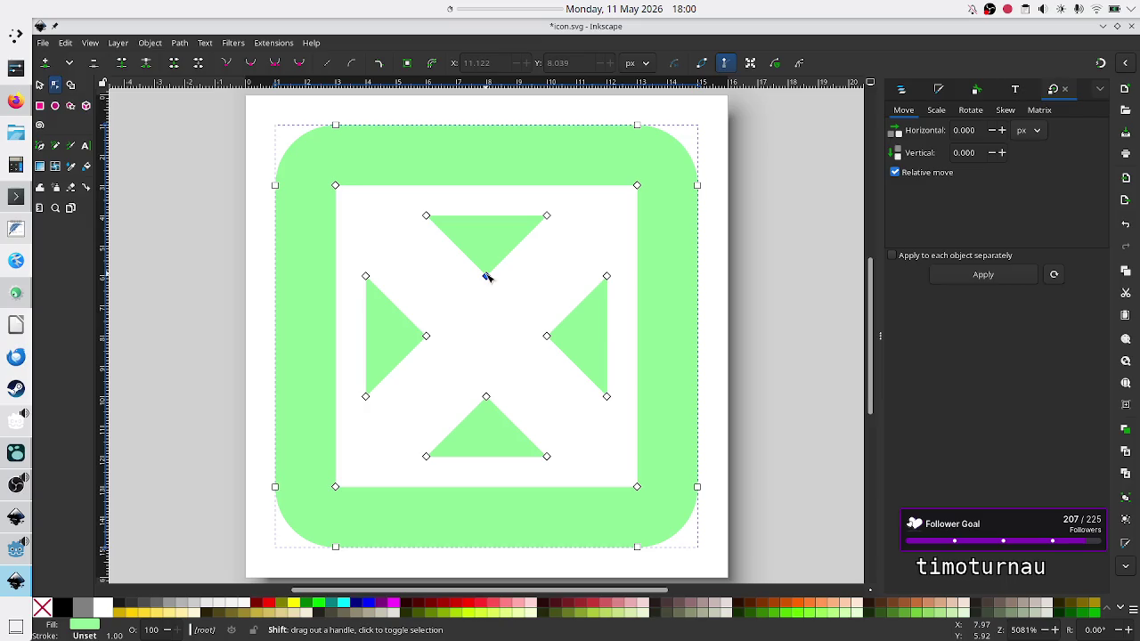
pyautogui.press('ctrl')
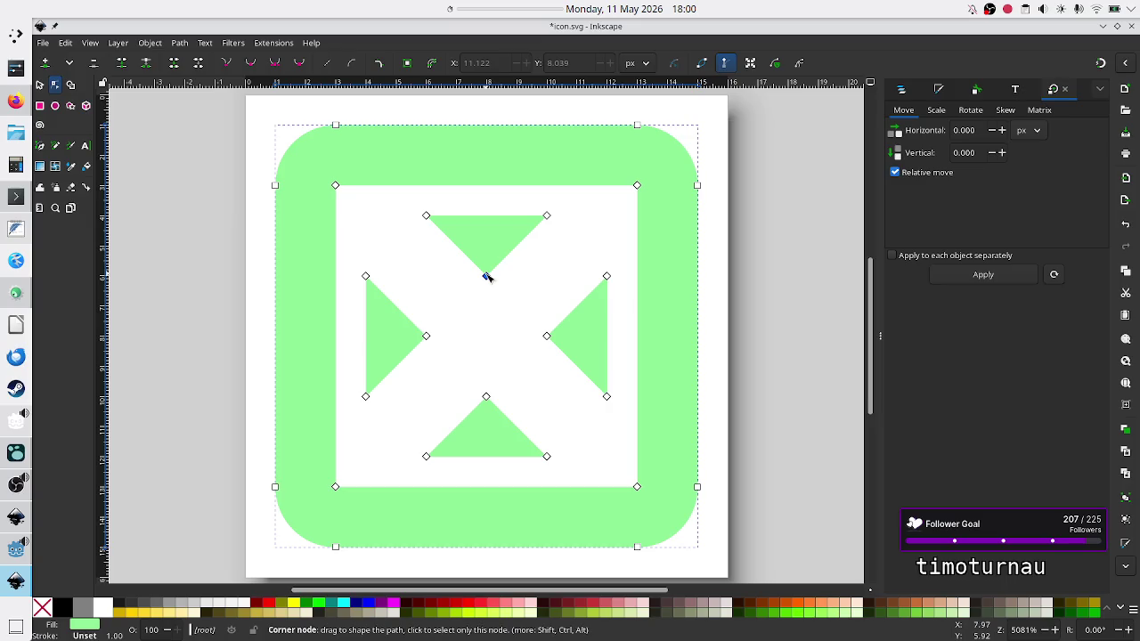
pyautogui.press('alt')
pyautogui.press('ctrl')
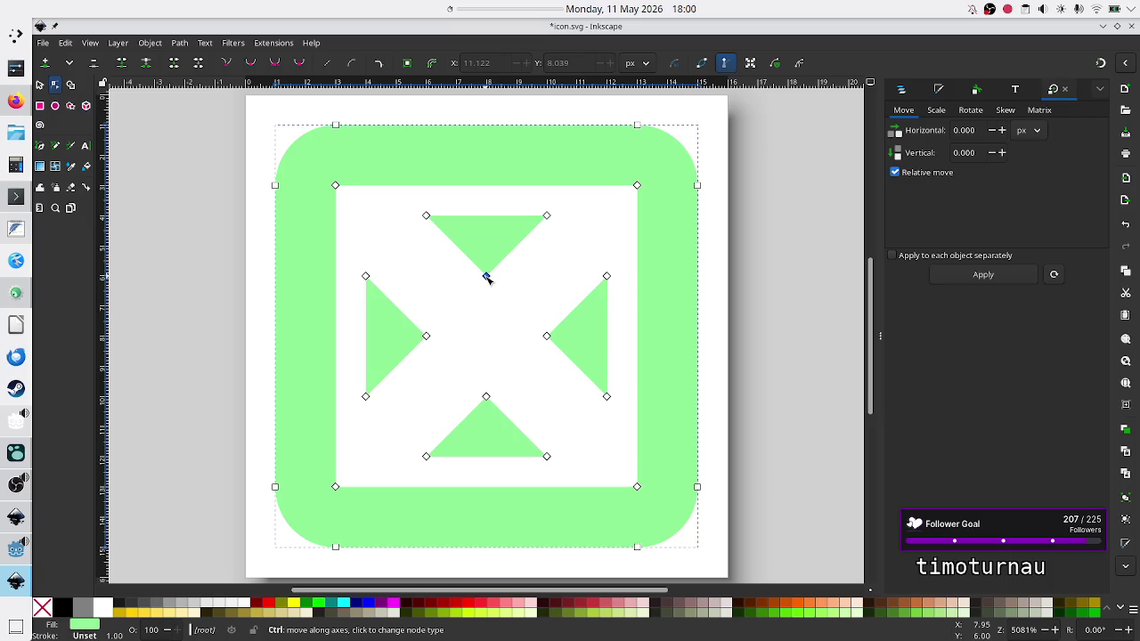
pyautogui.moveTo(487, 277)
pyautogui.mouseDown()
pyautogui.moveTo(469, 298)
pyautogui.moveTo(504, 290)
pyautogui.moveTo(452, 299)
pyautogui.moveTo(529, 287)
pyautogui.moveTo(453, 297)
pyautogui.moveTo(521, 293)
pyautogui.moveTo(486, 301)
pyautogui.mouseUp()
pyautogui.hotkey('ctrl', 'z')
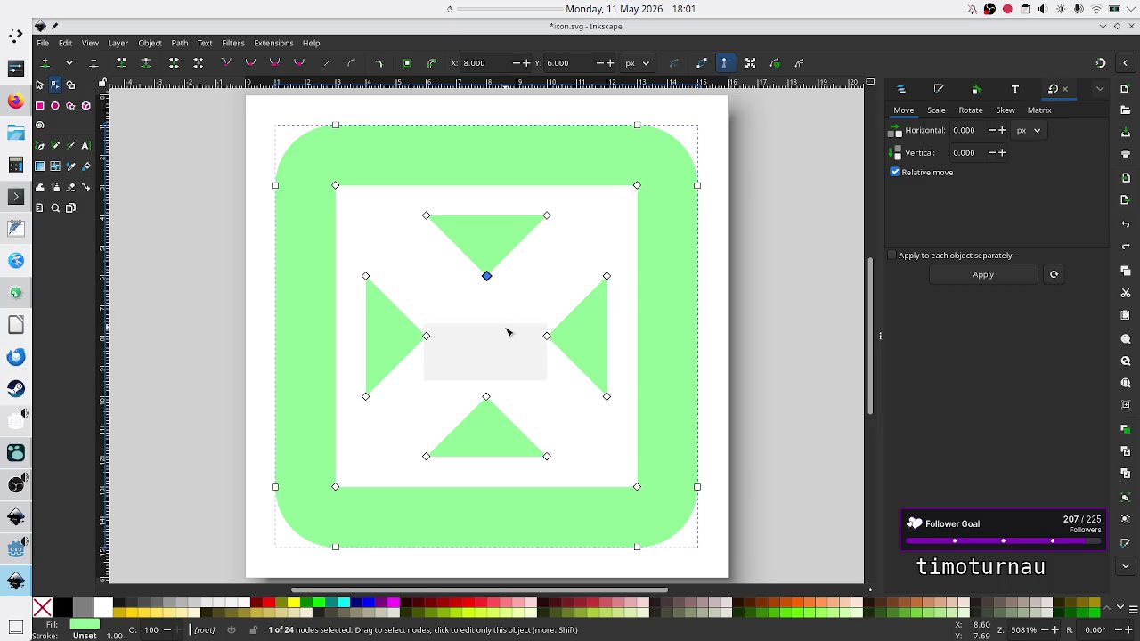
pyautogui.hotkey('ctrl', 'z')
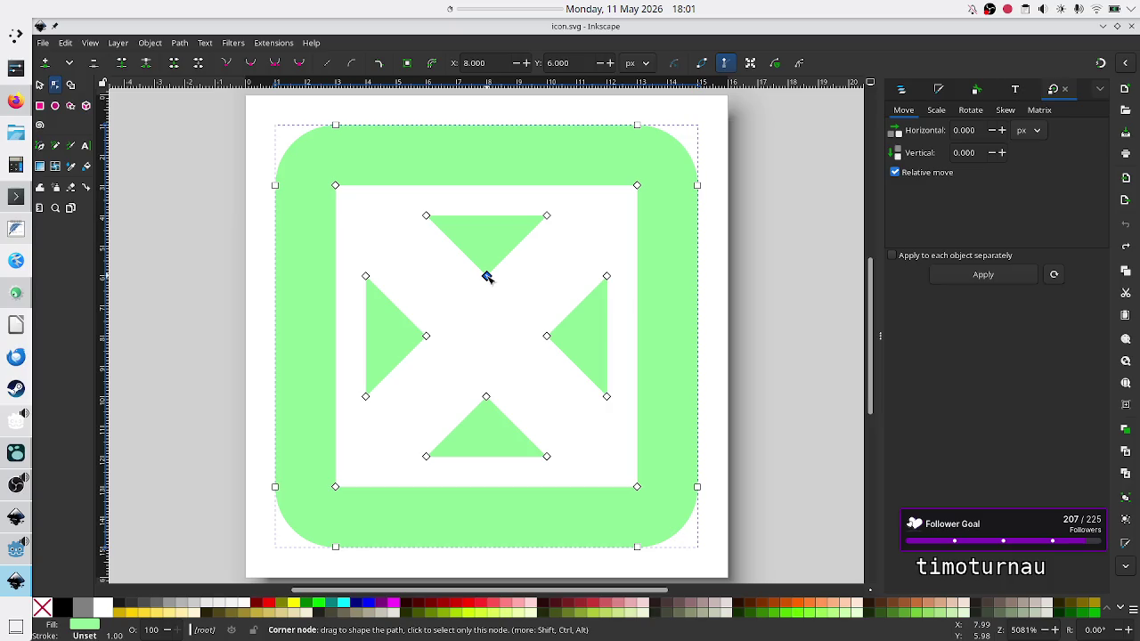
pyautogui.click(487, 276)
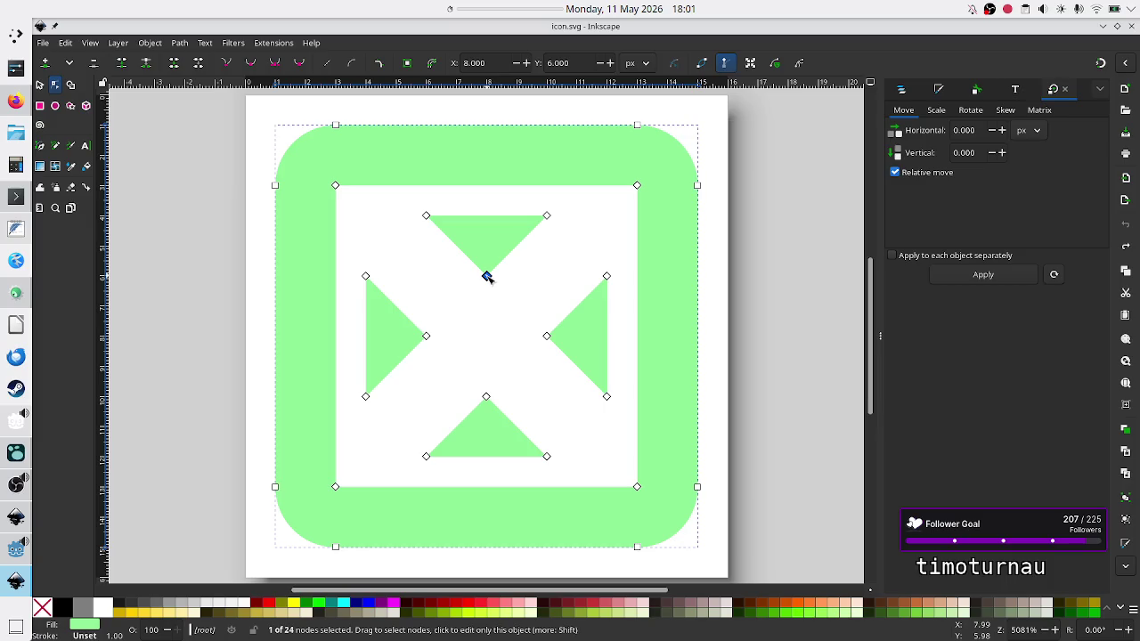
pyautogui.press('shift')
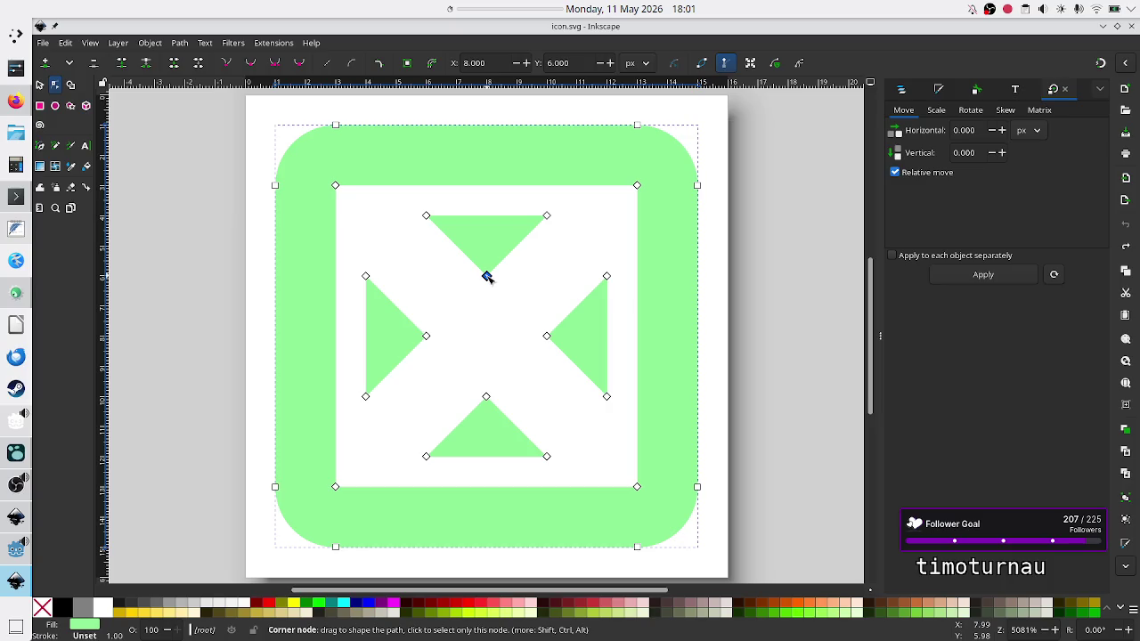
pyautogui.press('shift')
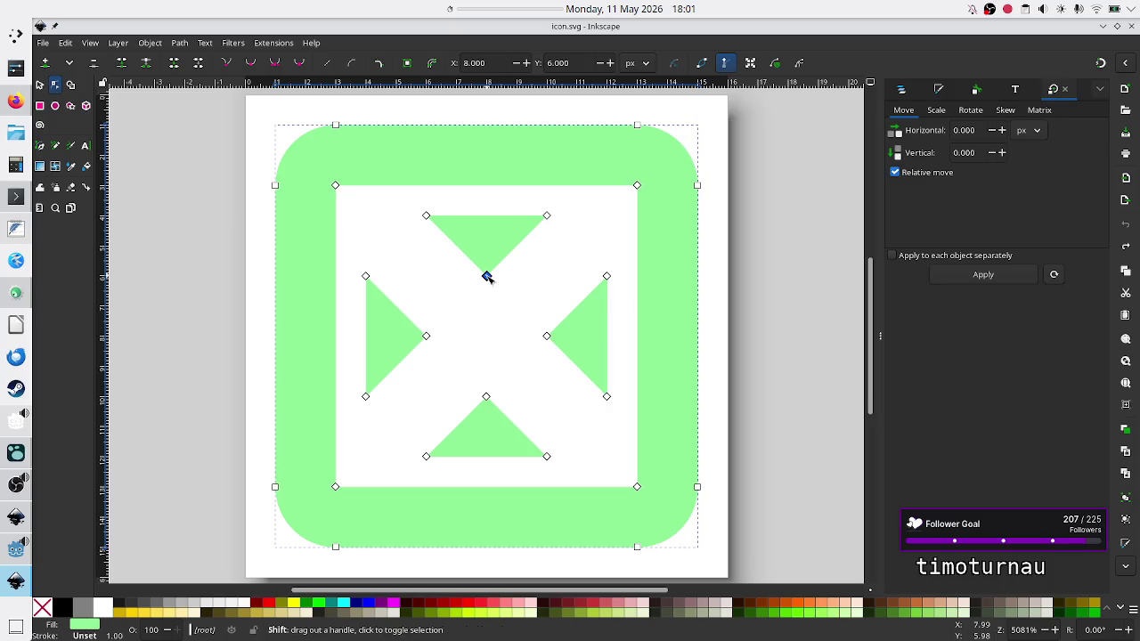
pyautogui.press('ctrl')
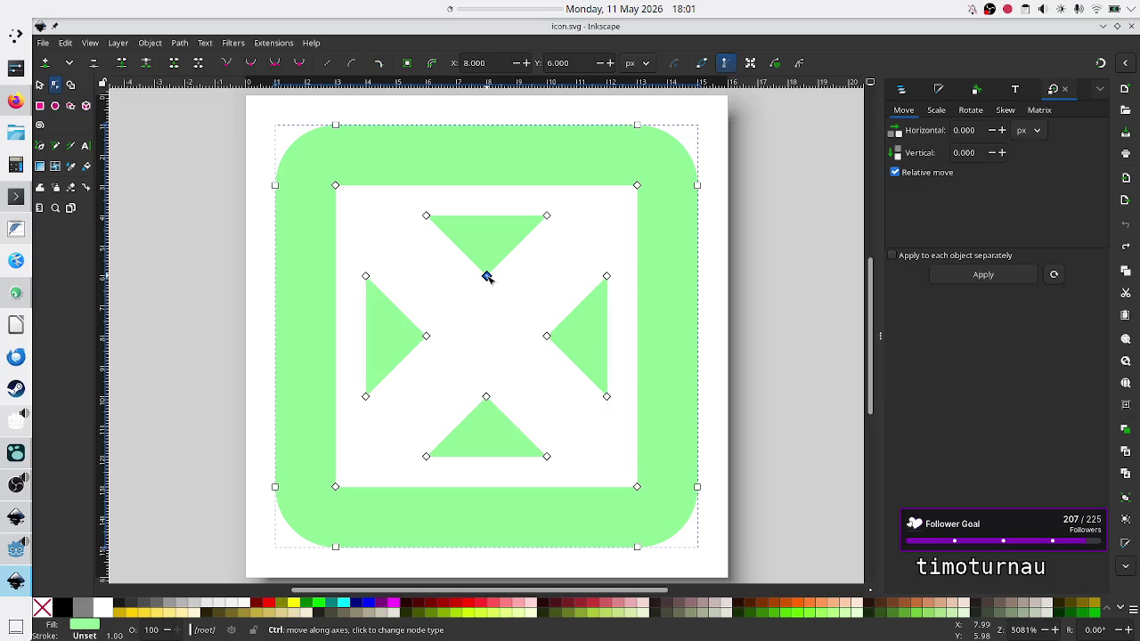
pyautogui.keyDown('ctrl'); pyautogui.click(486, 276); pyautogui.keyUp('ctrl')
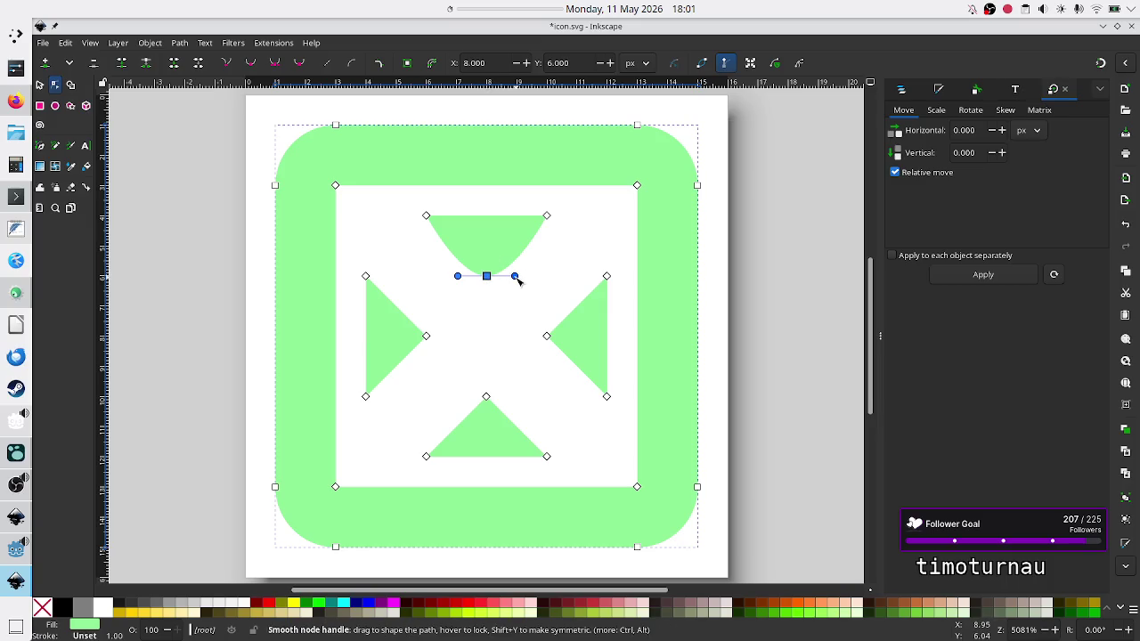
pyautogui.moveTo(517, 279)
pyautogui.mouseDown()
pyautogui.moveTo(491, 306)
pyautogui.moveTo(514, 295)
pyautogui.moveTo(516, 229)
pyautogui.moveTo(533, 284)
pyautogui.mouseUp()
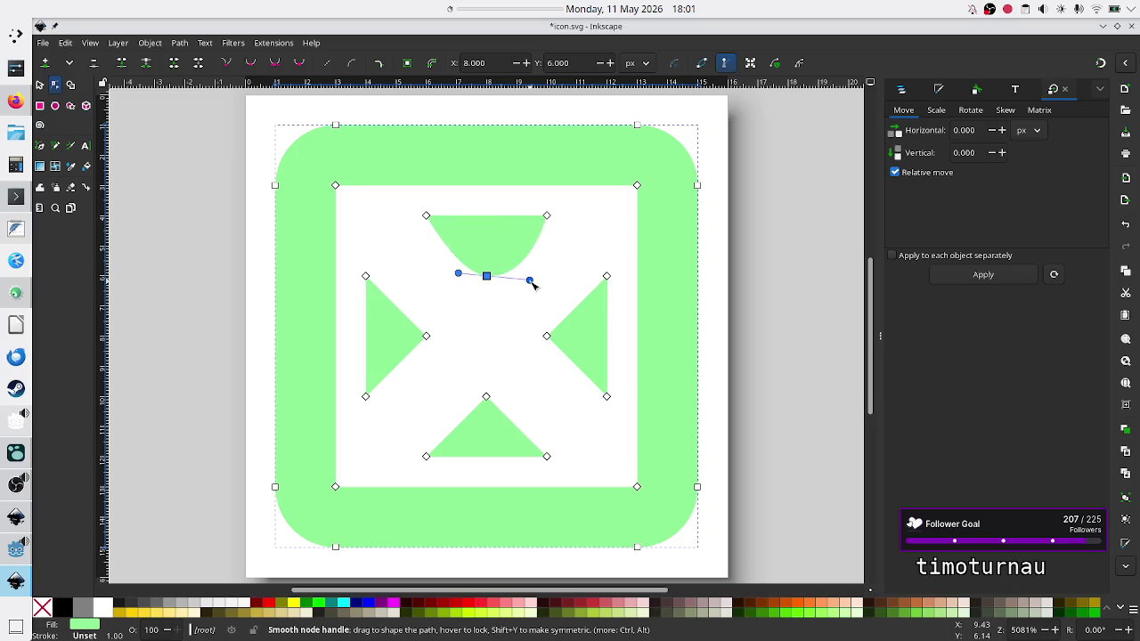
pyautogui.hotkey('ctrl', 'z')
pyautogui.hotkey('ctrl', 'z')
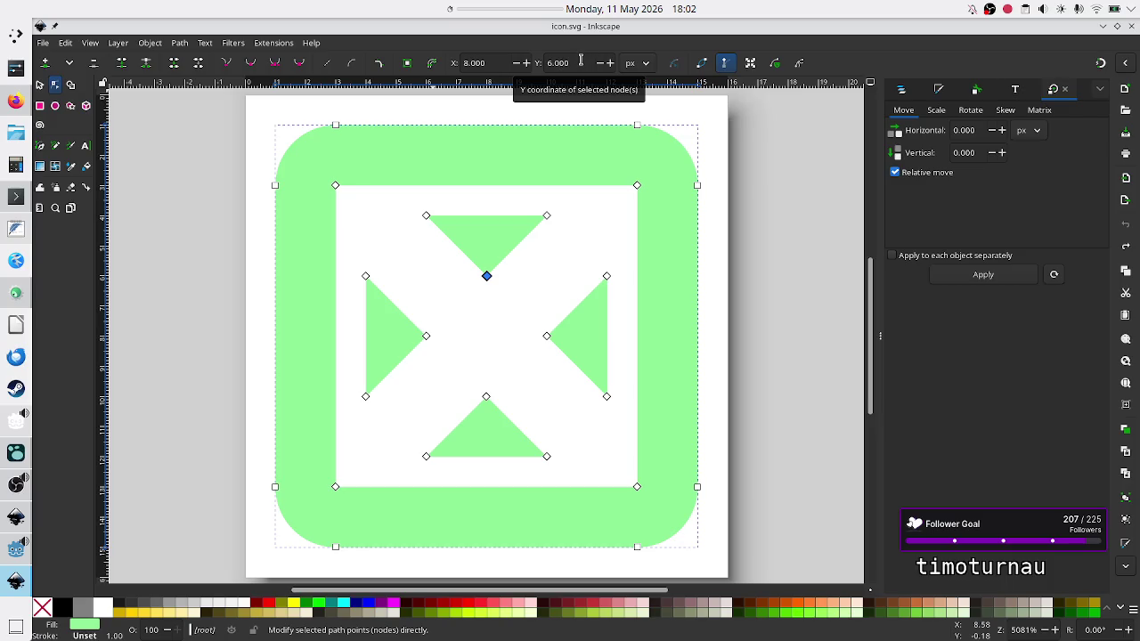
# Lower the top triangle's tip node to Y 7 using the node toolbar's Y field.
pyautogui.click(581, 61)
pyautogui.press('BackSpace')
pyautogui.press('BackSpace')
pyautogui.press('BackSpace')
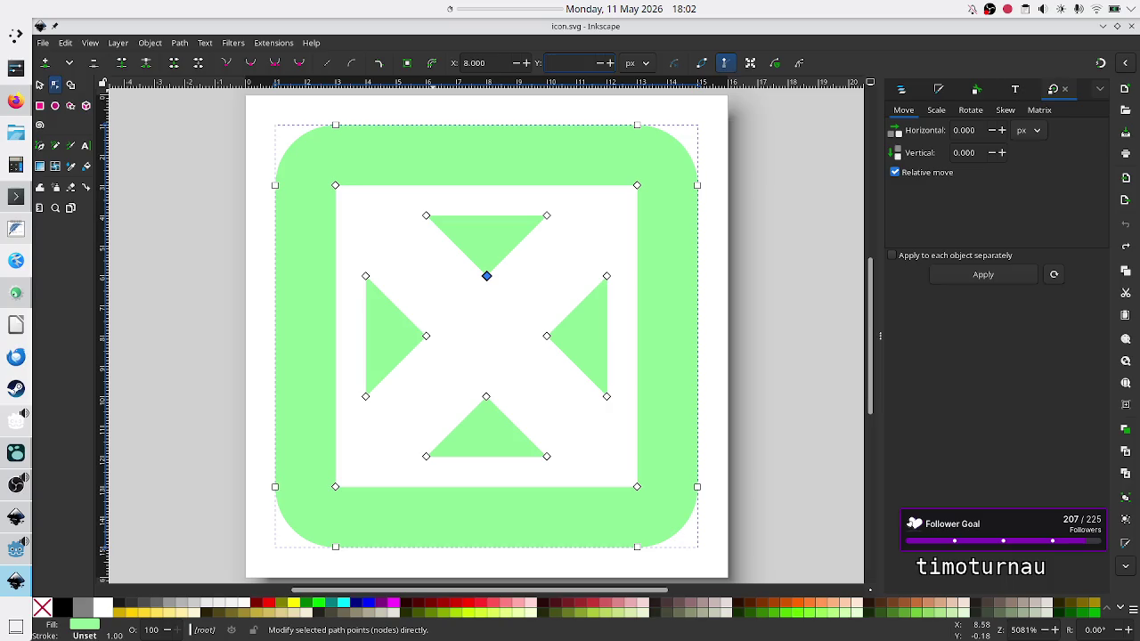
pyautogui.write('4')
pyautogui.press('Return')
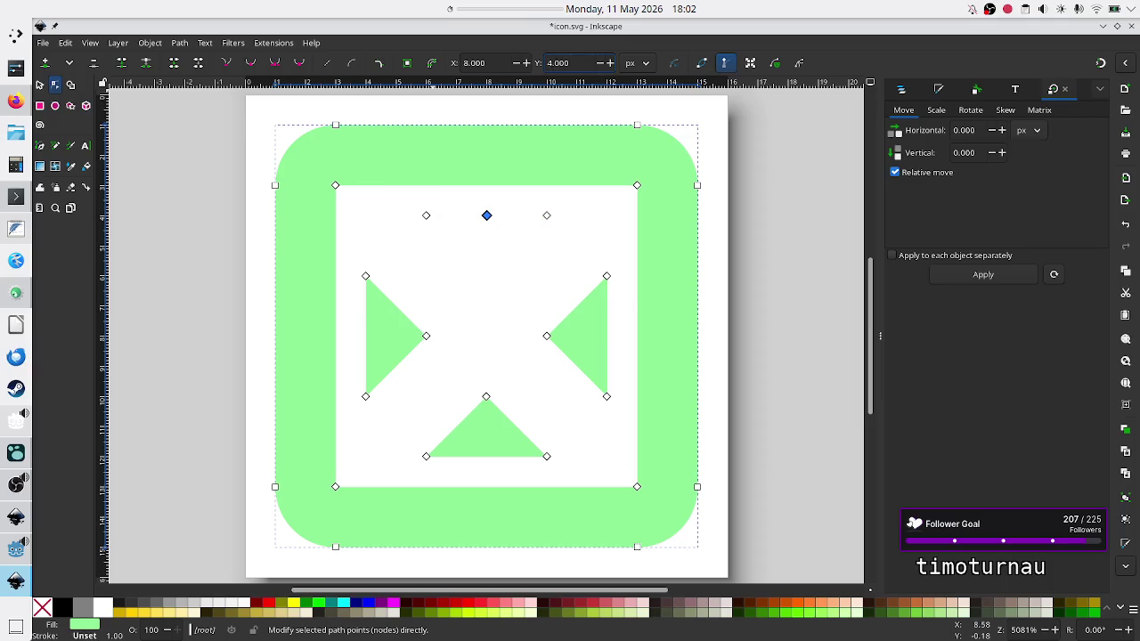
pyautogui.click(611, 62)
pyautogui.click(610, 62)
pyautogui.click(611, 62)
pyautogui.click(611, 62)
pyautogui.doubleClick(611, 63)
pyautogui.click(611, 62)
pyautogui.doubleClick(611, 62)
pyautogui.doubleClick(611, 62)
pyautogui.click(611, 63)
pyautogui.doubleClick(611, 63)
pyautogui.click(611, 62)
pyautogui.click(611, 62)
pyautogui.click(611, 62)
pyautogui.click(611, 63)
pyautogui.click(611, 63)
pyautogui.click(611, 62)
pyautogui.click(610, 63)
pyautogui.doubleClick(611, 62)
pyautogui.doubleClick(611, 63)
pyautogui.doubleClick(611, 62)
pyautogui.click(611, 63)
pyautogui.click(611, 62)
pyautogui.click(611, 63)
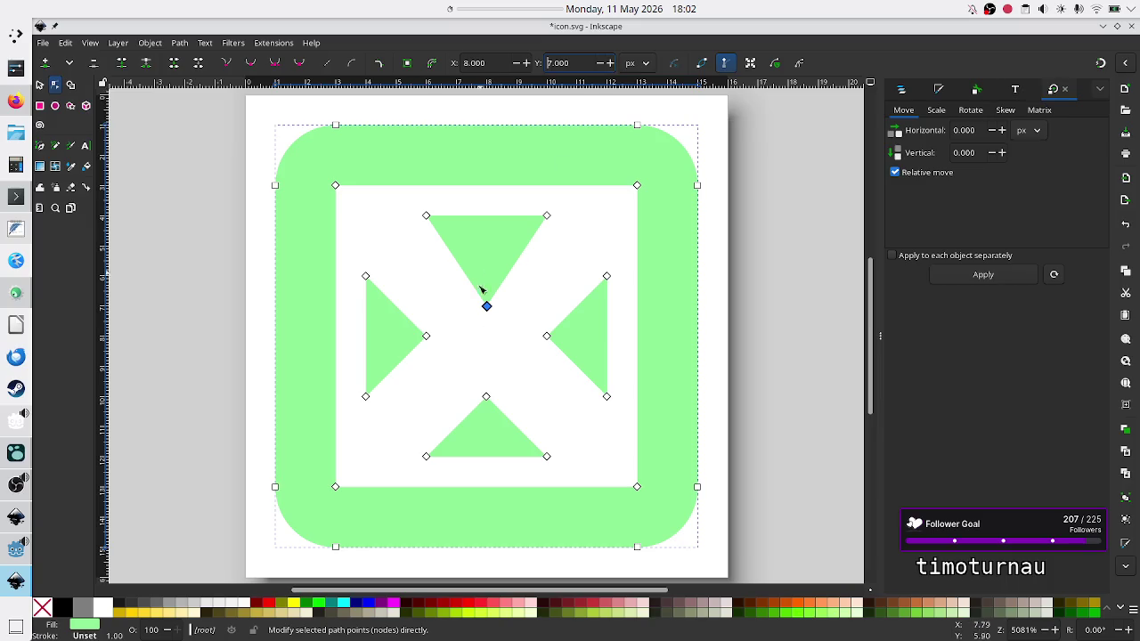
# Move the bottom triangle's tip up toward the centre, to about Y 9.
pyautogui.click(487, 397)
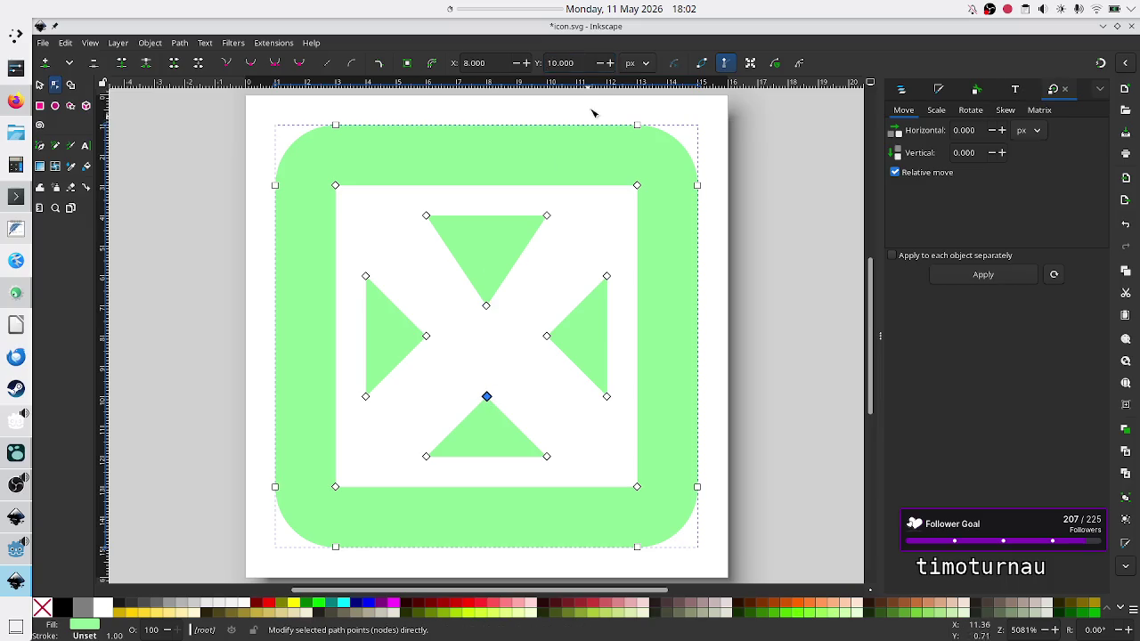
pyautogui.click(600, 65)
pyautogui.click(601, 65)
pyautogui.click(600, 66)
pyautogui.click(600, 66)
pyautogui.click(601, 66)
pyautogui.click(600, 66)
pyautogui.click(600, 66)
pyautogui.click(601, 65)
pyautogui.click(600, 66)
pyautogui.click(600, 66)
pyautogui.click(600, 66)
pyautogui.click(600, 66)
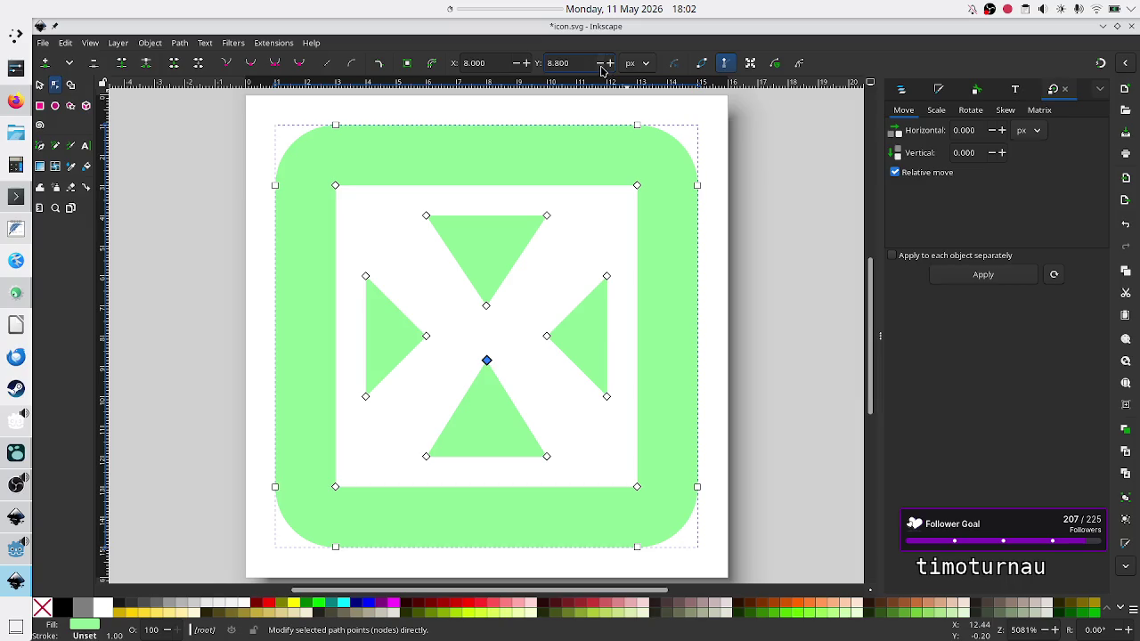
pyautogui.click(609, 64)
pyautogui.click(609, 64)
pyautogui.keyDown('shift'); pyautogui.click(487, 306); pyautogui.keyUp('shift')
pyautogui.click(486, 306)
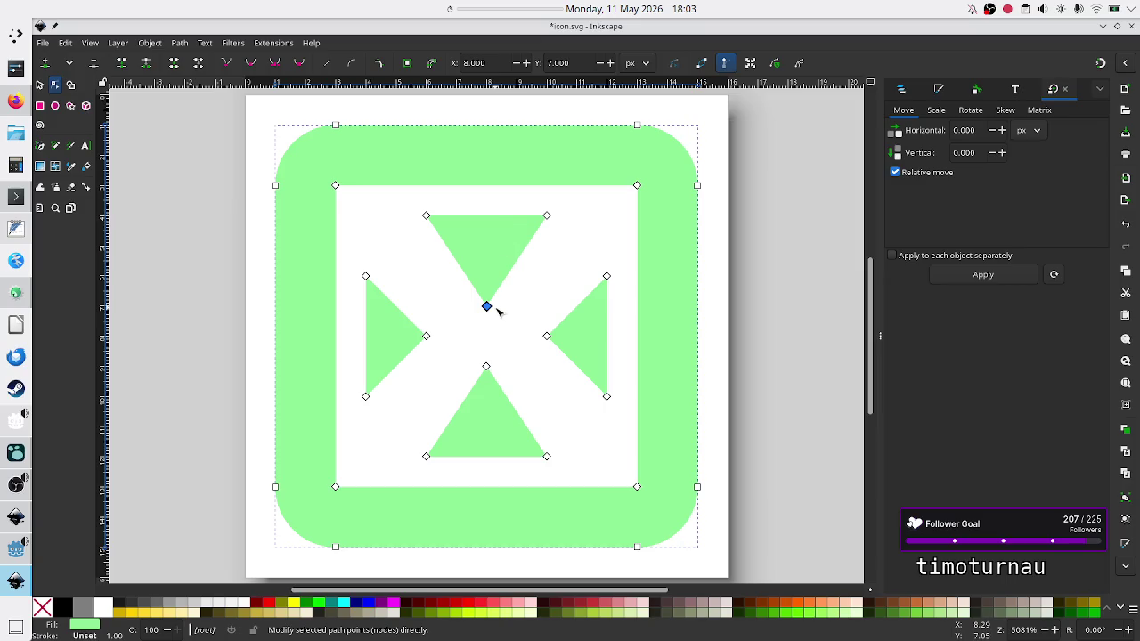
# Select the bottom triangle's tip node and both of its lower corners.
pyautogui.click(487, 368)
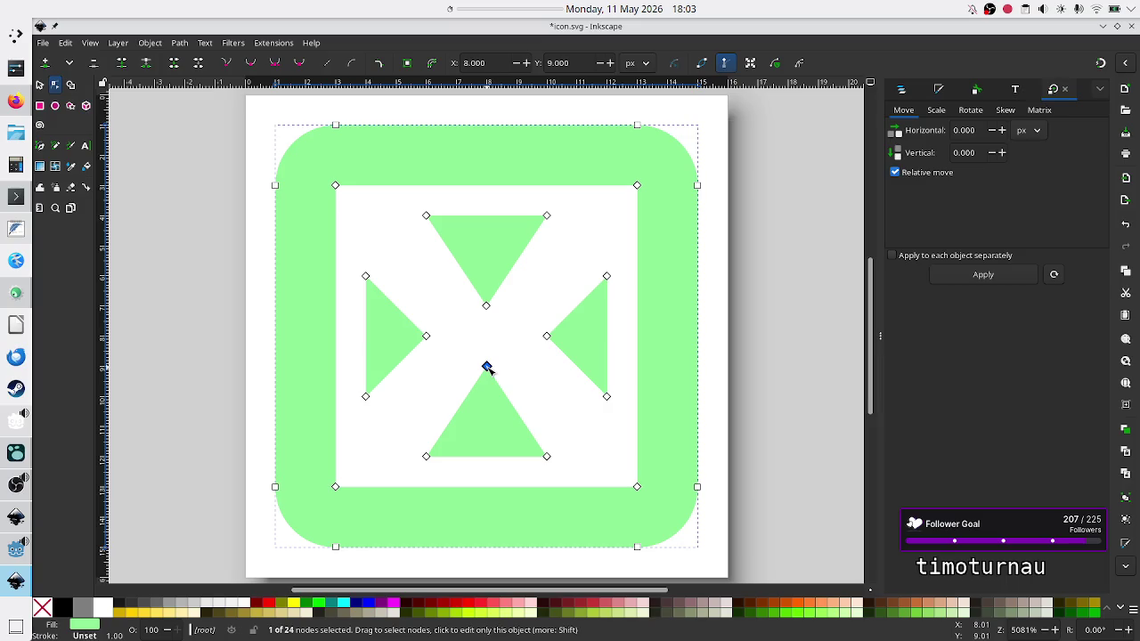
pyautogui.keyDown('shift'); pyautogui.click(427, 457); pyautogui.keyUp('shift')
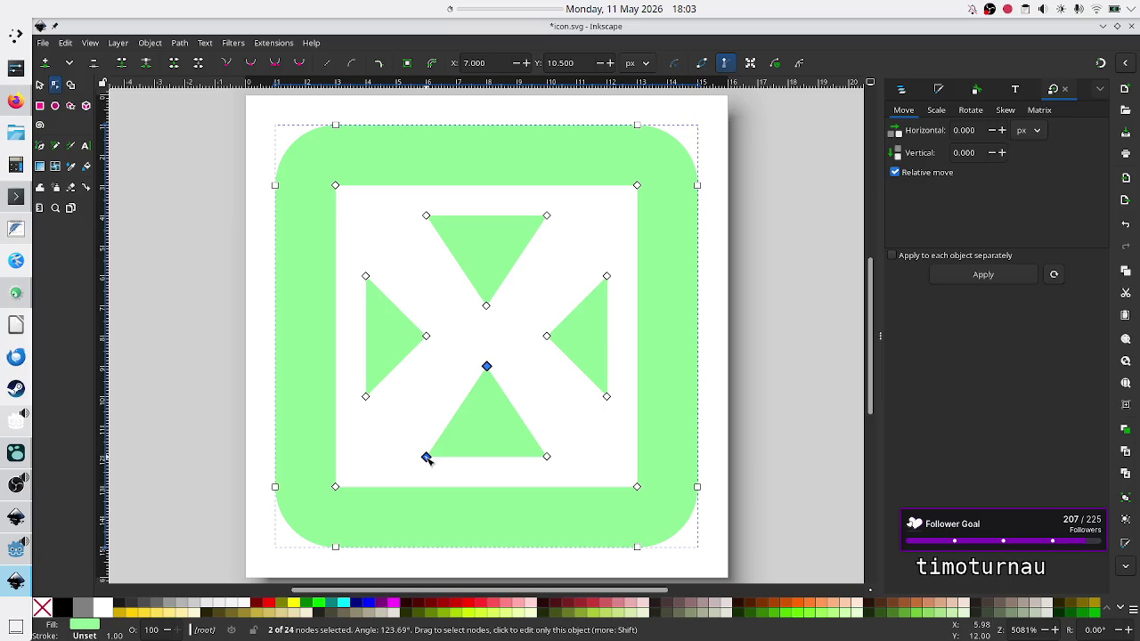
pyautogui.keyDown('shift'); pyautogui.click(547, 458); pyautogui.keyUp('shift')
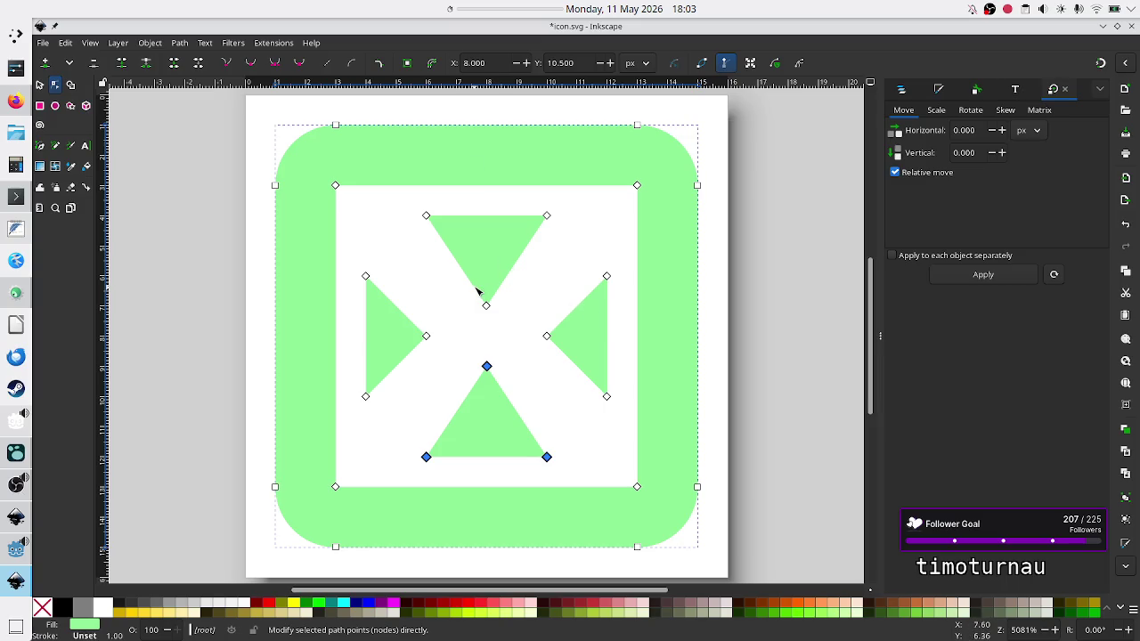
# Raise the left triangle's tip node slightly toward Y 7.7, then deselect and undo the change.
pyautogui.click(426, 336)
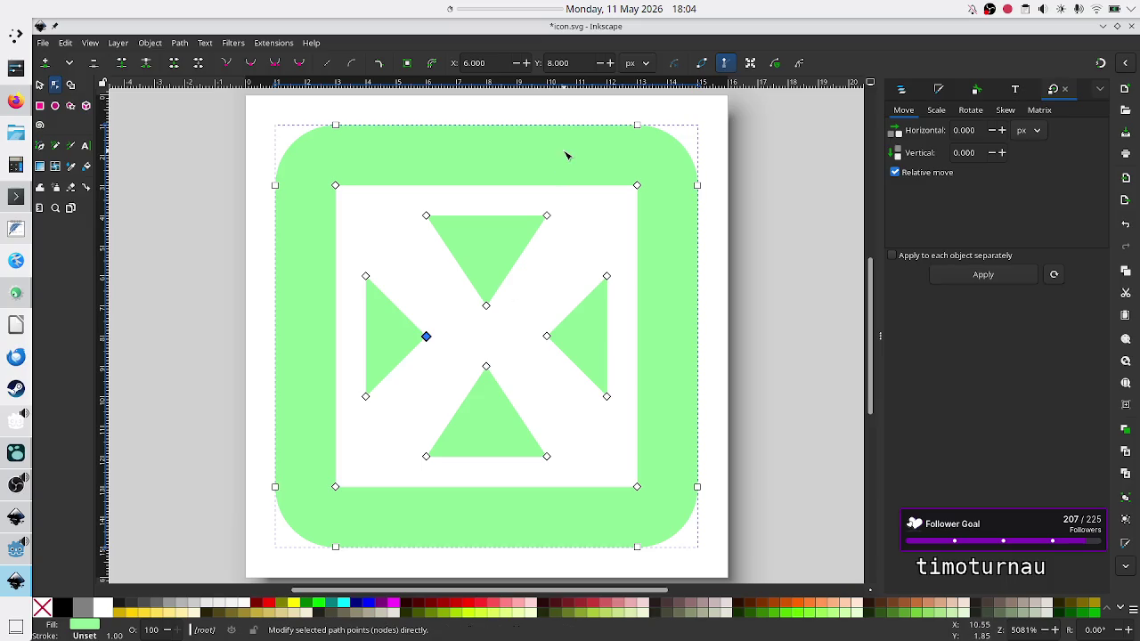
pyautogui.click(602, 65)
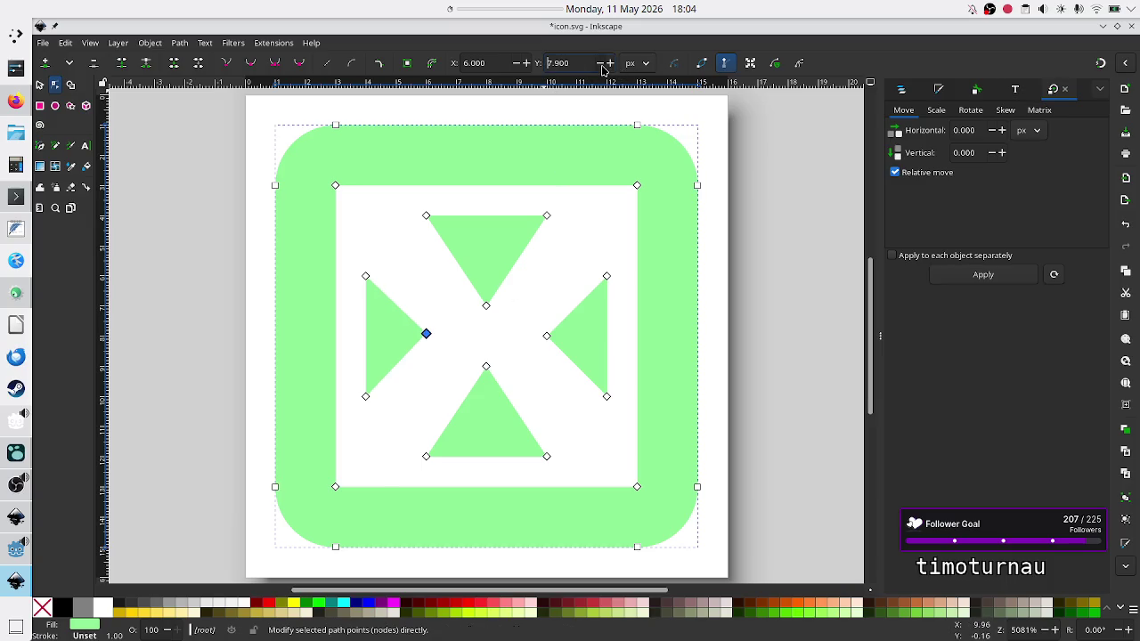
pyautogui.click(602, 66)
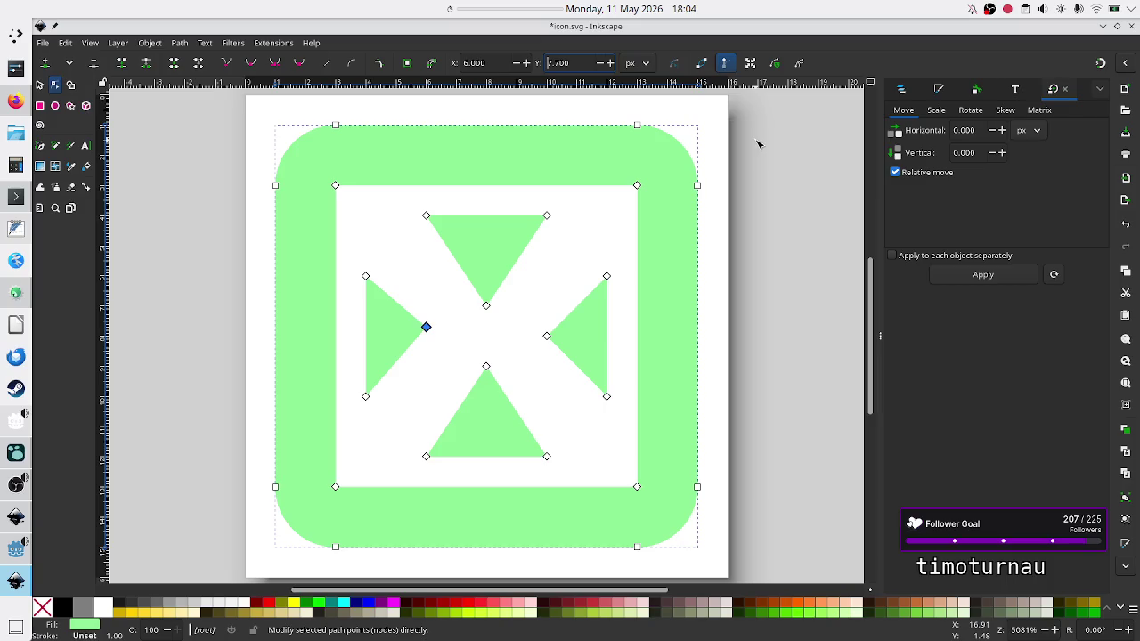
pyautogui.click(774, 242)
pyautogui.hotkey('ctrl', 'z')
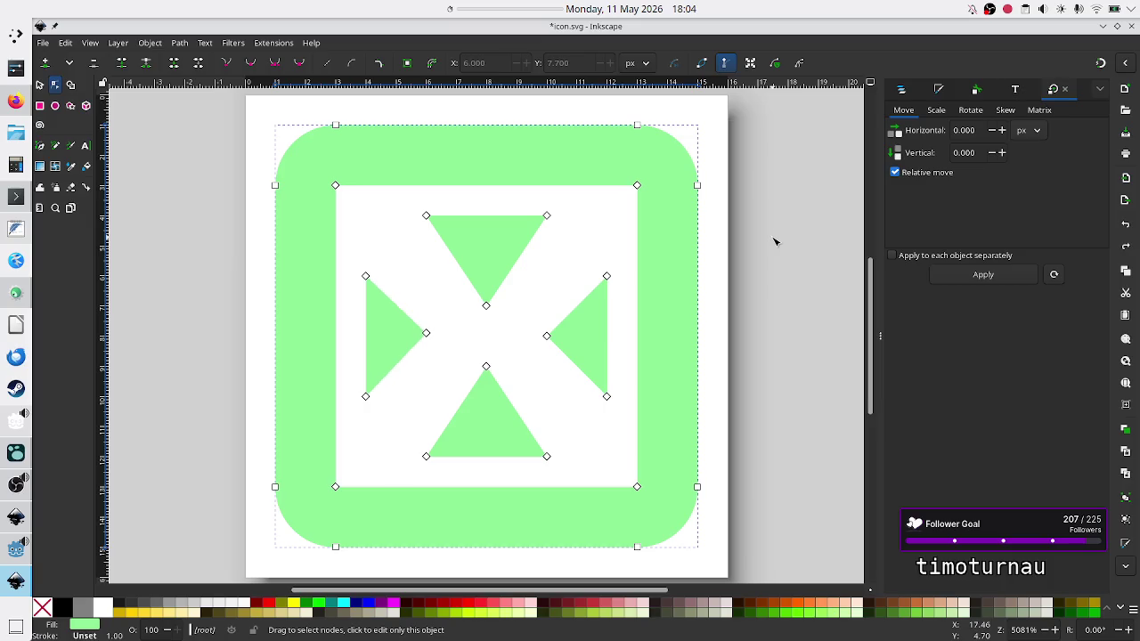
# Undo the last tip change and lower the bottom triangle's tip slightly.
pyautogui.hotkey('ctrl', 'z')
pyautogui.click(486, 363)
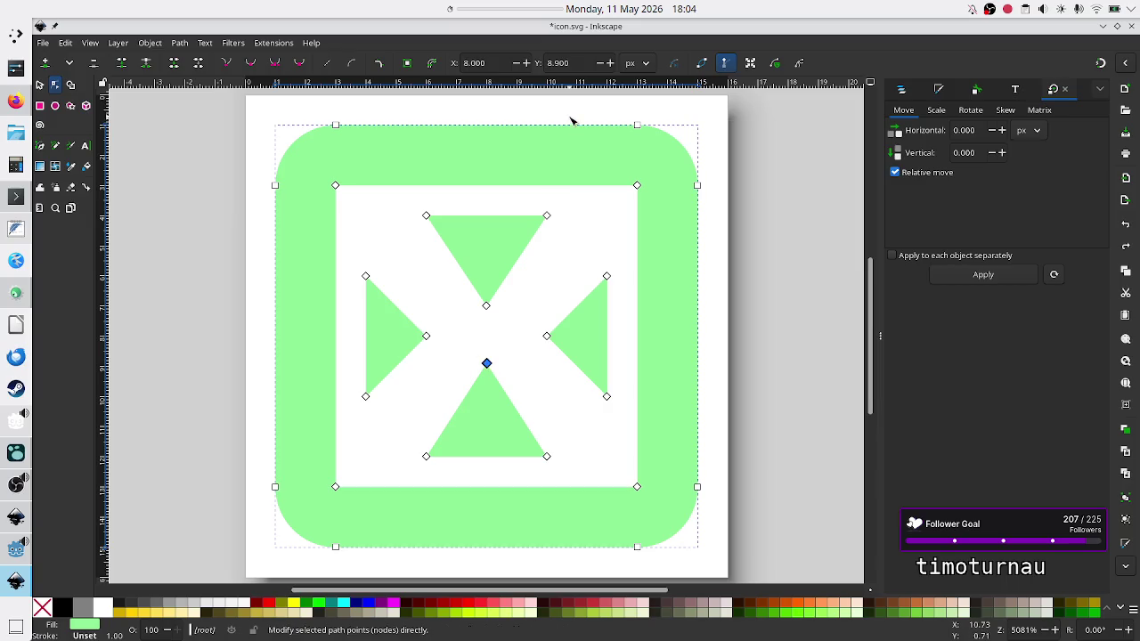
pyautogui.click(610, 64)
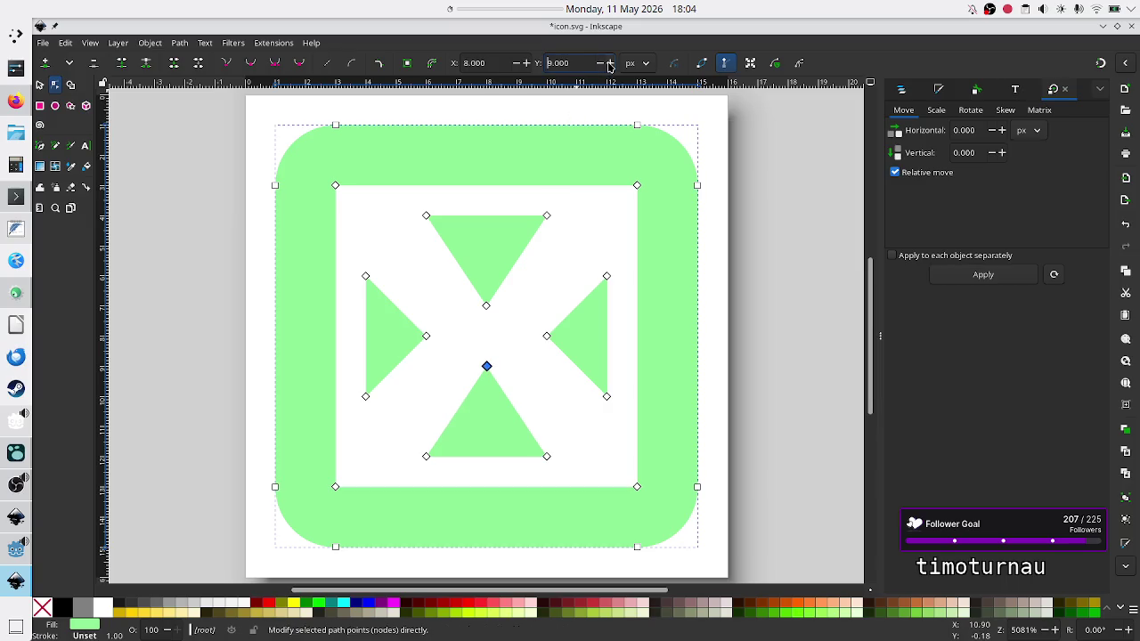
# Shift the left triangle's tip node further to the left.
pyautogui.moveTo(426, 335); pyautogui.dragTo(405, 336)
pyautogui.click(516, 63)
pyautogui.click(515, 64)
pyautogui.click(516, 64)
pyautogui.click(515, 64)
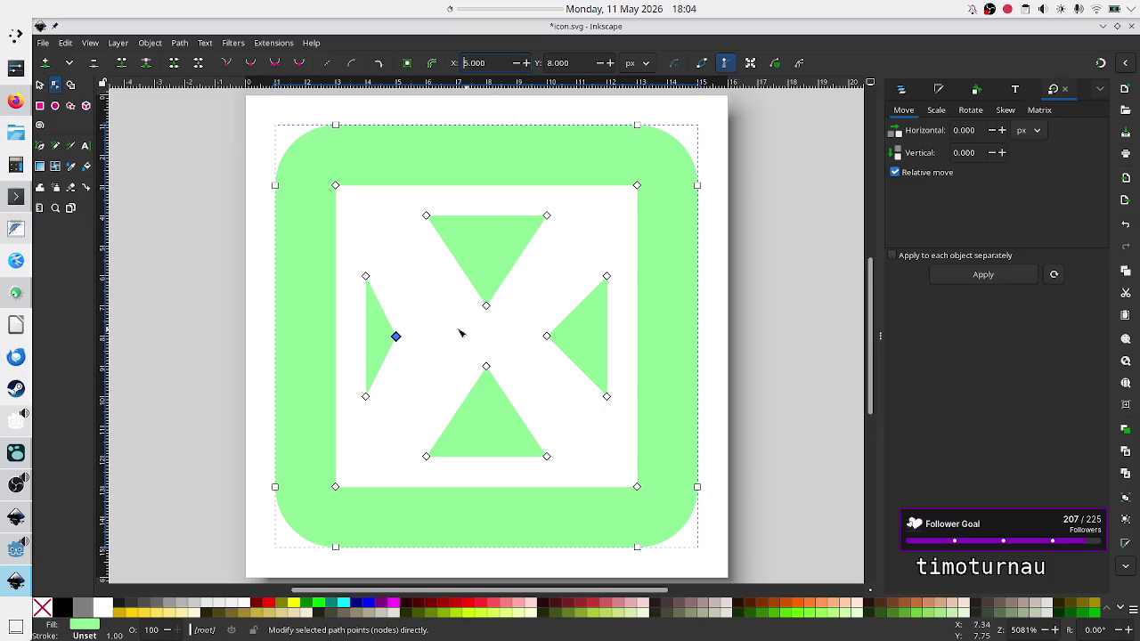
# Adjust the right triangle's tip, first slightly left and then further right.
pyautogui.keyDown('shift'); pyautogui.click(547, 336); pyautogui.keyUp('shift')
pyautogui.click(547, 336)
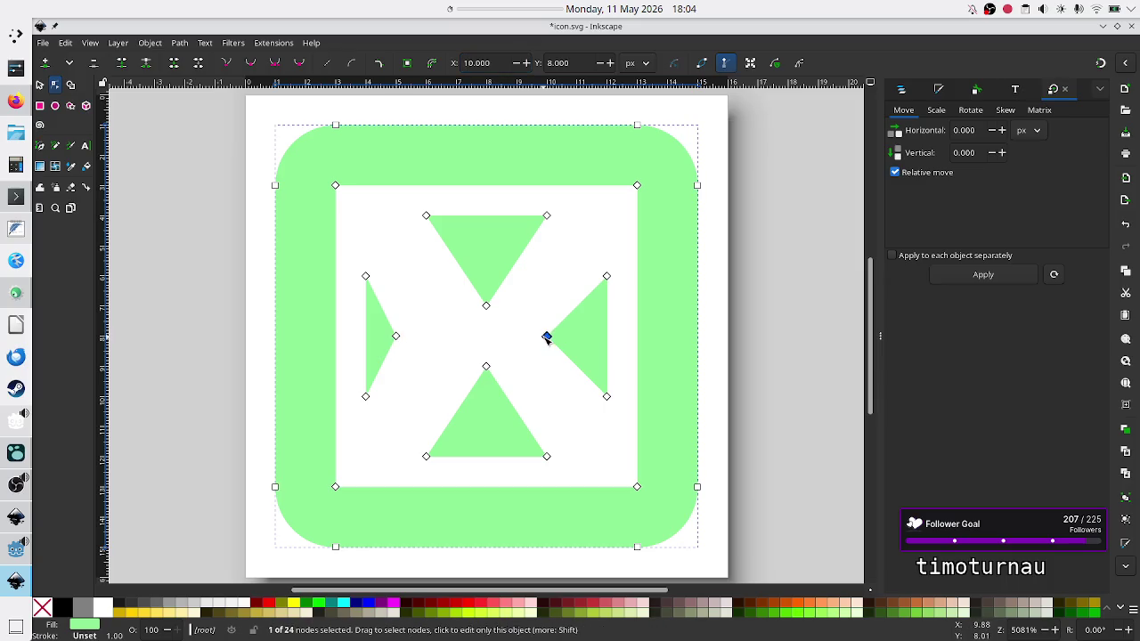
pyautogui.click(517, 64)
pyautogui.click(517, 65)
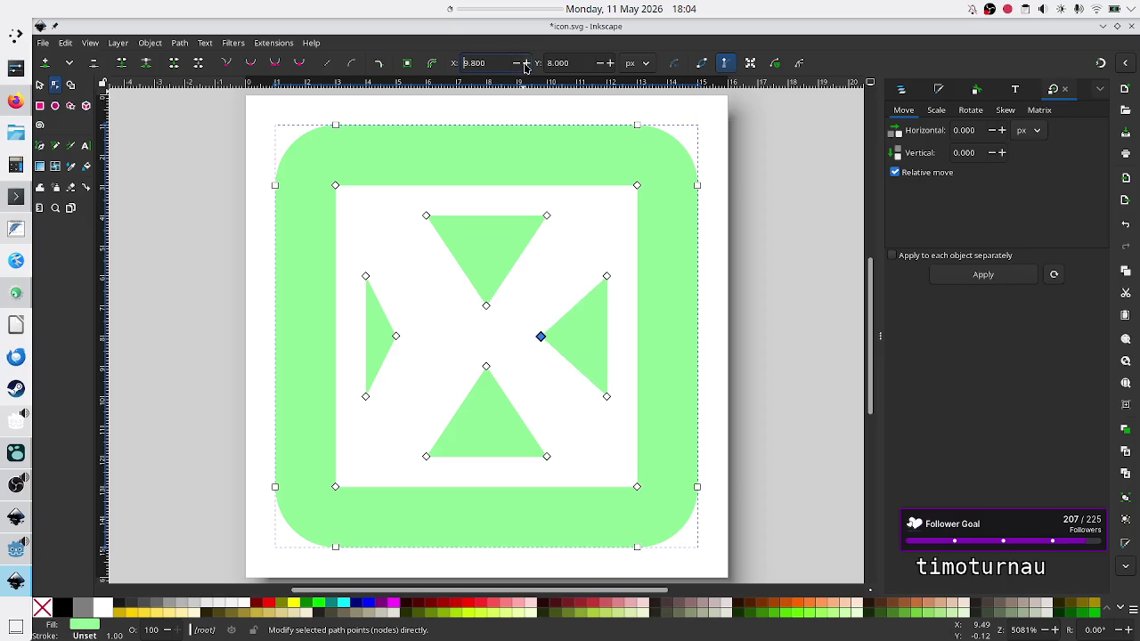
pyautogui.click(526, 64)
pyautogui.click(526, 63)
pyautogui.click(527, 63)
pyautogui.click(526, 64)
pyautogui.click(527, 63)
pyautogui.click(527, 63)
pyautogui.click(526, 64)
pyautogui.click(527, 63)
pyautogui.click(526, 63)
pyautogui.click(527, 63)
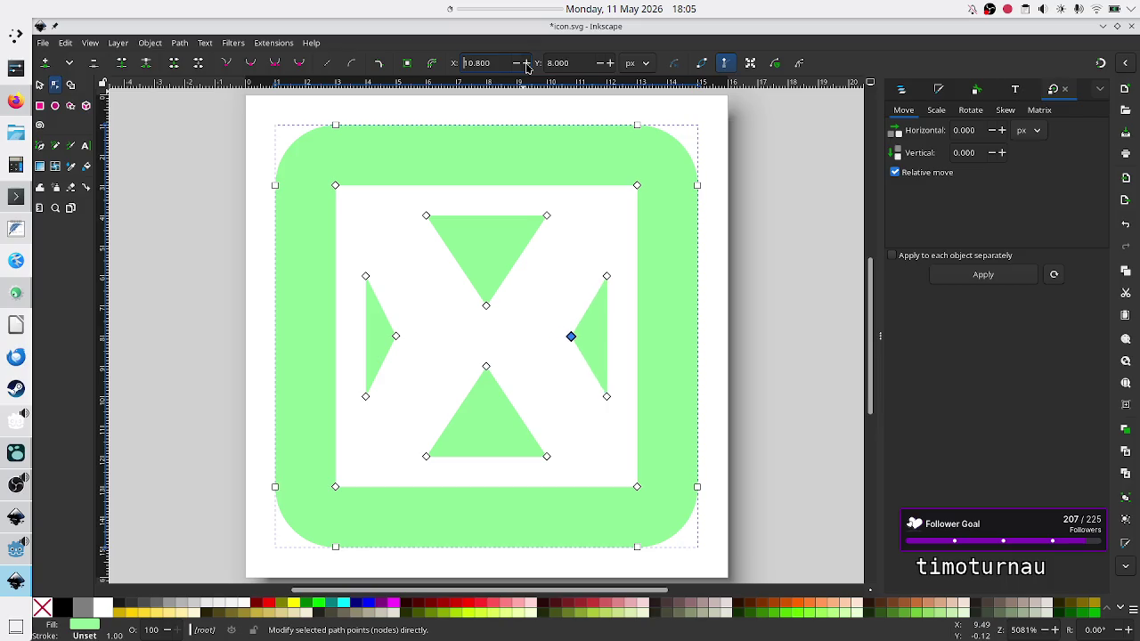
pyautogui.click(526, 63)
pyautogui.click(527, 64)
# Deselect the nodes, save icon.svg with File > Save, and return to Godot.
pyautogui.click(486, 307)
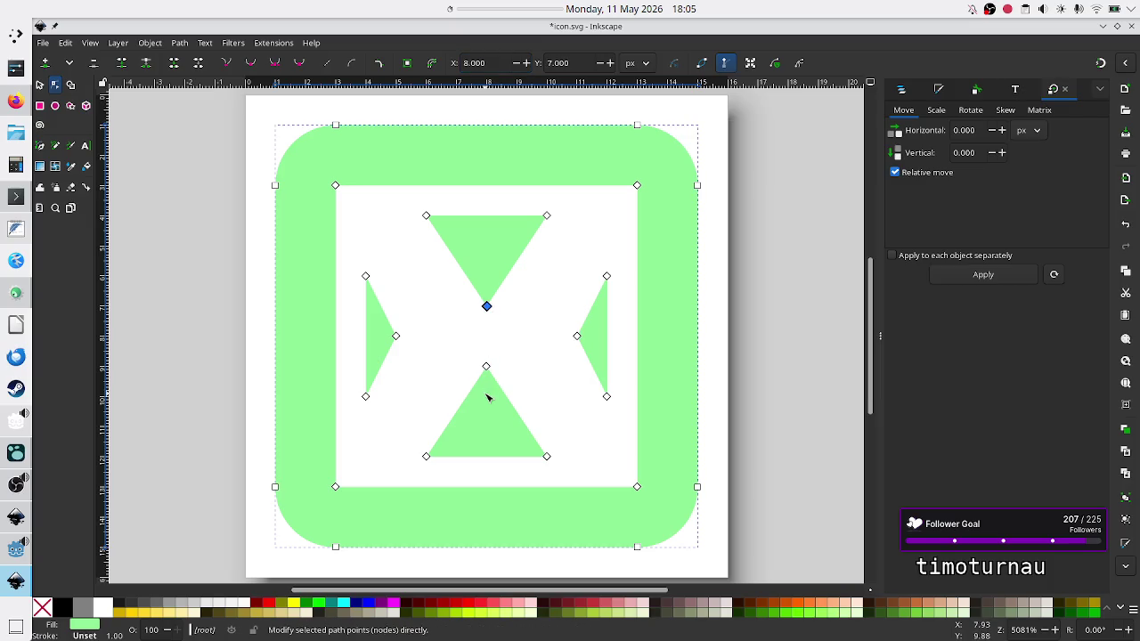
pyautogui.click(487, 366)
pyautogui.press('Escape')
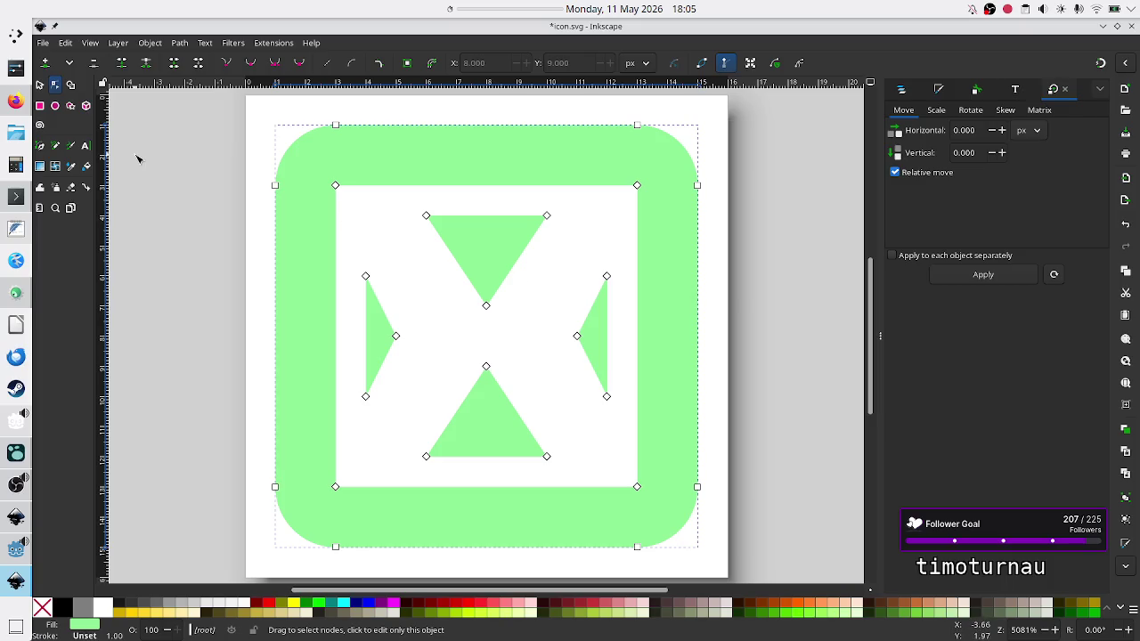
pyautogui.click(39, 85)
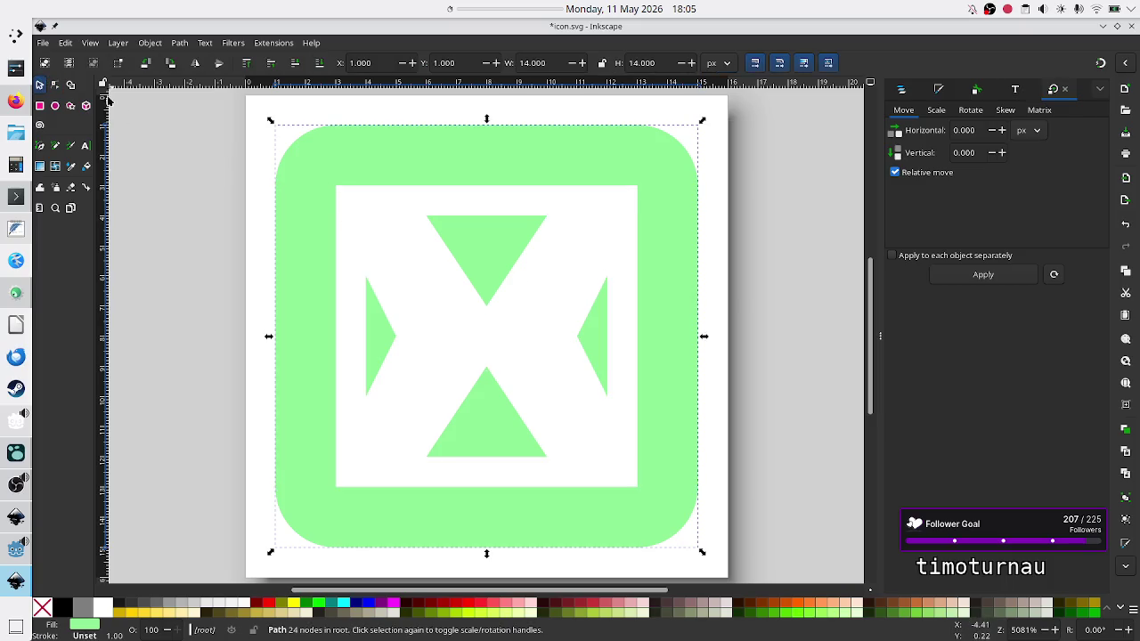
pyautogui.click(44, 43)
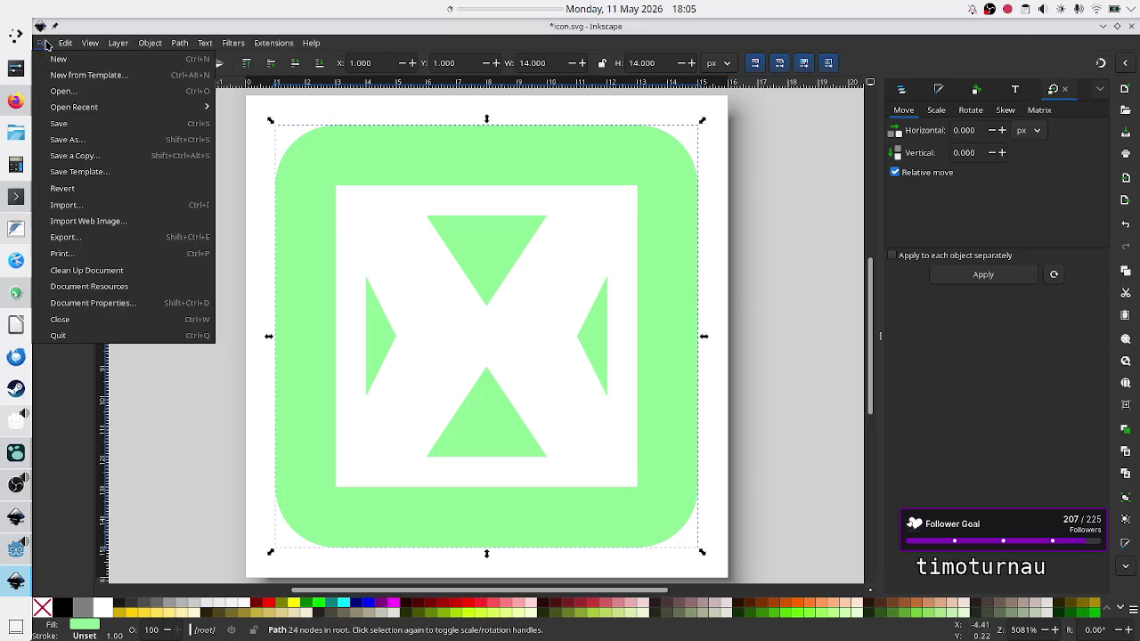
pyautogui.click(76, 125)
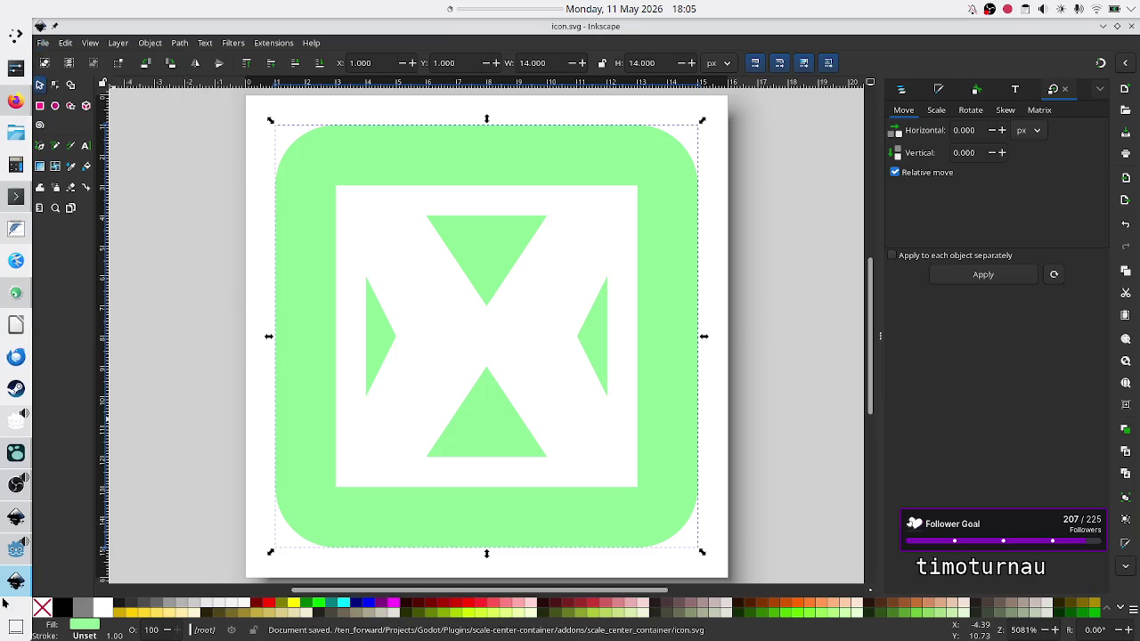
pyautogui.click(16, 548)
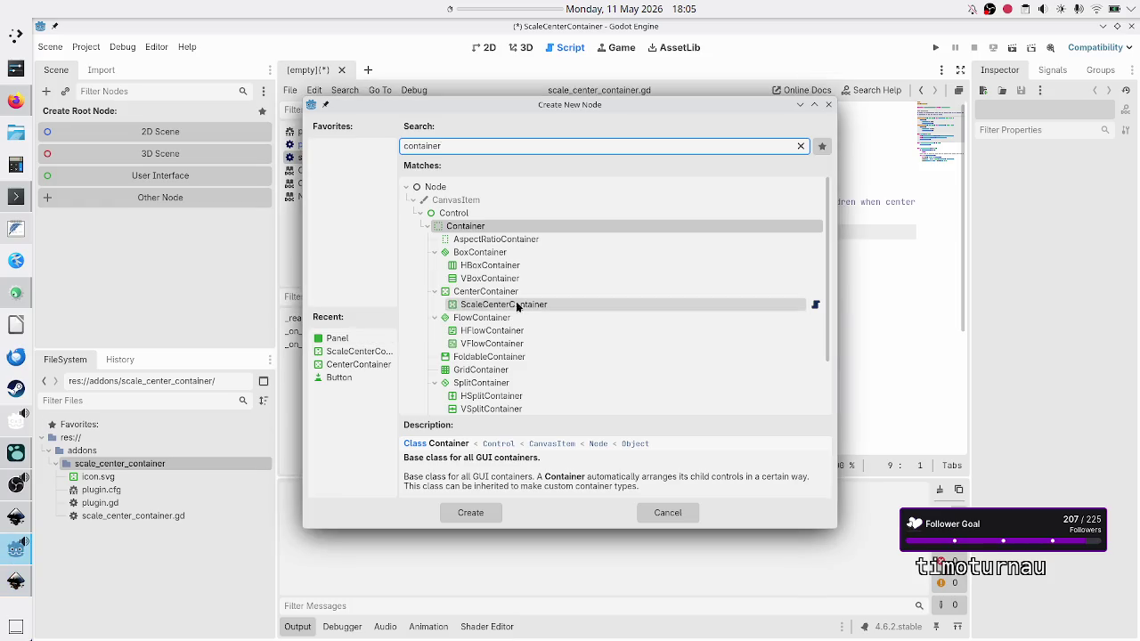
# Create a ScaleCenterContainer as the scene root and add a CenterContainer node.
pyautogui.click(668, 512)
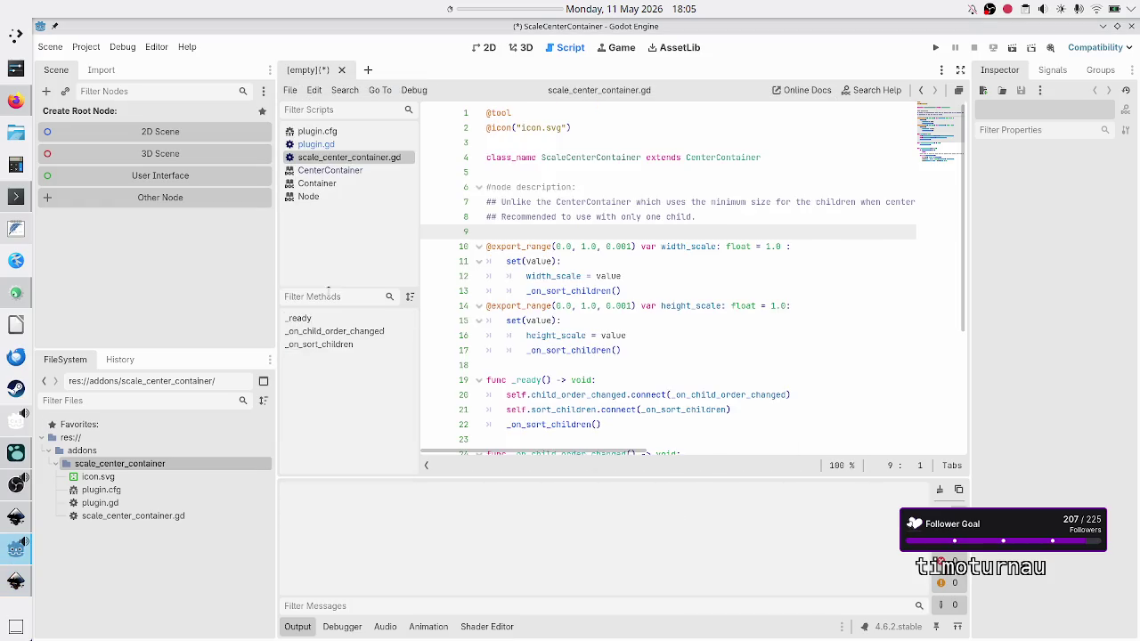
pyautogui.click(46, 93)
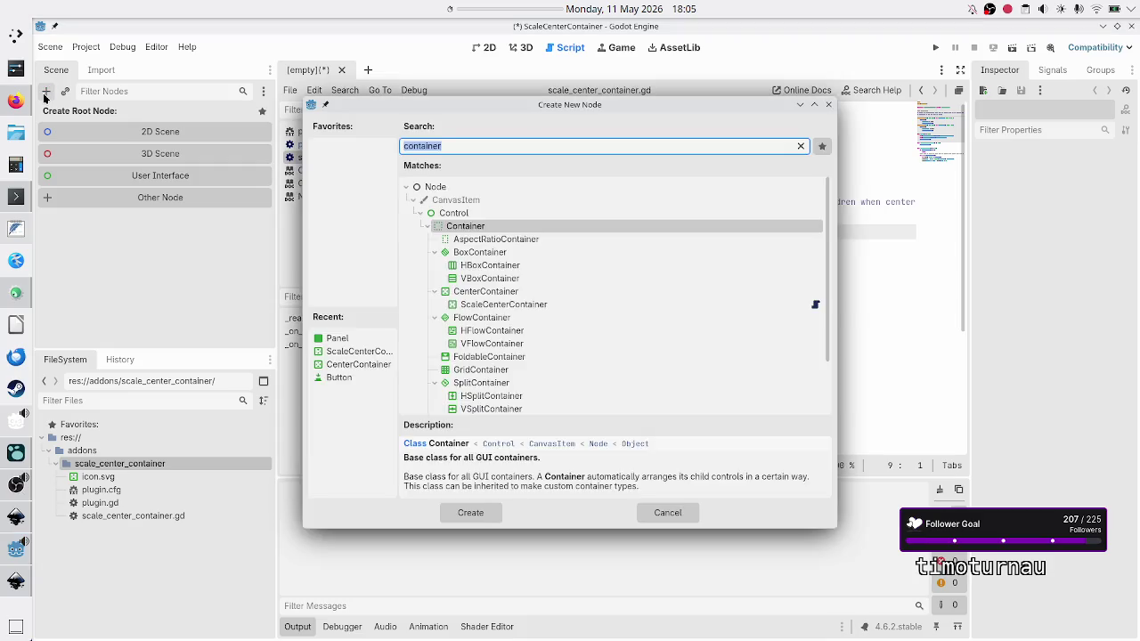
pyautogui.write('scale')
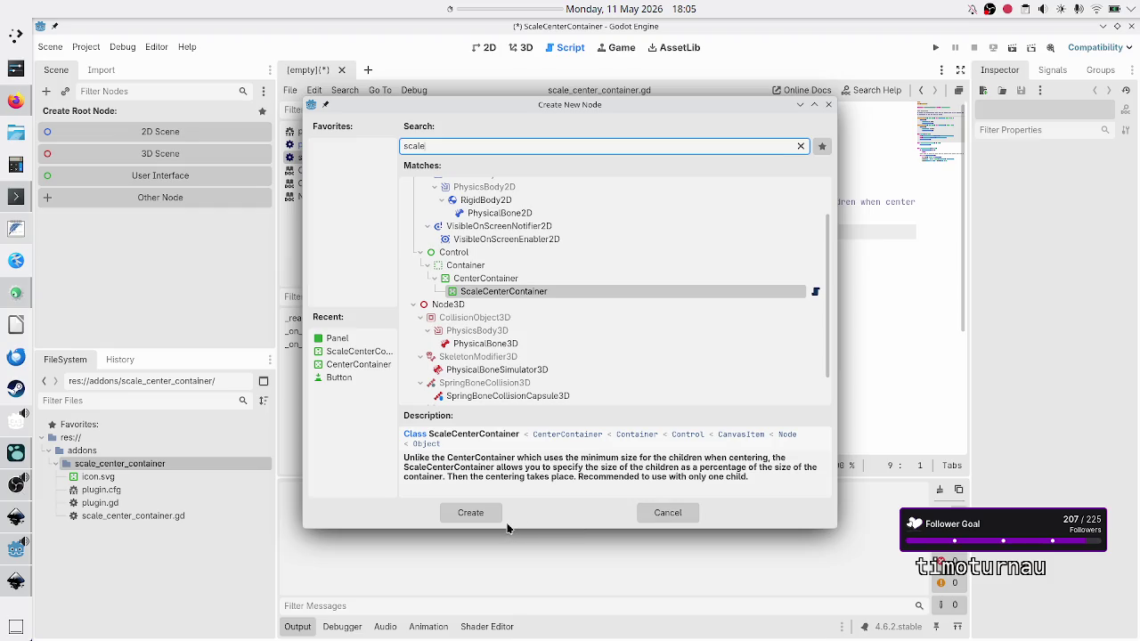
pyautogui.click(476, 515)
pyautogui.click(112, 173)
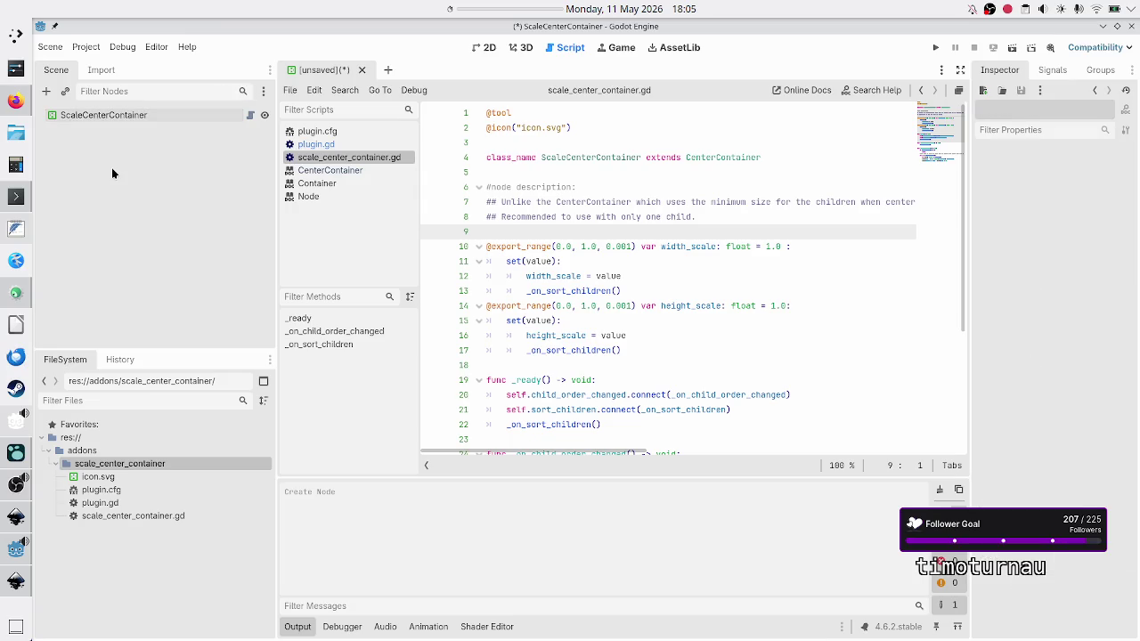
pyautogui.click(46, 91)
pyautogui.write('center')
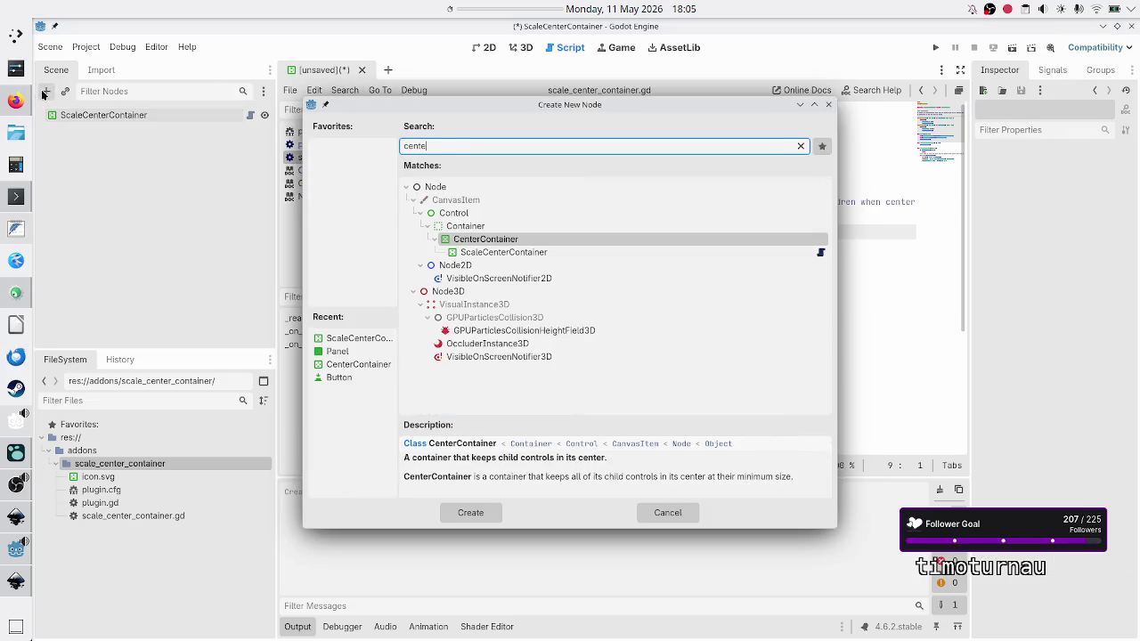
pyautogui.press('Return')
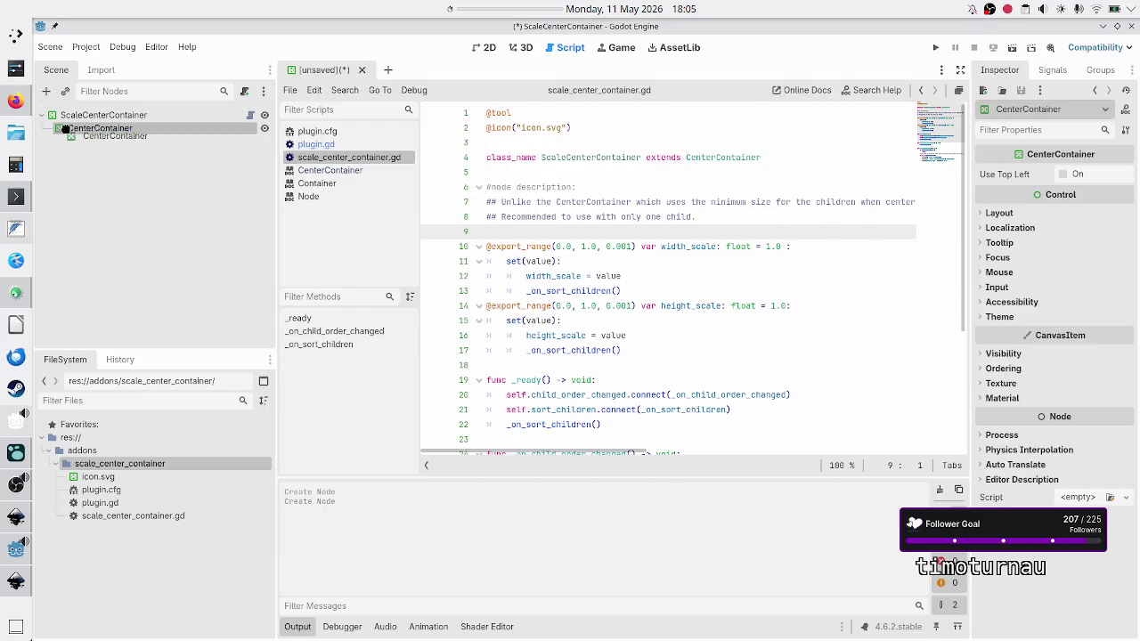
# Add a Control node, make it the scene root, and place CenterContainer directly under it.
pyautogui.click(60, 115)
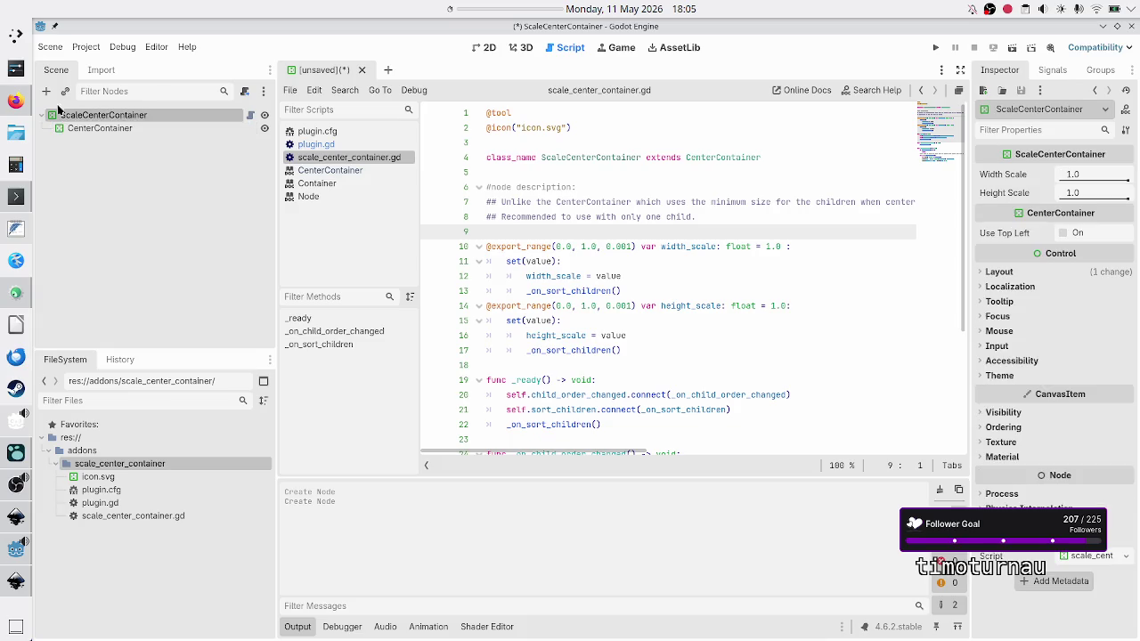
pyautogui.click(49, 92)
pyautogui.write('control')
pyautogui.press('Return')
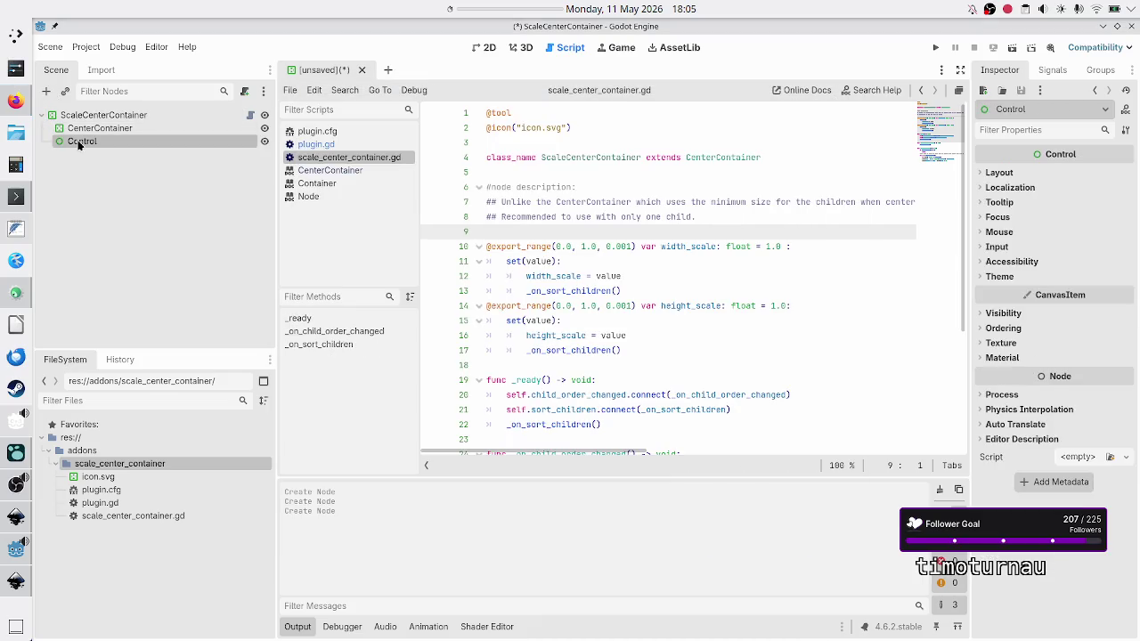
pyautogui.rightClick(78, 145)
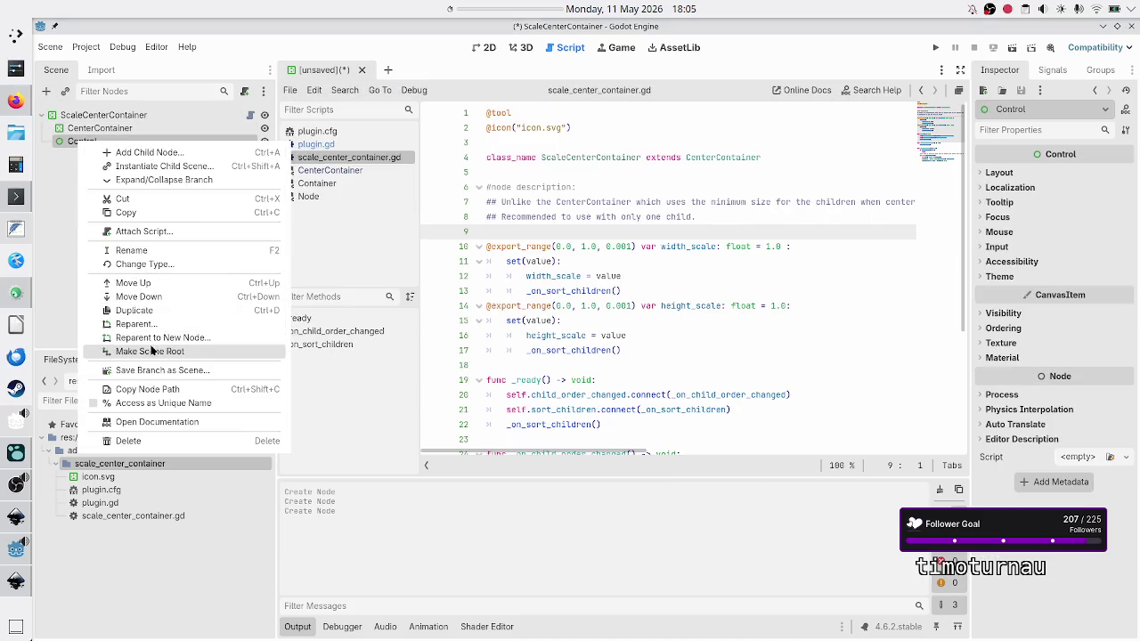
pyautogui.click(151, 351)
pyautogui.moveTo(103, 141); pyautogui.dragTo(84, 116)
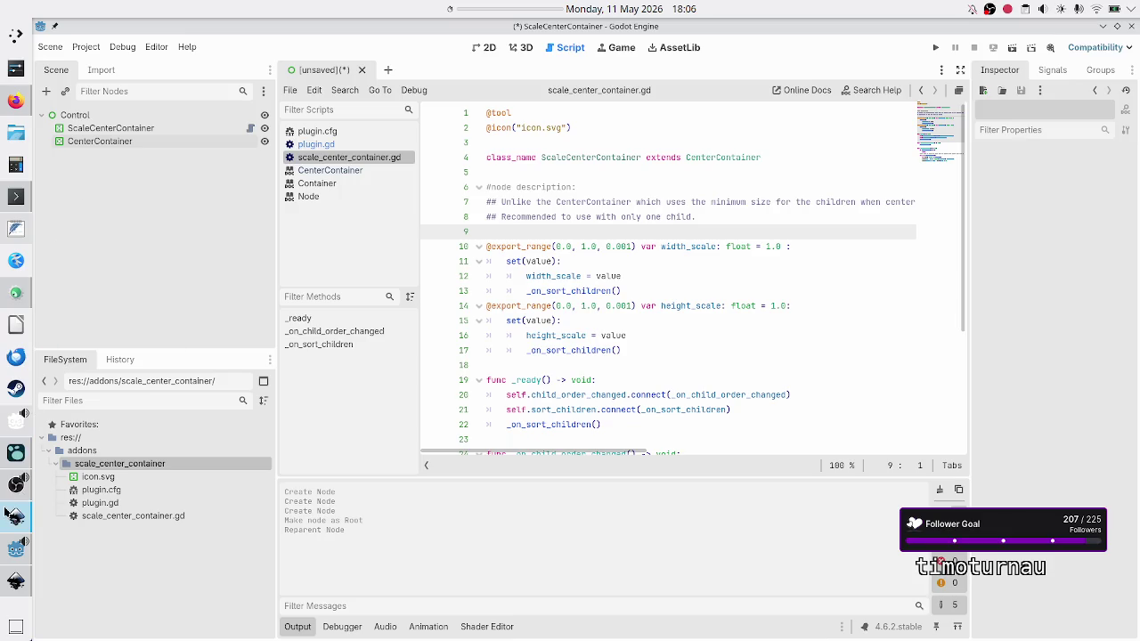
pyautogui.click(7, 551)
pyautogui.click(486, 289)
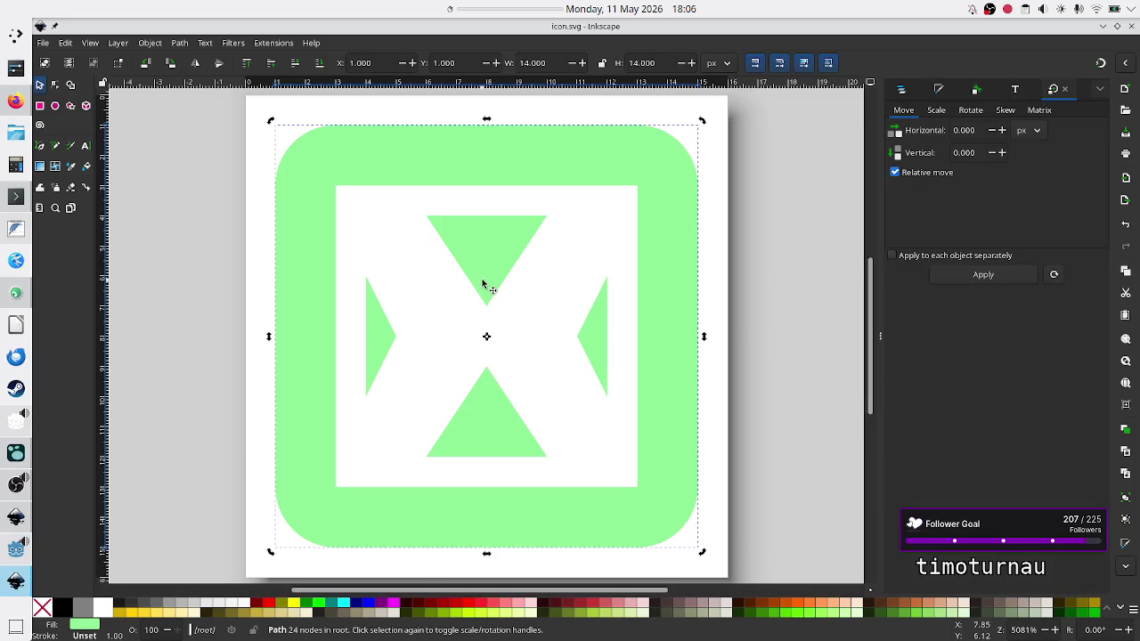
# Move the top and bottom triangle tips toward the centre, to Y 7.5 and 8.5.
pyautogui.click(55, 85)
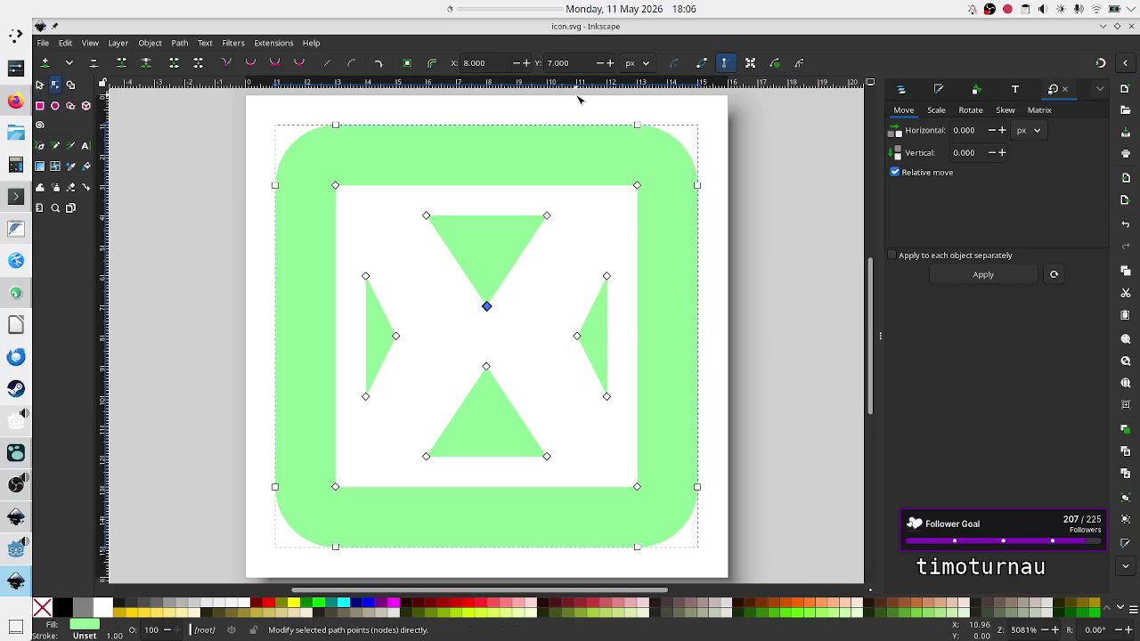
pyautogui.click(611, 63)
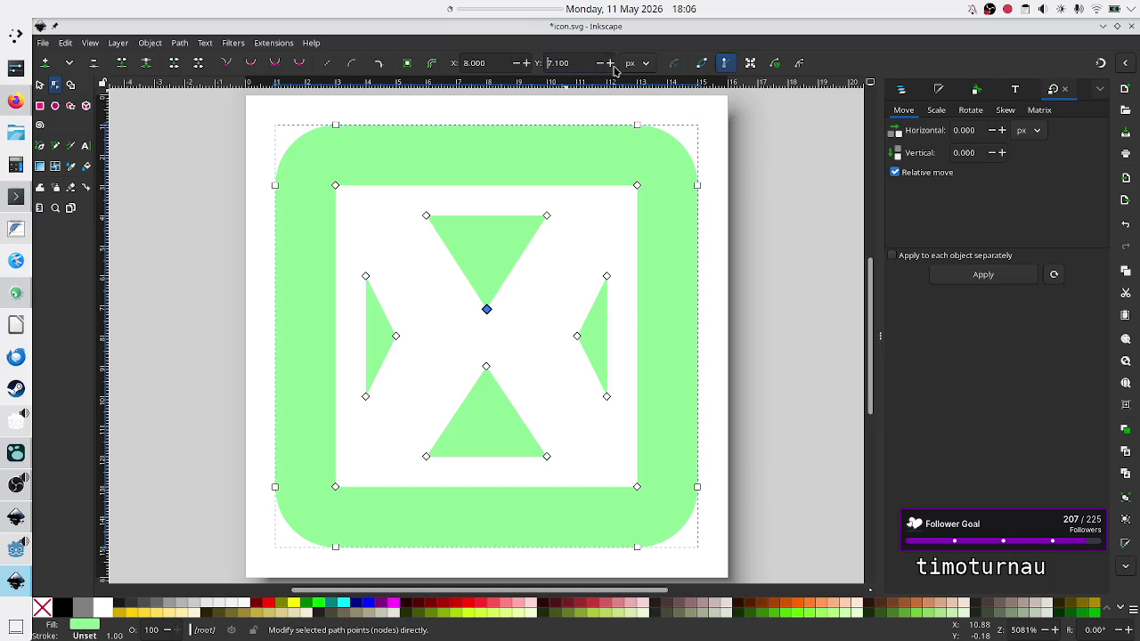
pyautogui.click(611, 64)
pyautogui.click(611, 63)
pyautogui.click(611, 63)
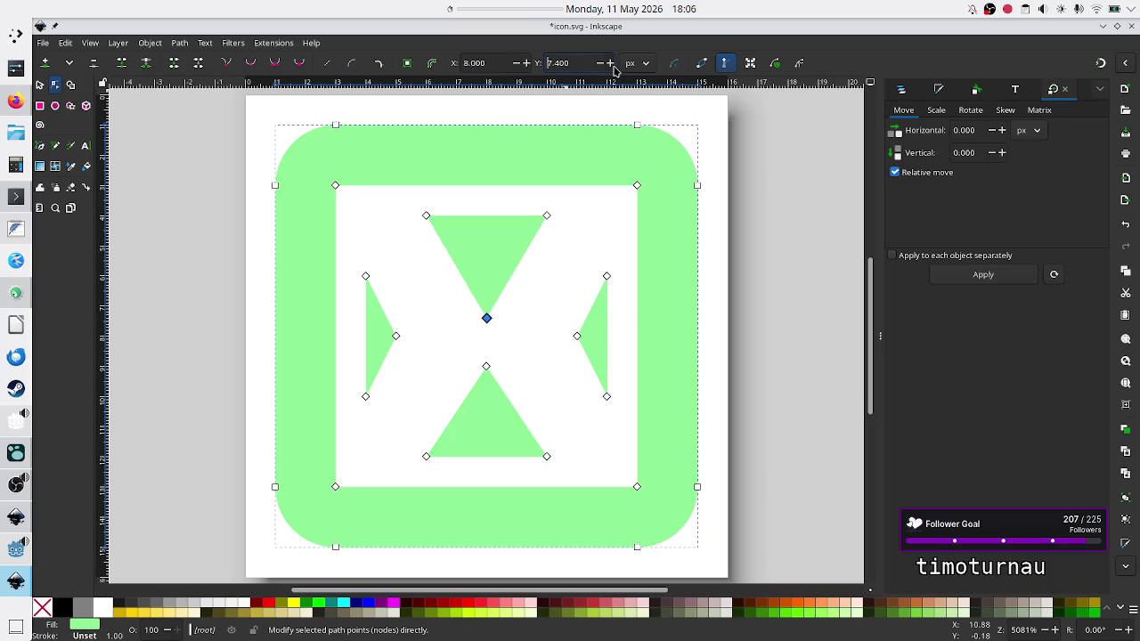
pyautogui.click(611, 63)
pyautogui.click(486, 366)
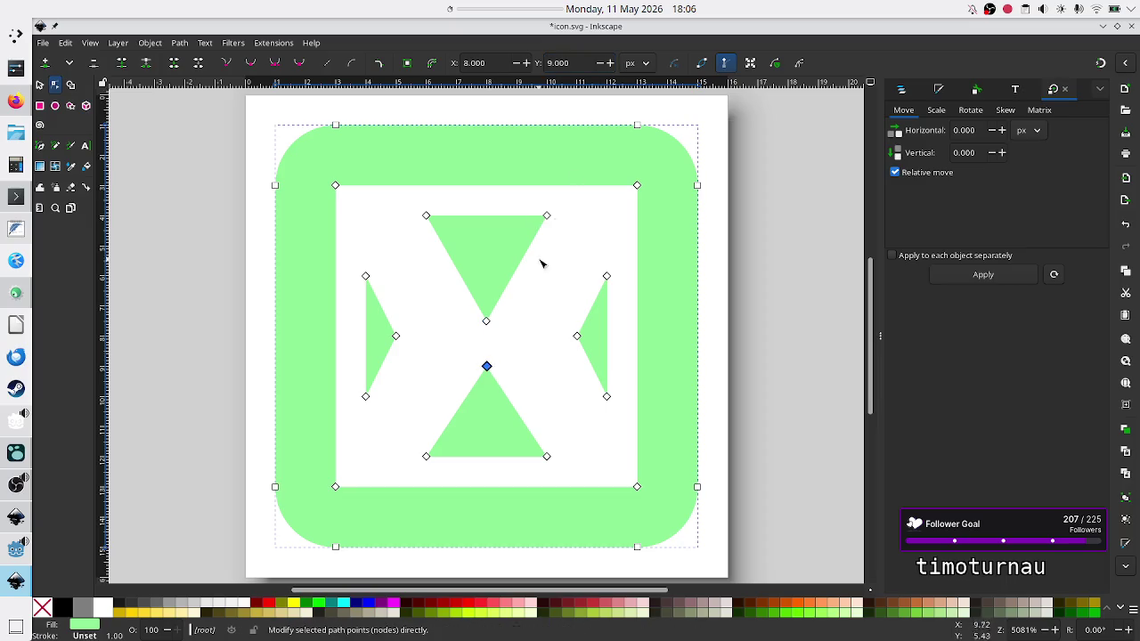
pyautogui.click(604, 65)
pyautogui.click(601, 66)
pyautogui.click(601, 65)
pyautogui.click(601, 66)
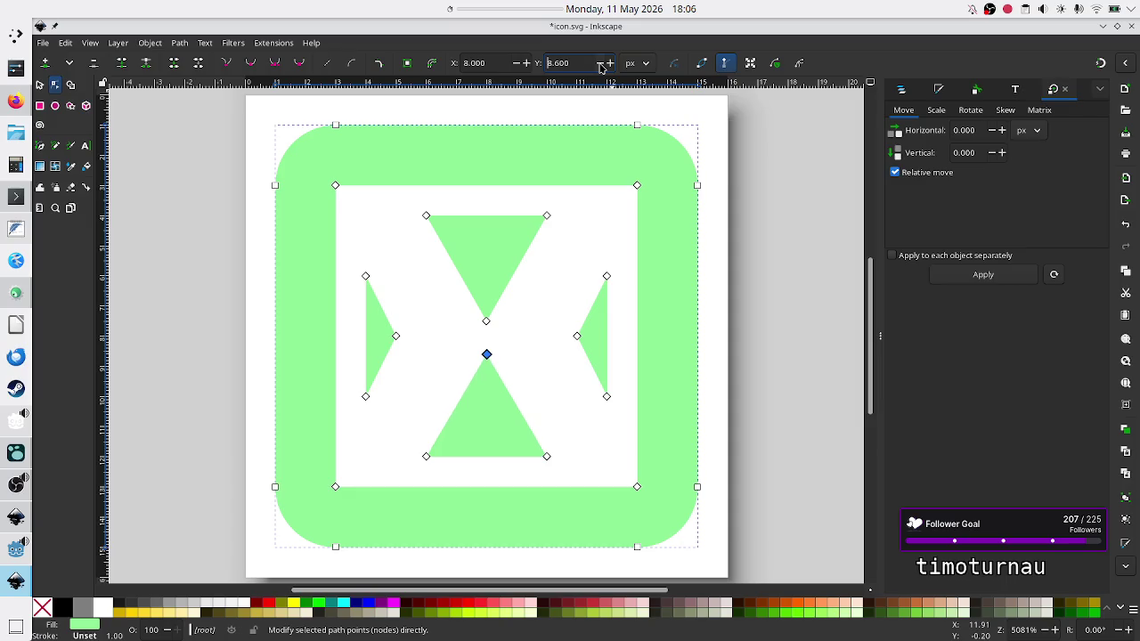
pyautogui.click(601, 66)
# Slim the side triangles by setting the left and right tips to X 4.5 and 11.5.
pyautogui.click(396, 337)
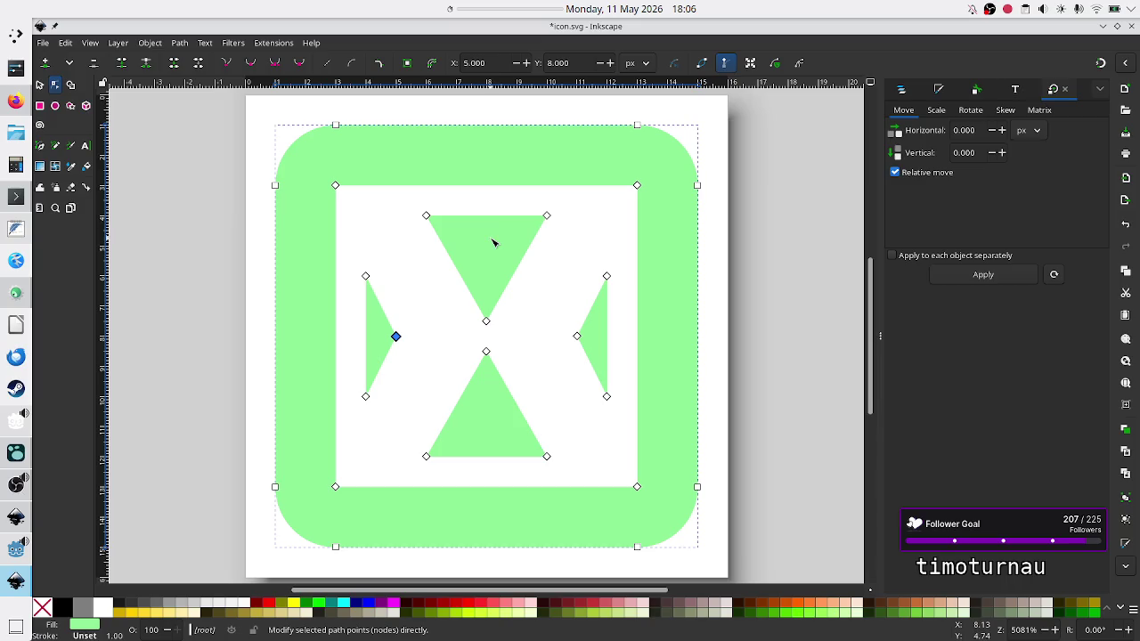
pyautogui.click(514, 64)
pyautogui.click(515, 66)
pyautogui.click(515, 66)
pyautogui.click(515, 65)
pyautogui.click(515, 66)
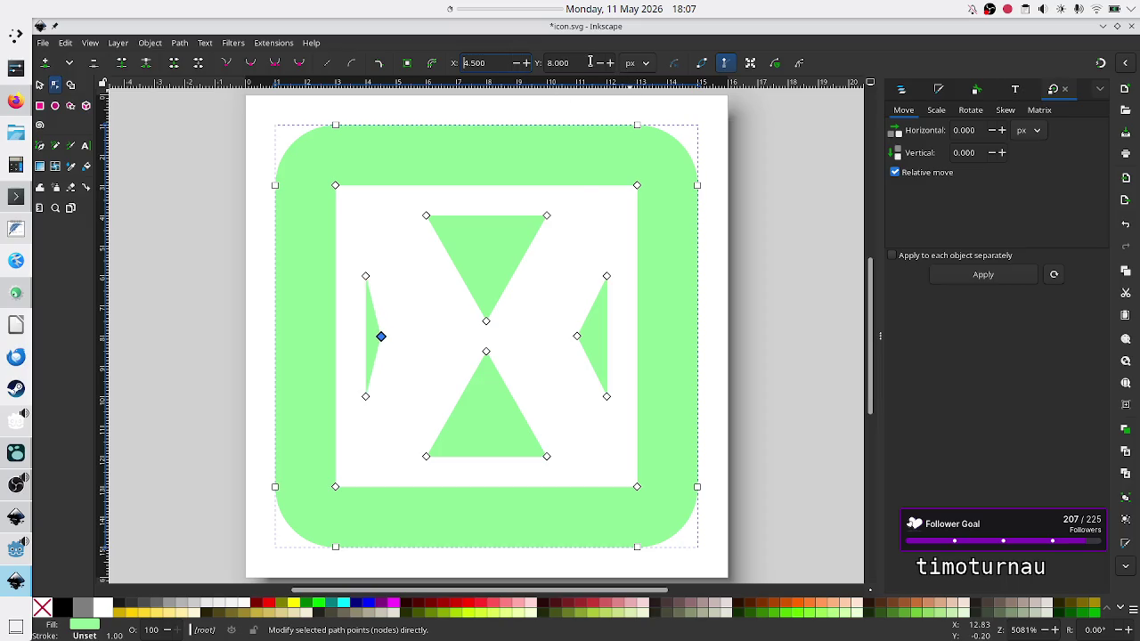
pyautogui.click(577, 336)
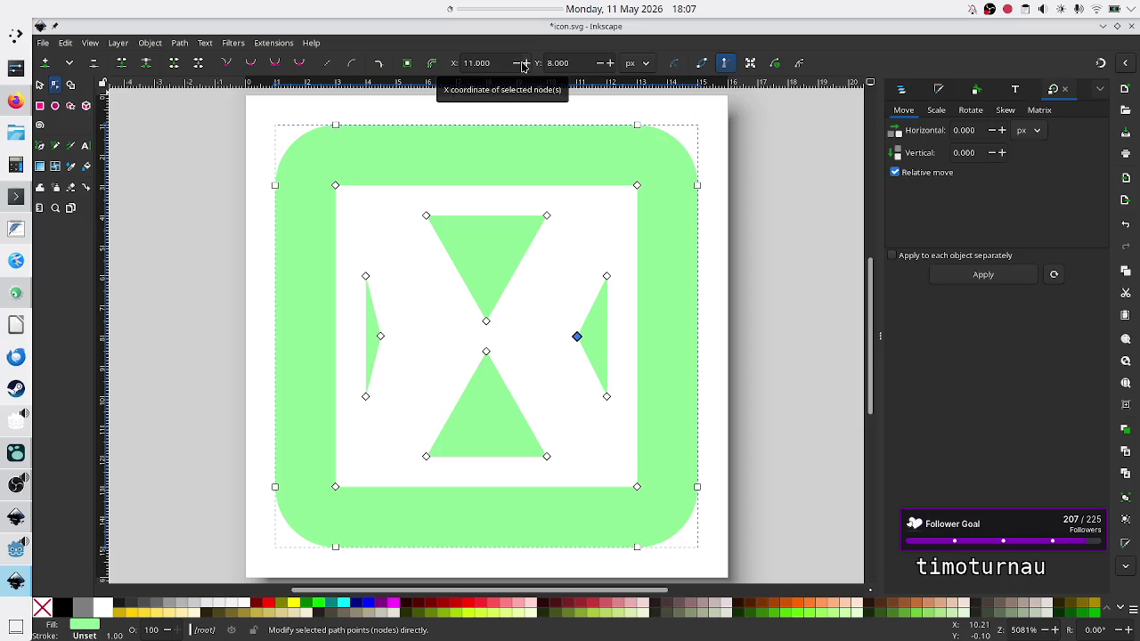
pyautogui.click(524, 63)
pyautogui.click(524, 63)
pyautogui.click(523, 64)
pyautogui.click(523, 63)
pyautogui.click(524, 63)
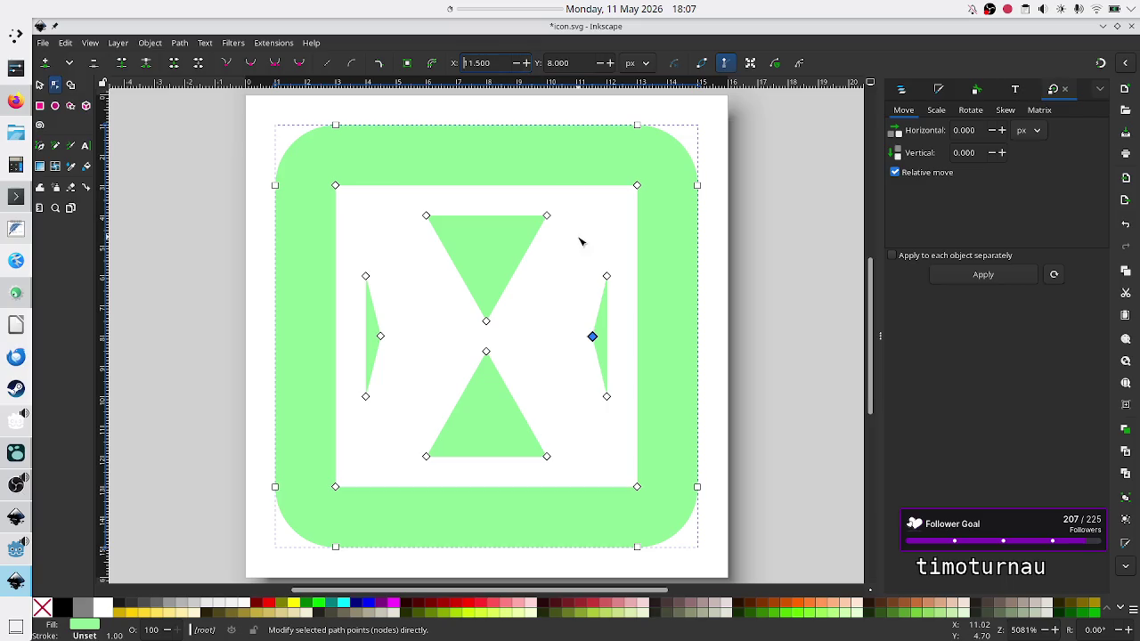
# Deselect everything, save icon.svg with Ctrl+S, and return to Godot.
pyautogui.click(264, 121)
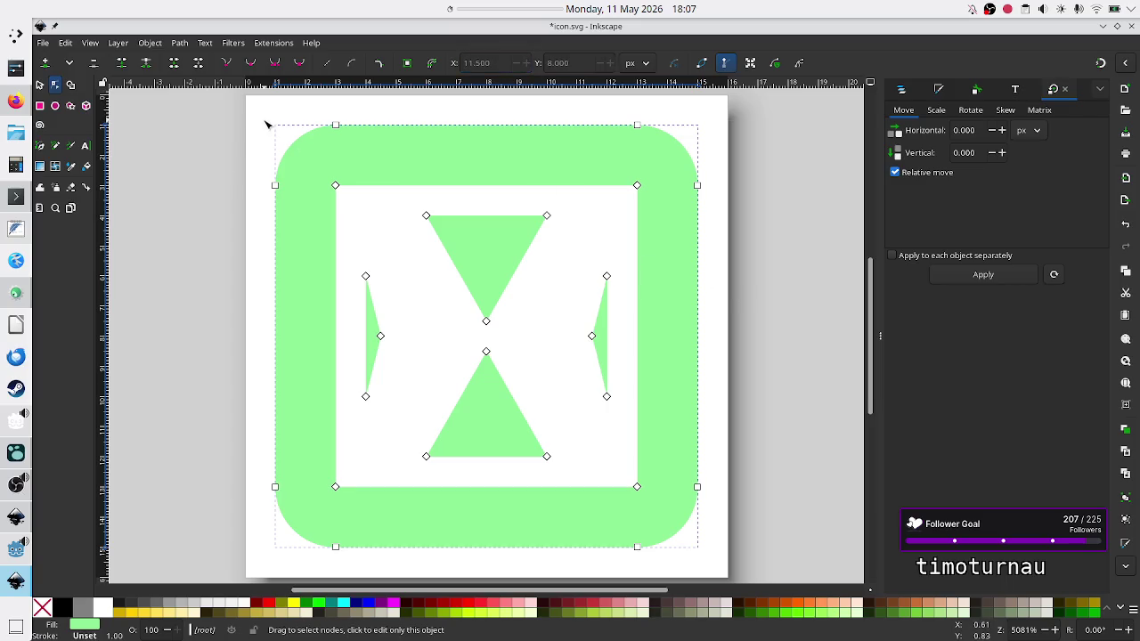
pyautogui.click(40, 86)
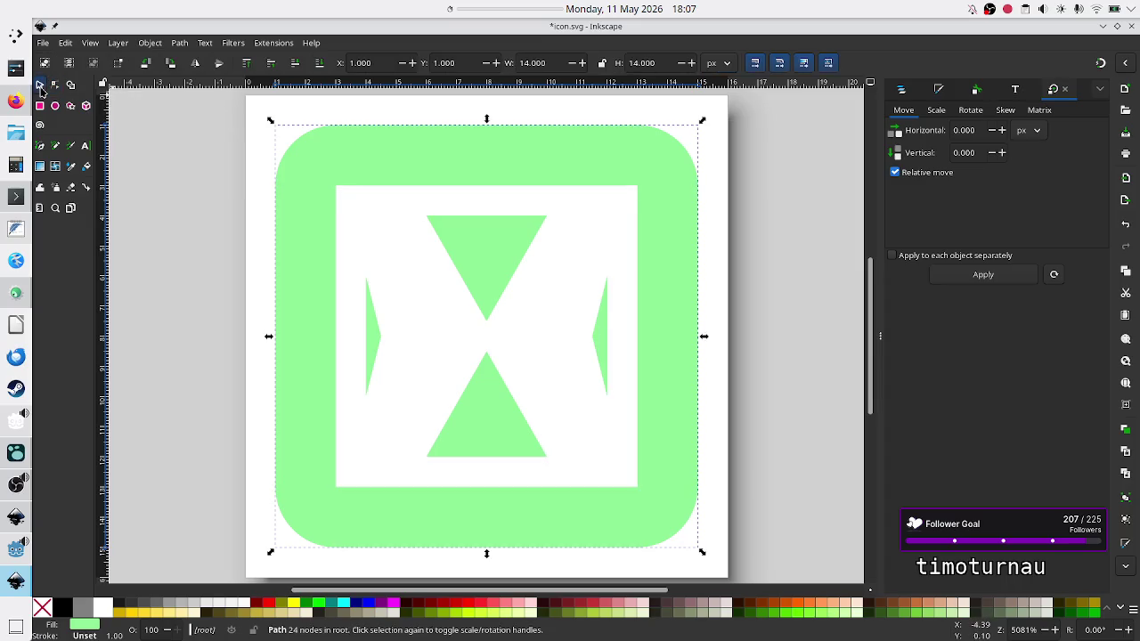
pyautogui.click(225, 166)
pyautogui.hotkey('ctrl', 's')
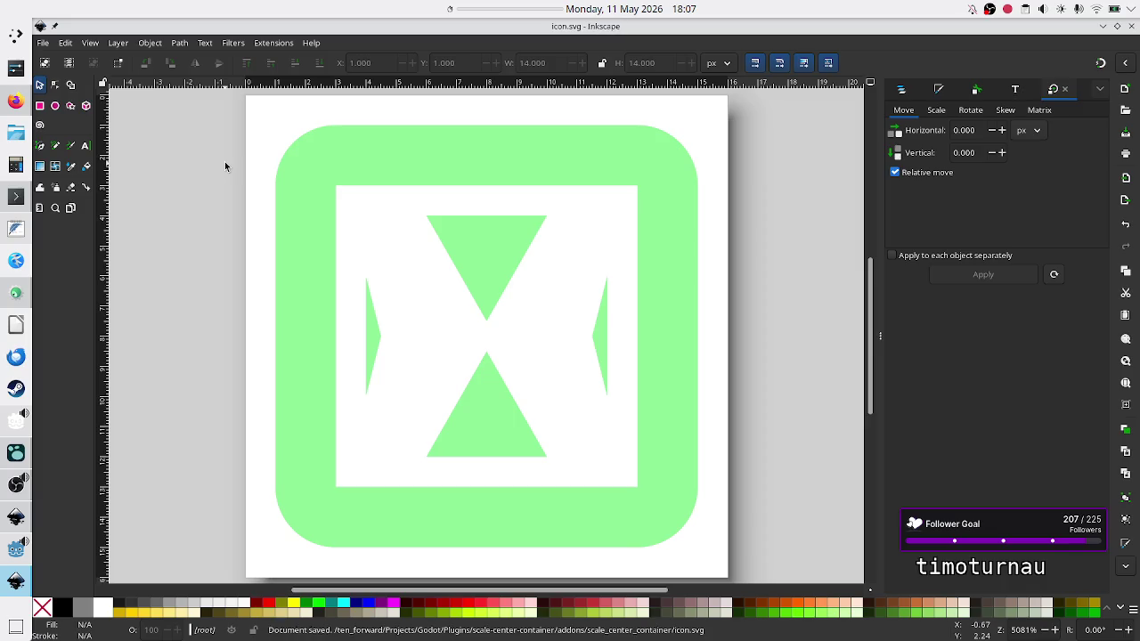
pyautogui.click(11, 554)
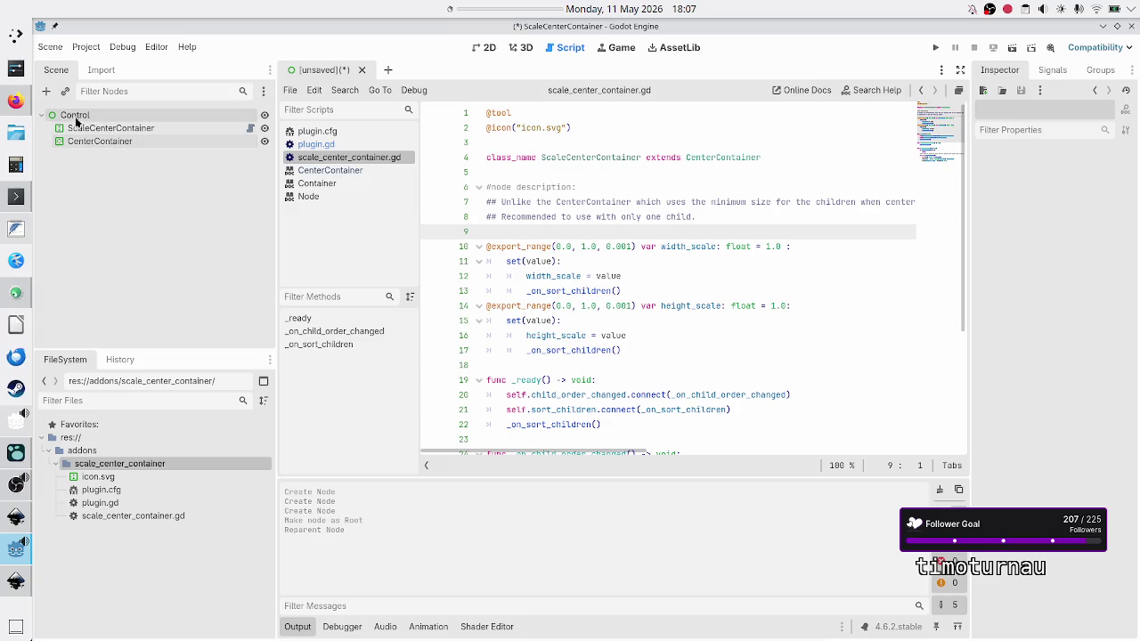
# Search 'scale' in Create New Node, then cancel without adding anything.
pyautogui.click(48, 92)
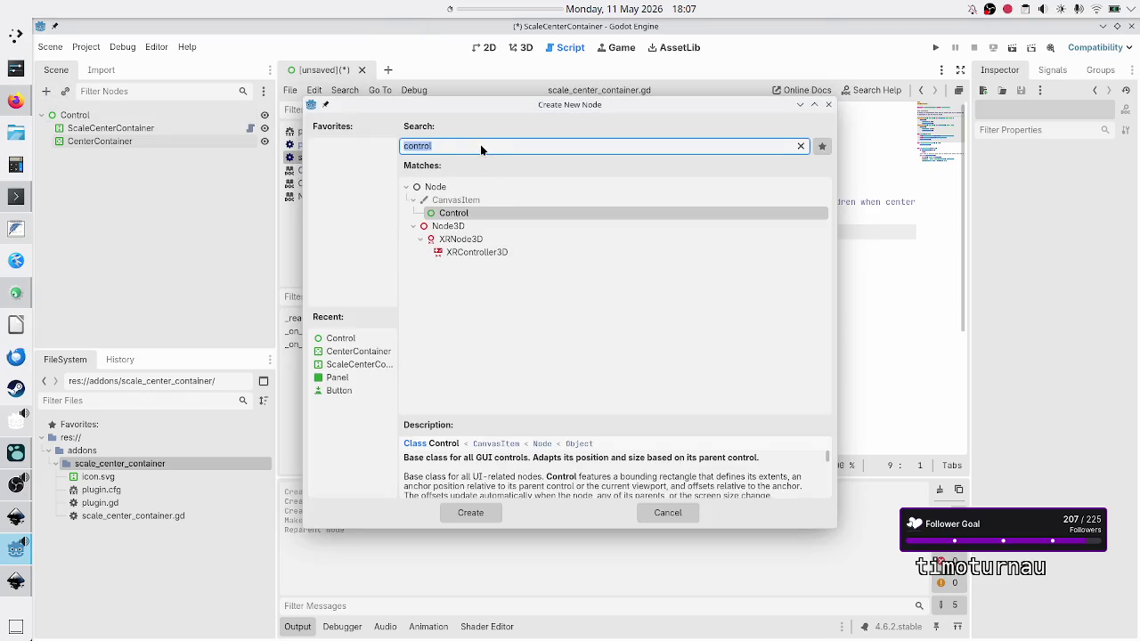
pyautogui.write('scale')
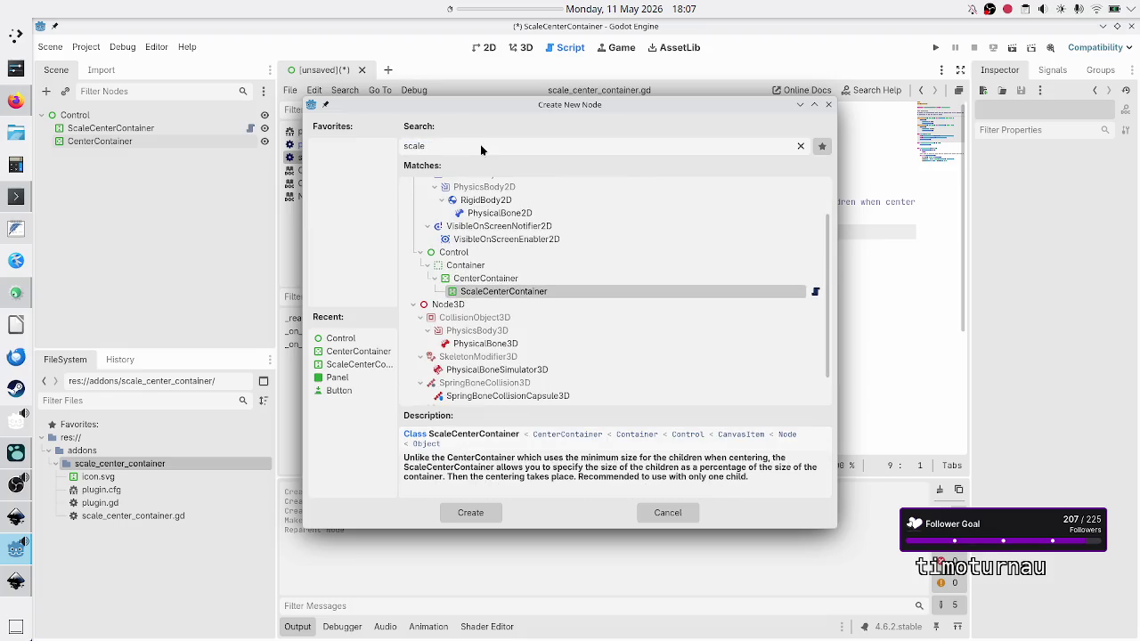
pyautogui.click(519, 265)
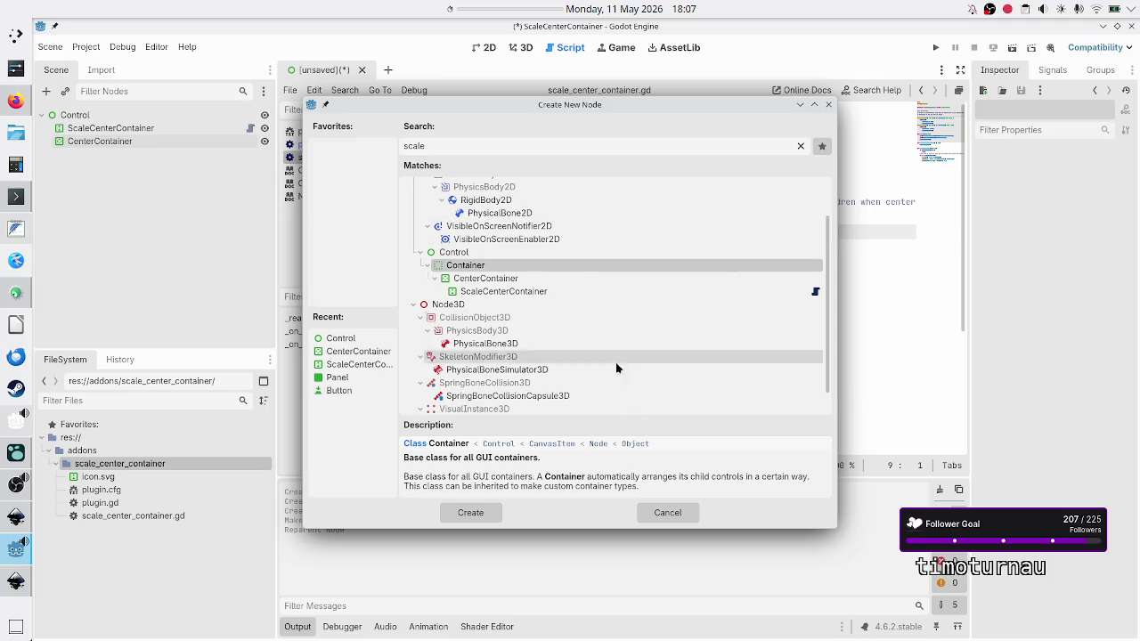
pyautogui.click(663, 511)
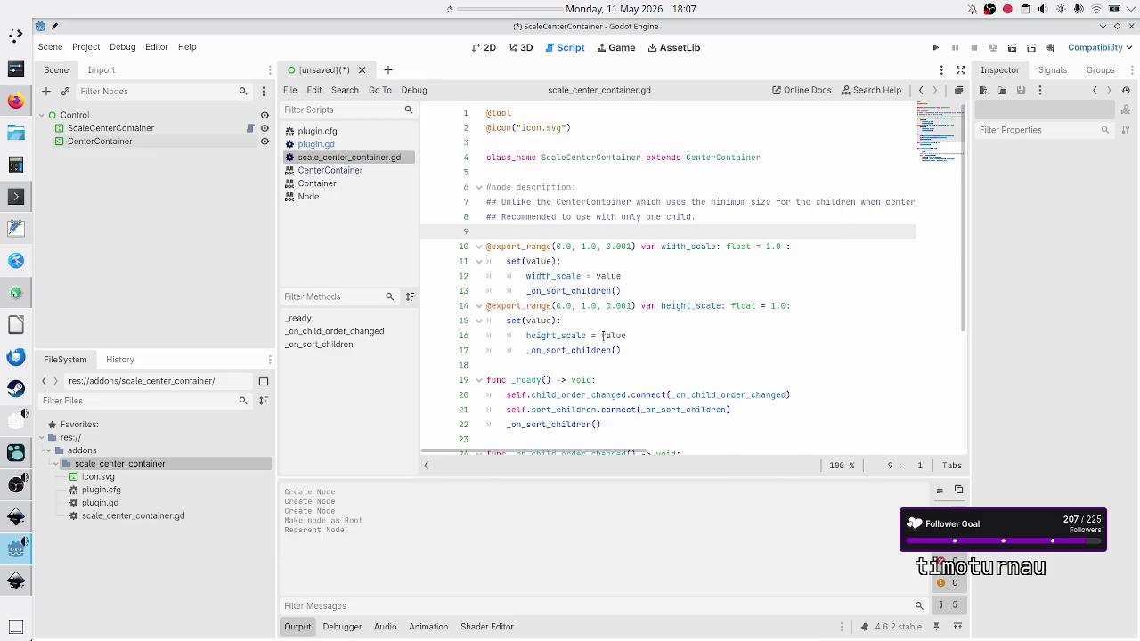
pyautogui.click(539, 246)
# Cancel the Save Scene As dialog and close the test scene tab with Don't Save.
pyautogui.hotkey('ctrl', 's')
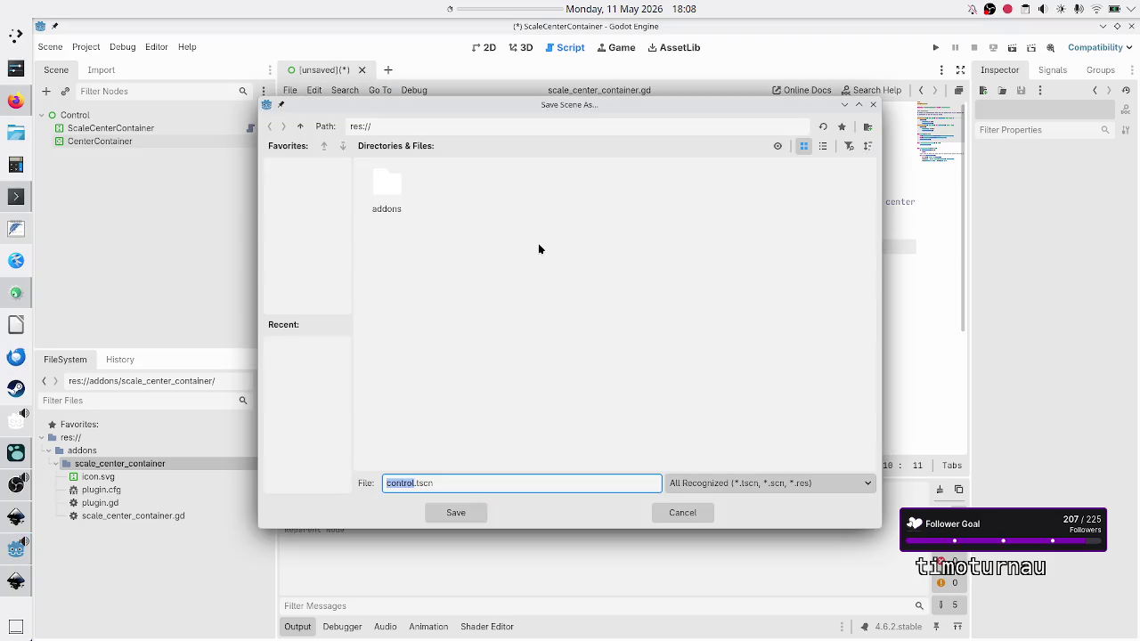
pyautogui.press('Escape')
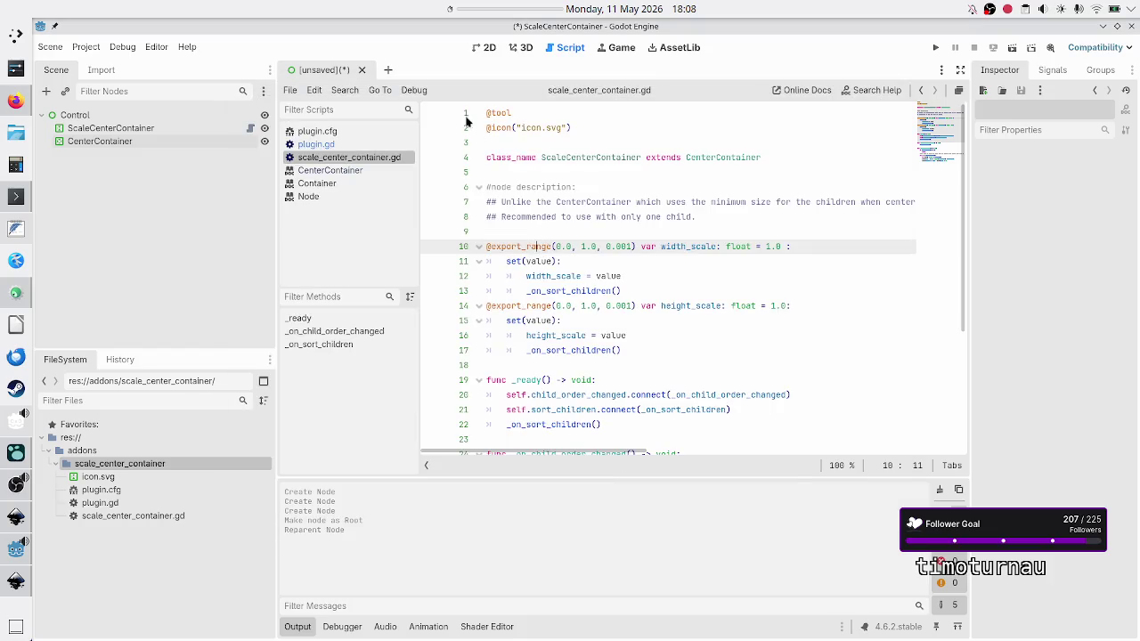
pyautogui.click(363, 71)
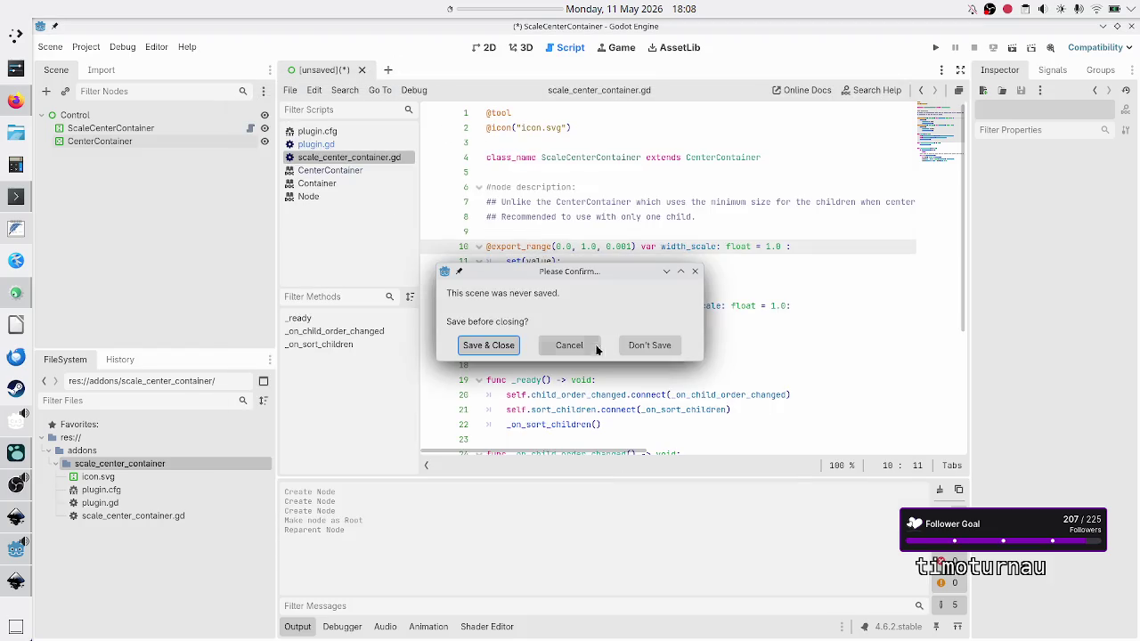
pyautogui.click(637, 339)
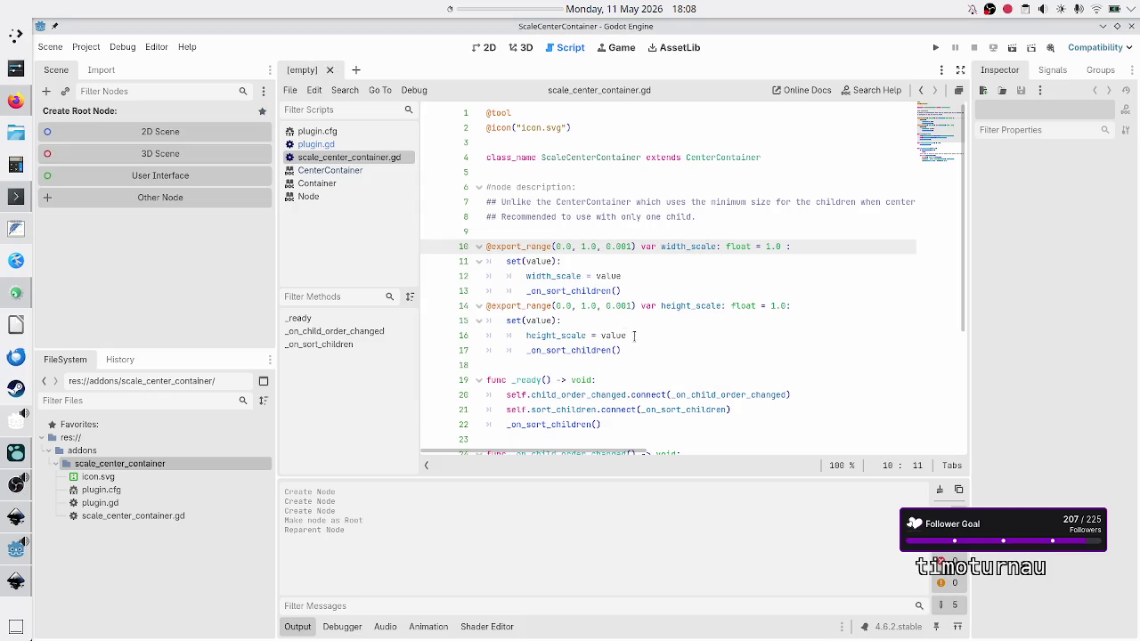
pyautogui.click(610, 291)
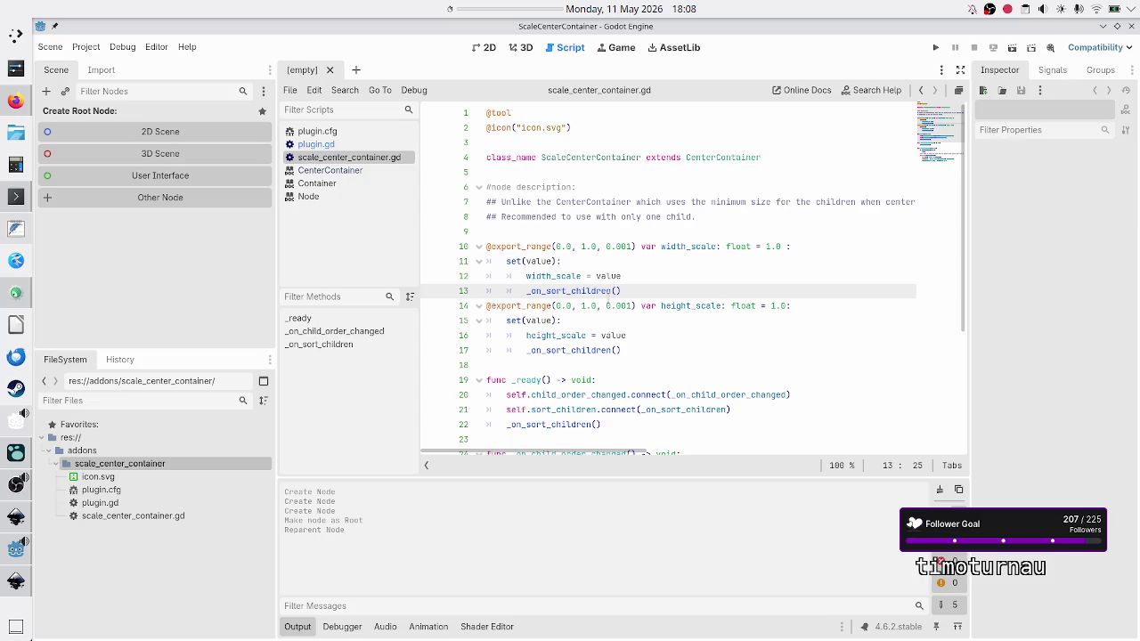
pyautogui.click(7, 584)
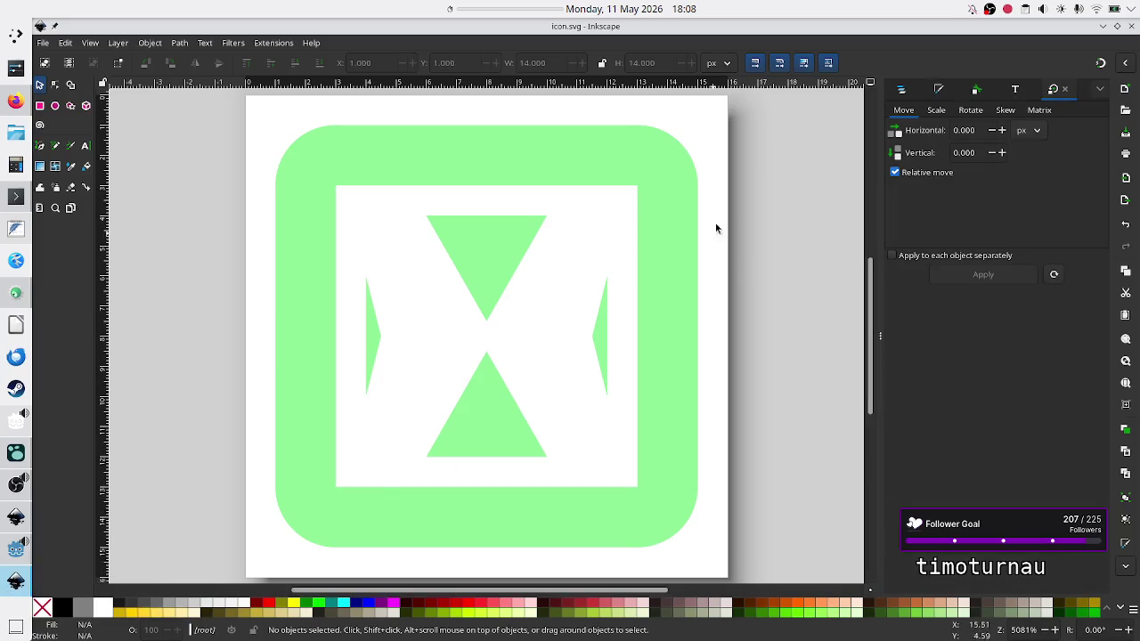
# Close the icon.svg drawing through Inkscape's File menu.
pyautogui.click(44, 45)
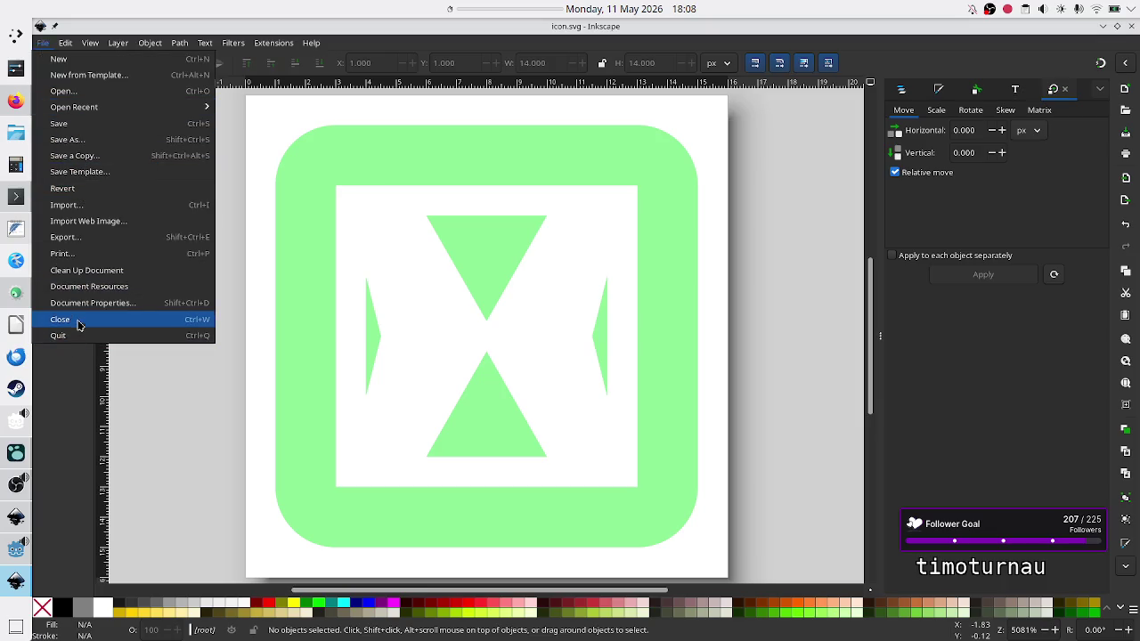
pyautogui.press('Escape')
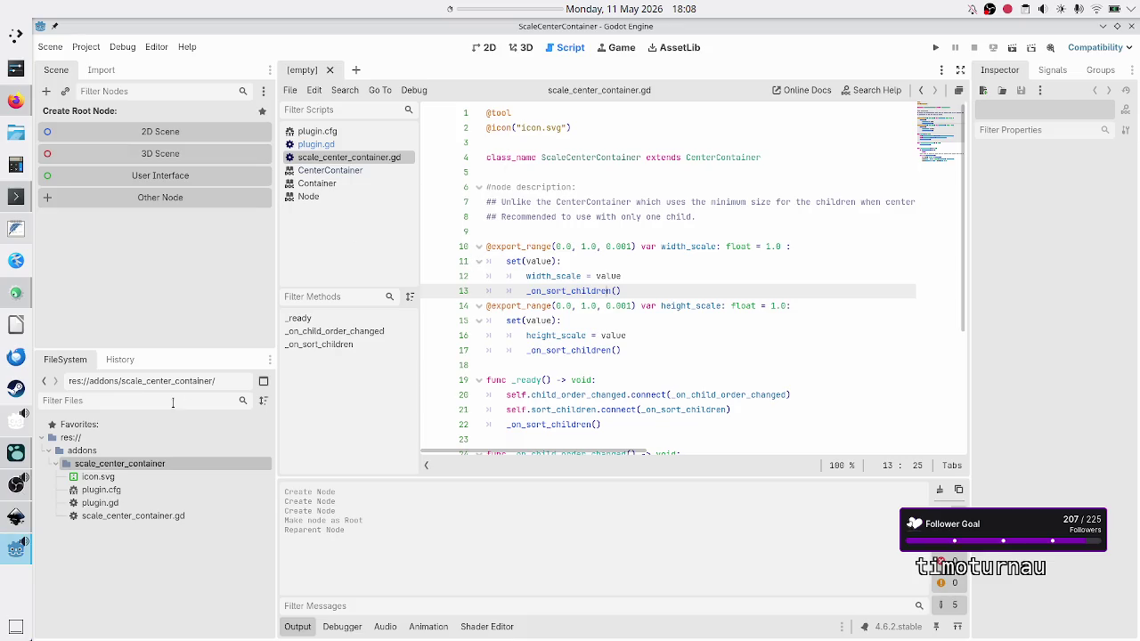
# Back in Godot, review the script lines and collapse the scale_center_container folder in FileSystem.
pyautogui.click(16, 552)
pyautogui.click(563, 357)
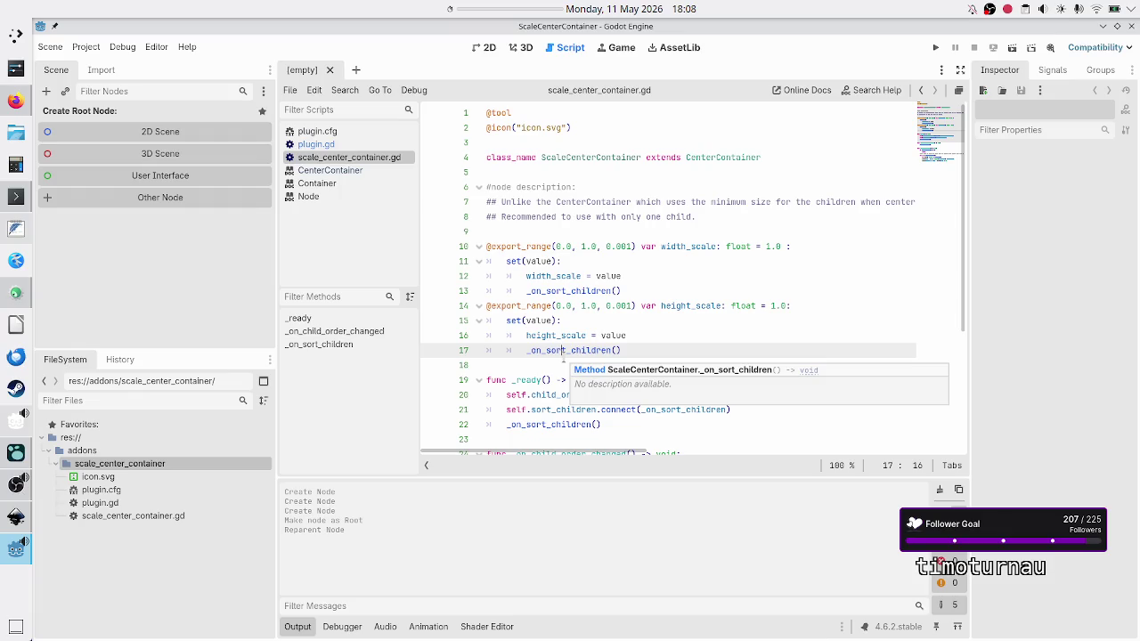
pyautogui.click(550, 366)
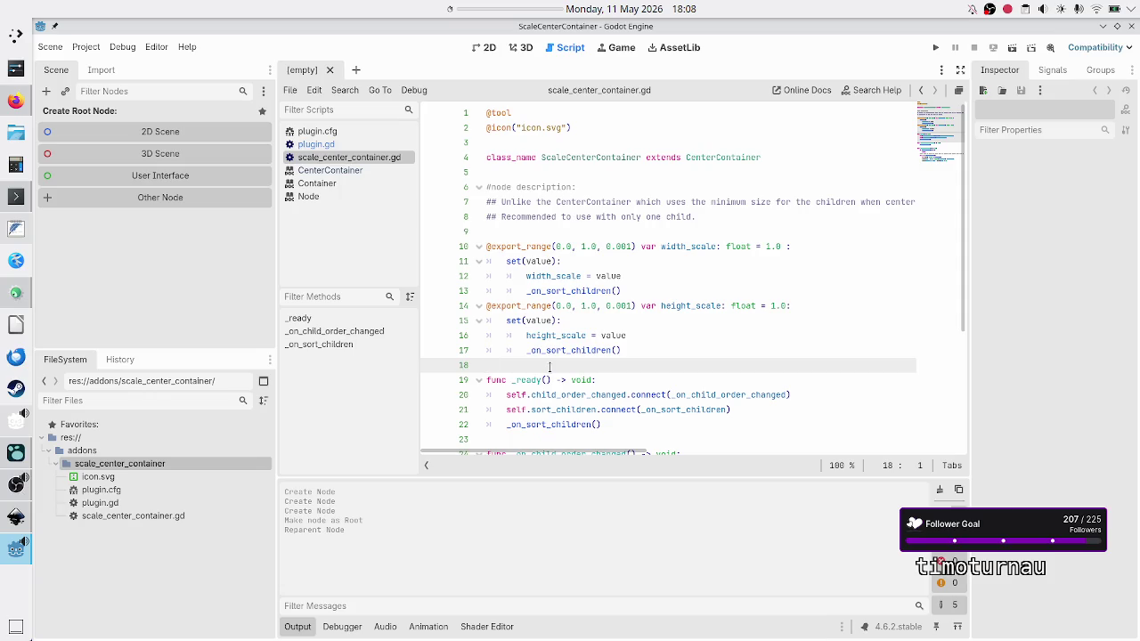
pyautogui.click(54, 463)
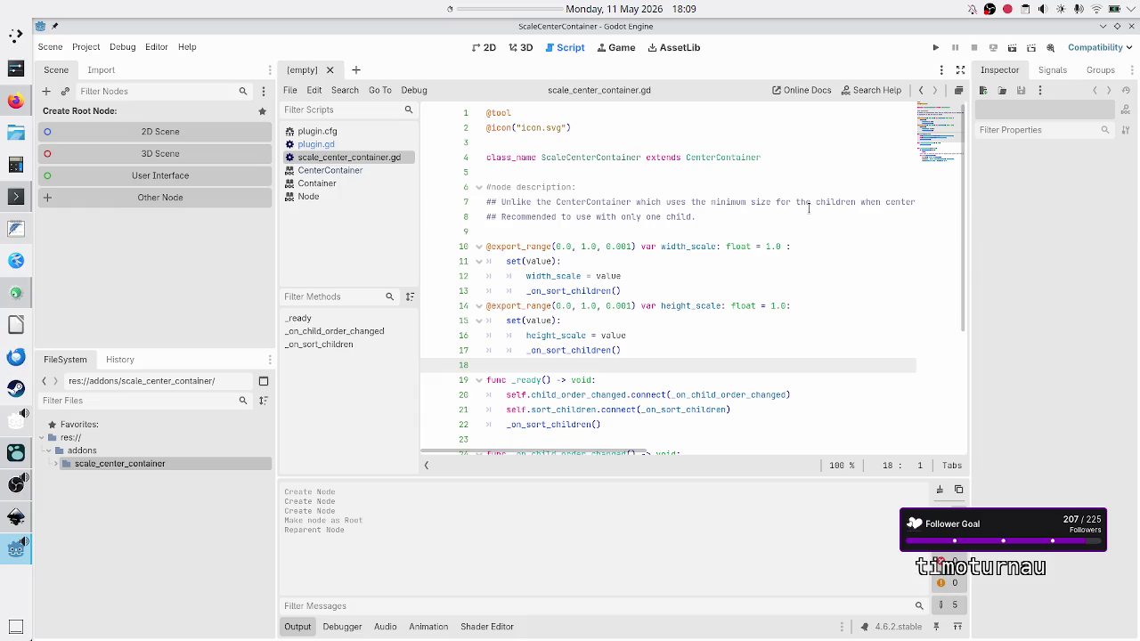
# Check the CenterContainer help page, then scroll through scale_center_container.gd.
pyautogui.click(557, 226)
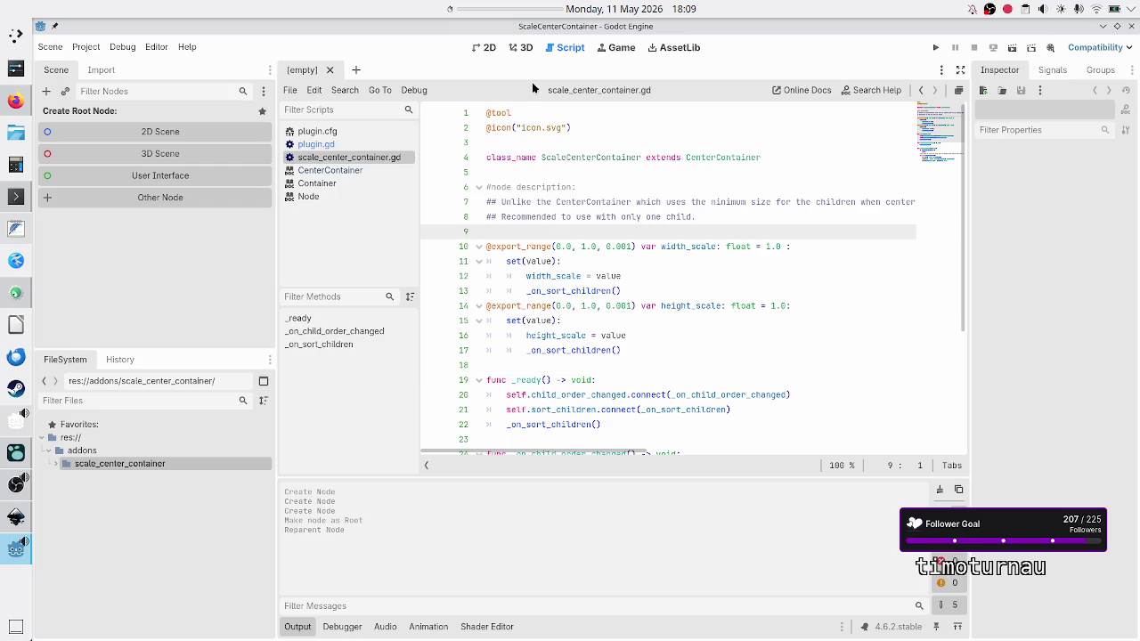
pyautogui.click(365, 167)
pyautogui.click(349, 157)
pyautogui.scroll(-3, 670, 267)
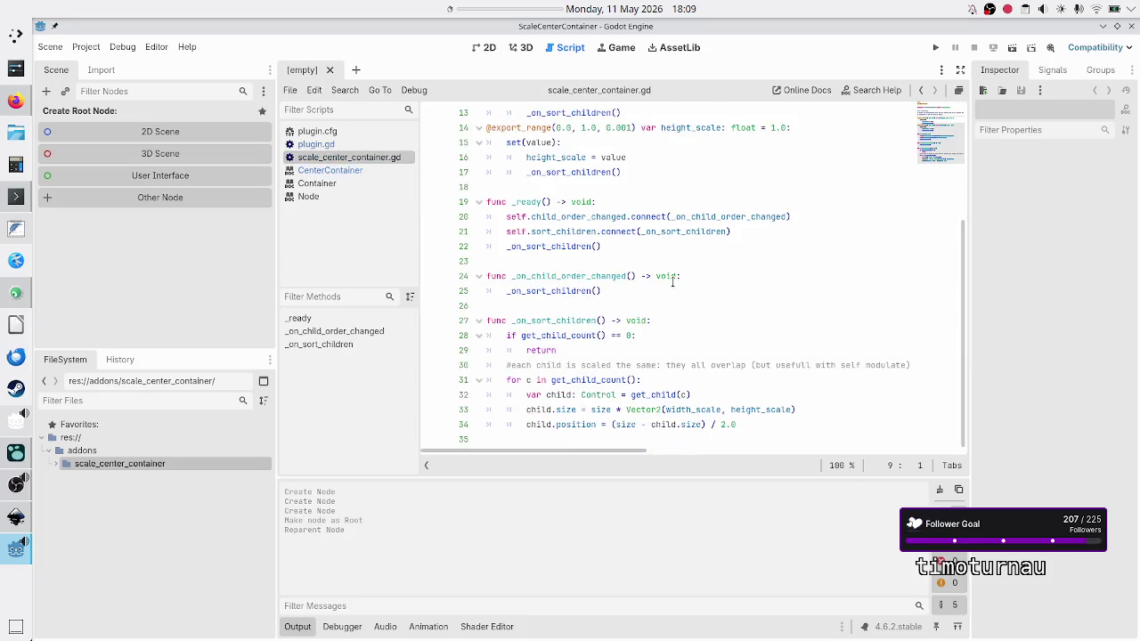
pyautogui.scroll(4, 672, 281)
pyautogui.scroll(-4, 672, 281)
pyautogui.scroll(4, 672, 282)
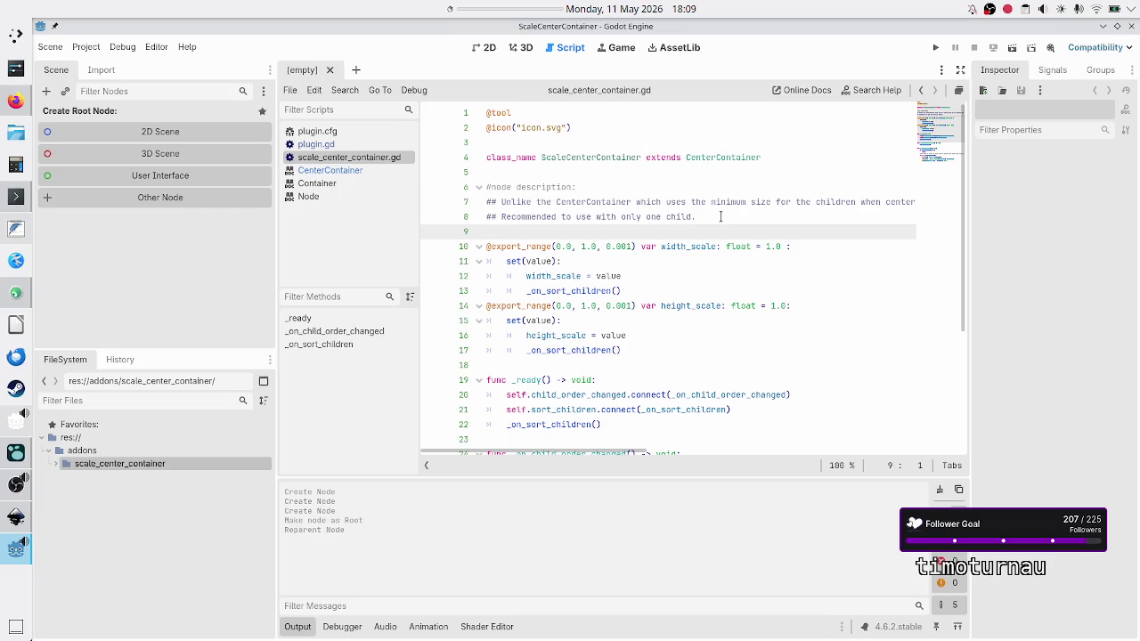
pyautogui.scroll(-4, 720, 261)
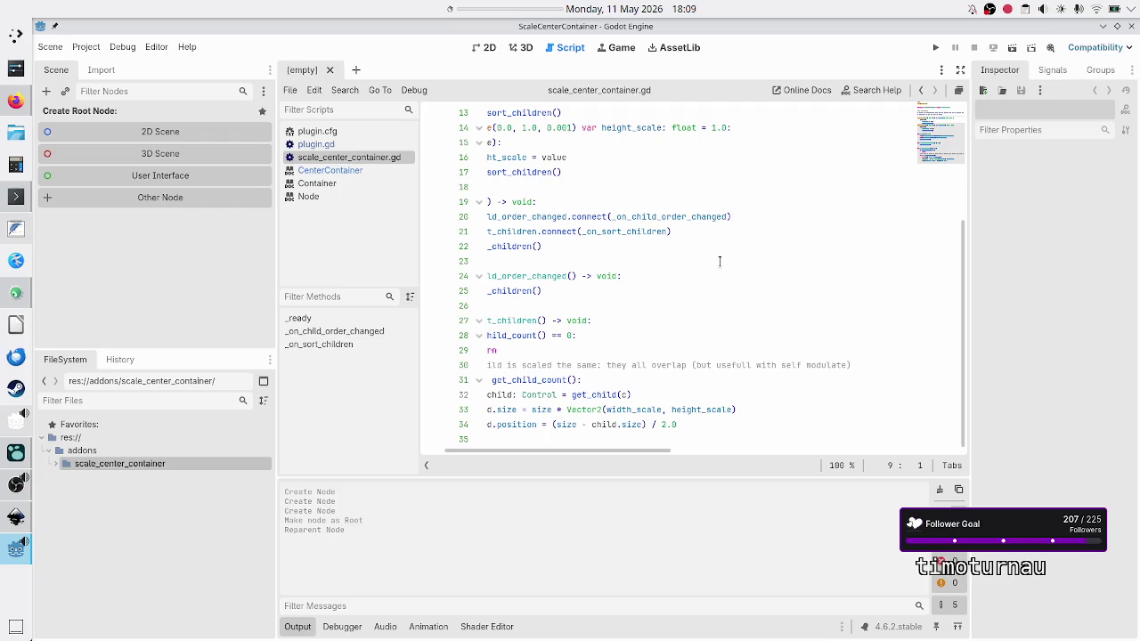
pyautogui.hscroll(-2, 720, 261)
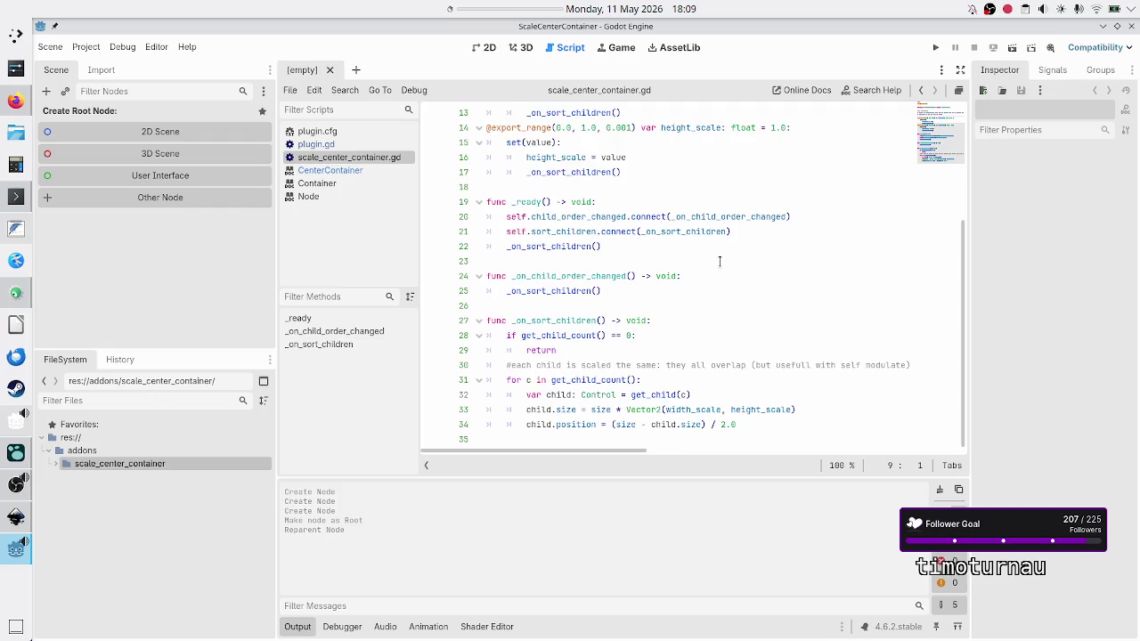
pyautogui.scroll(4, 719, 261)
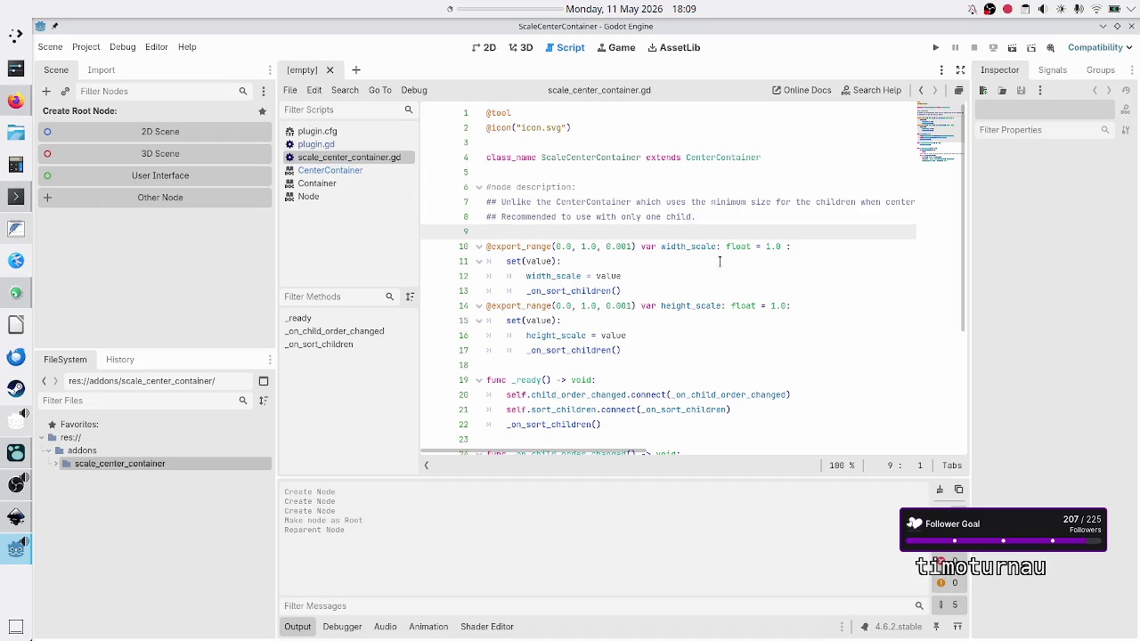
# Create a Control root with a Full Rect ScaleCenterContainer child in the 2D view.
pyautogui.click(145, 178)
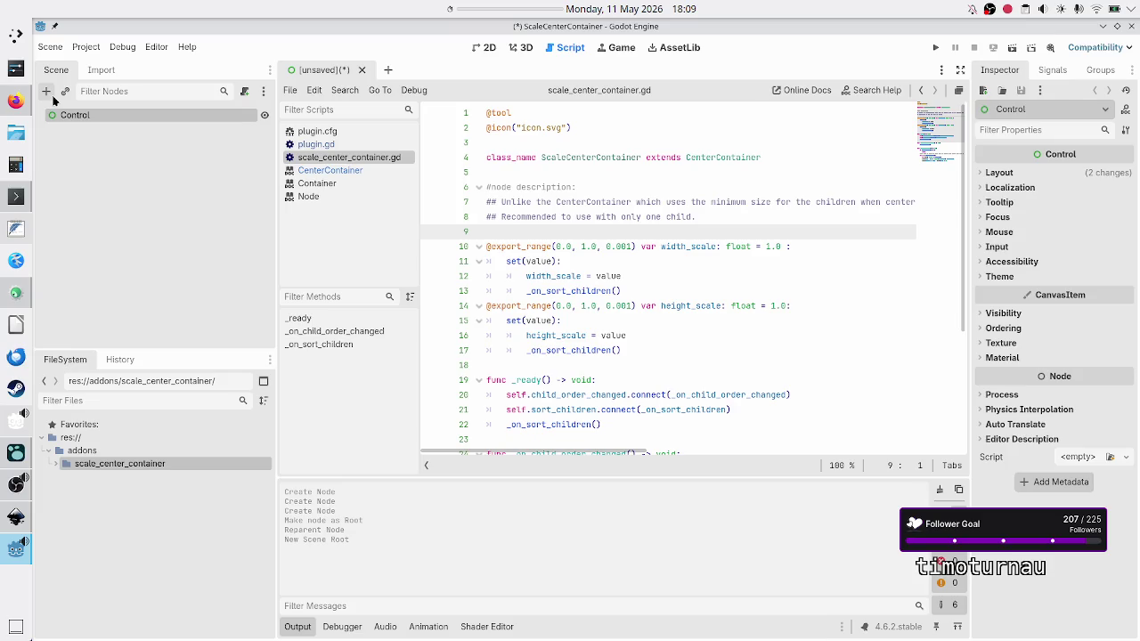
pyautogui.click(46, 91)
pyautogui.press('Return')
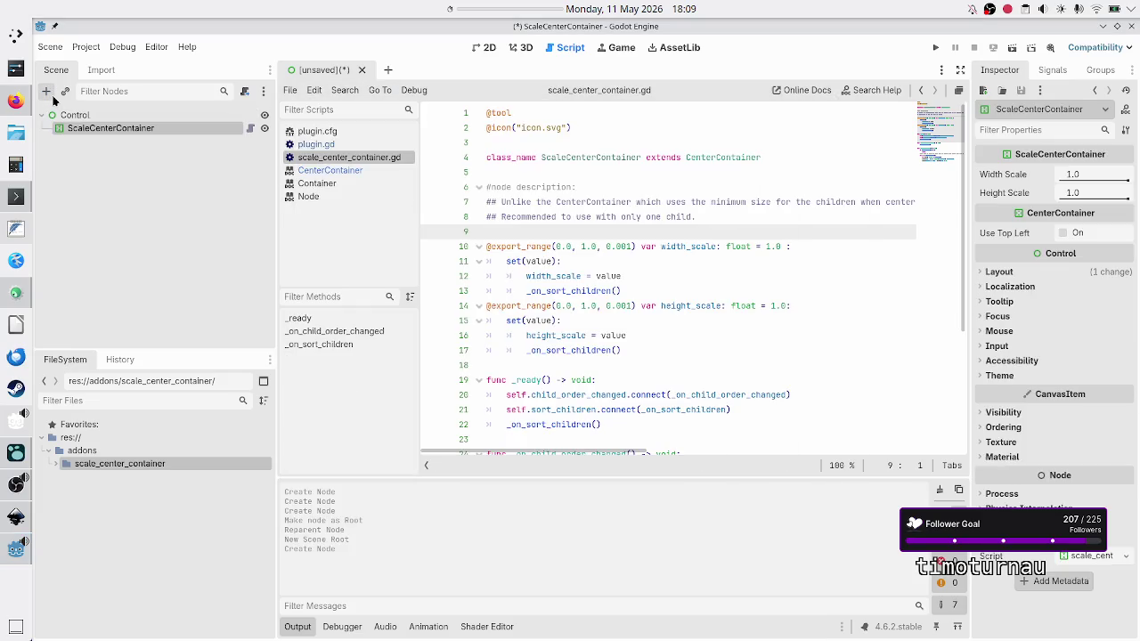
pyautogui.click(478, 49)
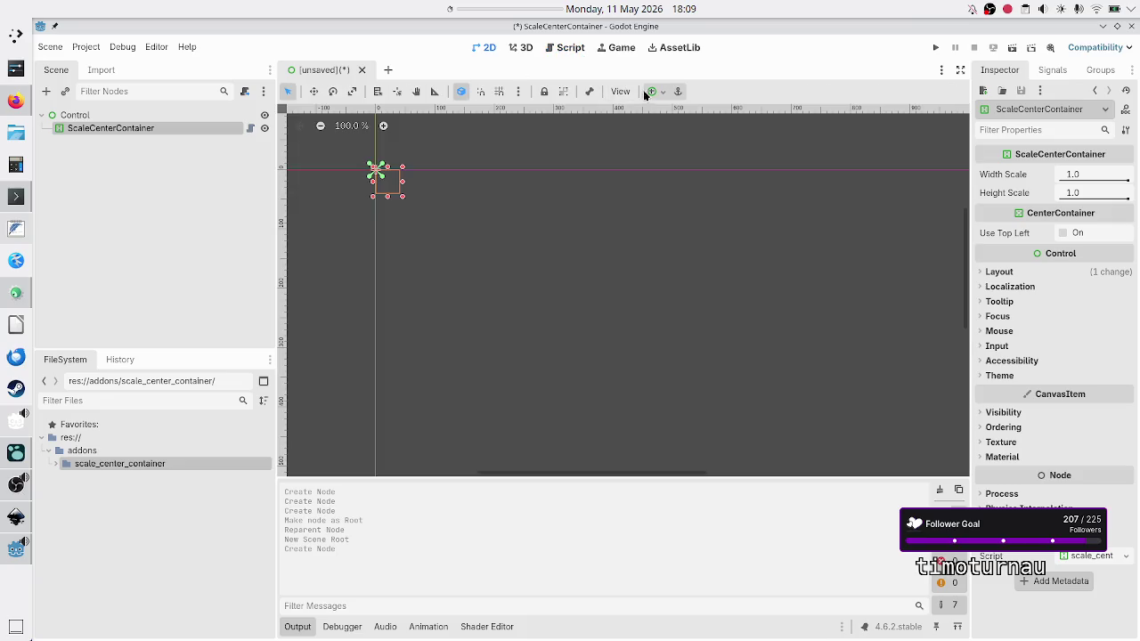
pyautogui.click(651, 92)
pyautogui.click(727, 200)
pyautogui.click(153, 184)
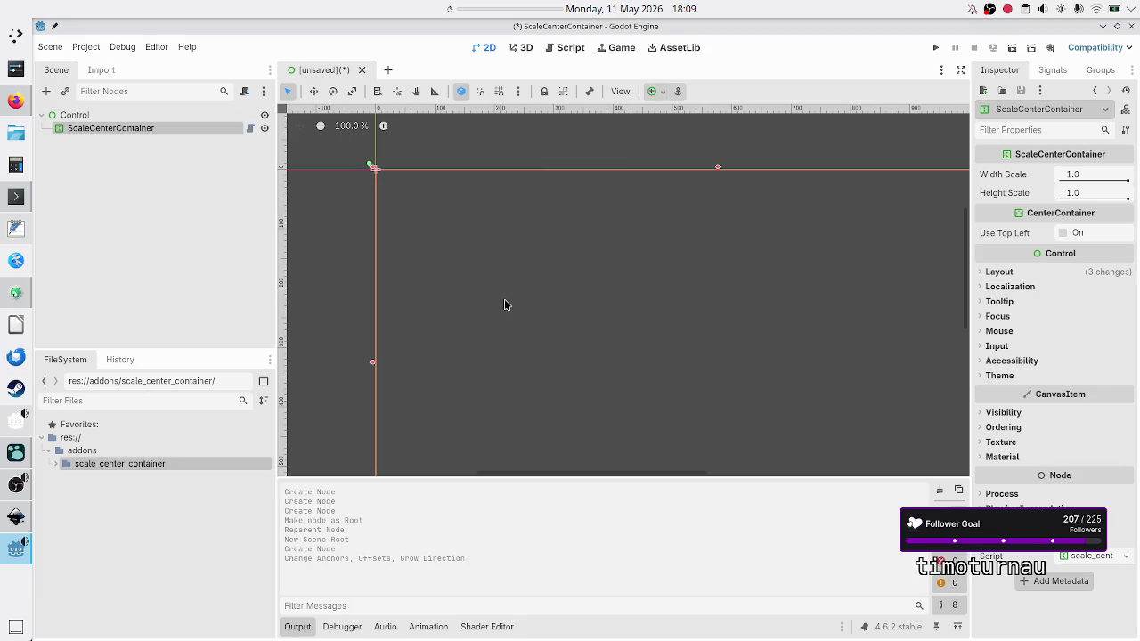
pyautogui.click(299, 627)
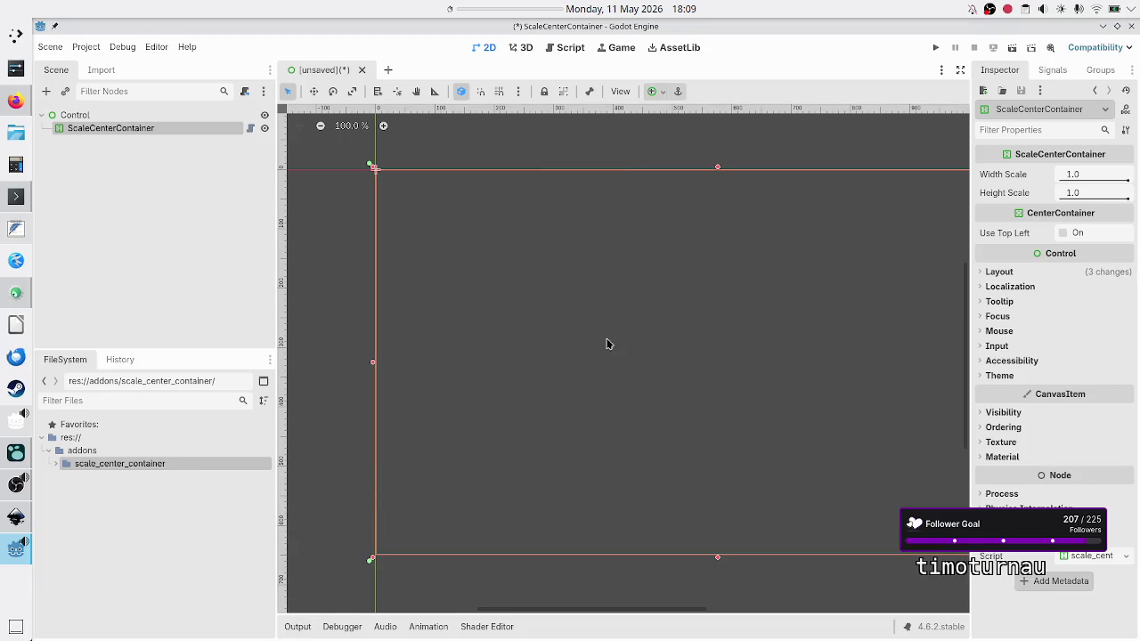
# Add a Panel inside ScaleCenterContainer and reduce its Width Scale to 0.447.
pyautogui.scroll(-5, 640, 326)
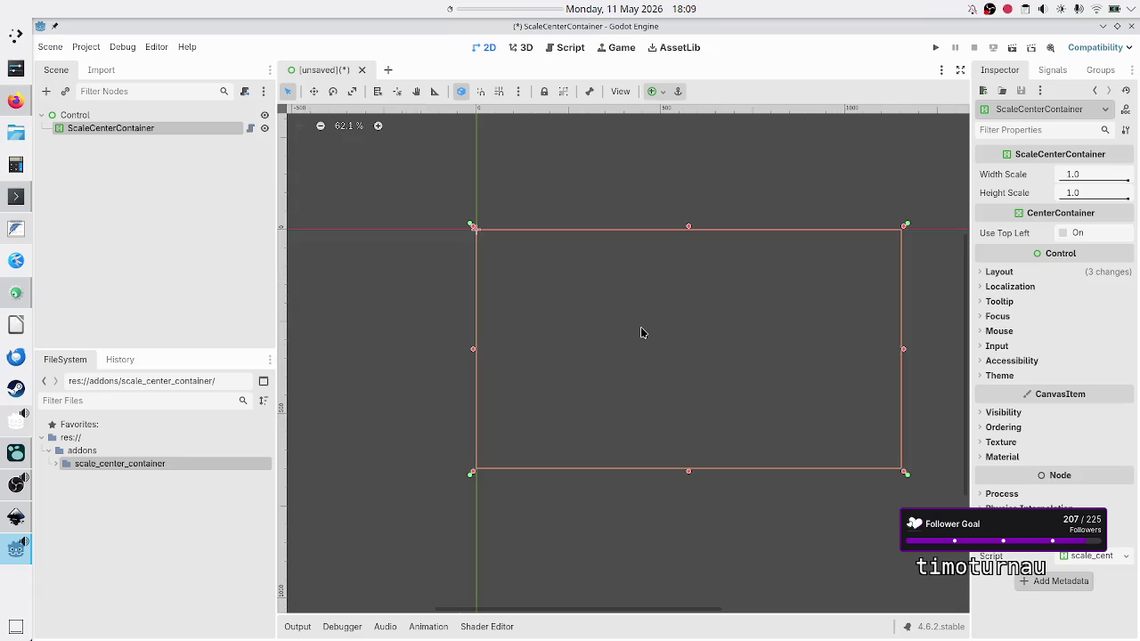
pyautogui.click(46, 91)
pyautogui.write('panel')
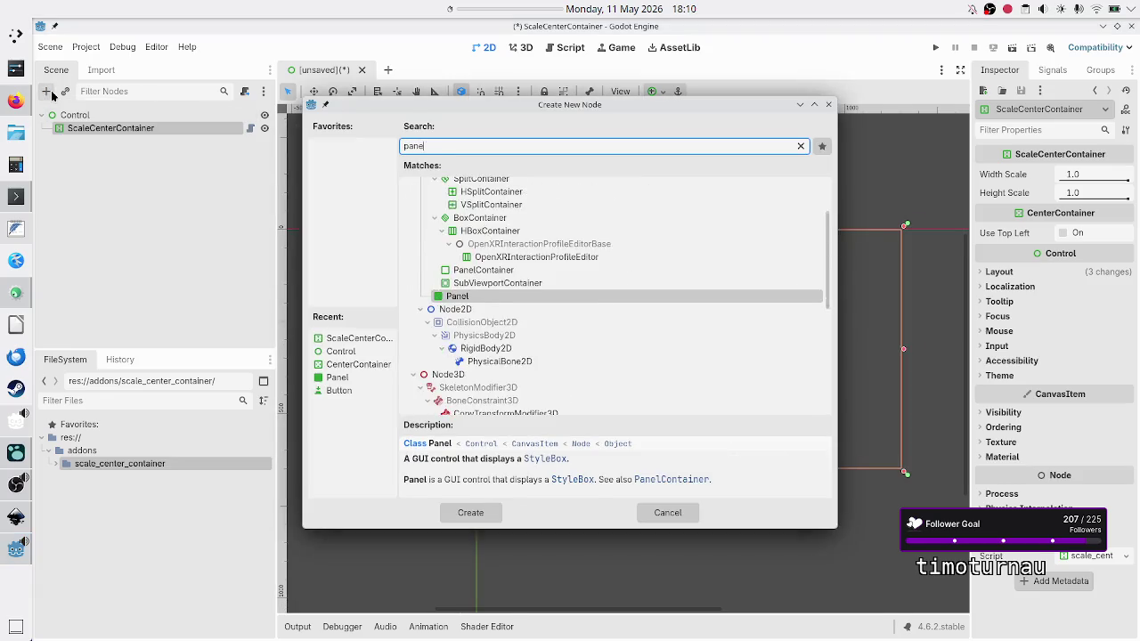
pyautogui.press('Return')
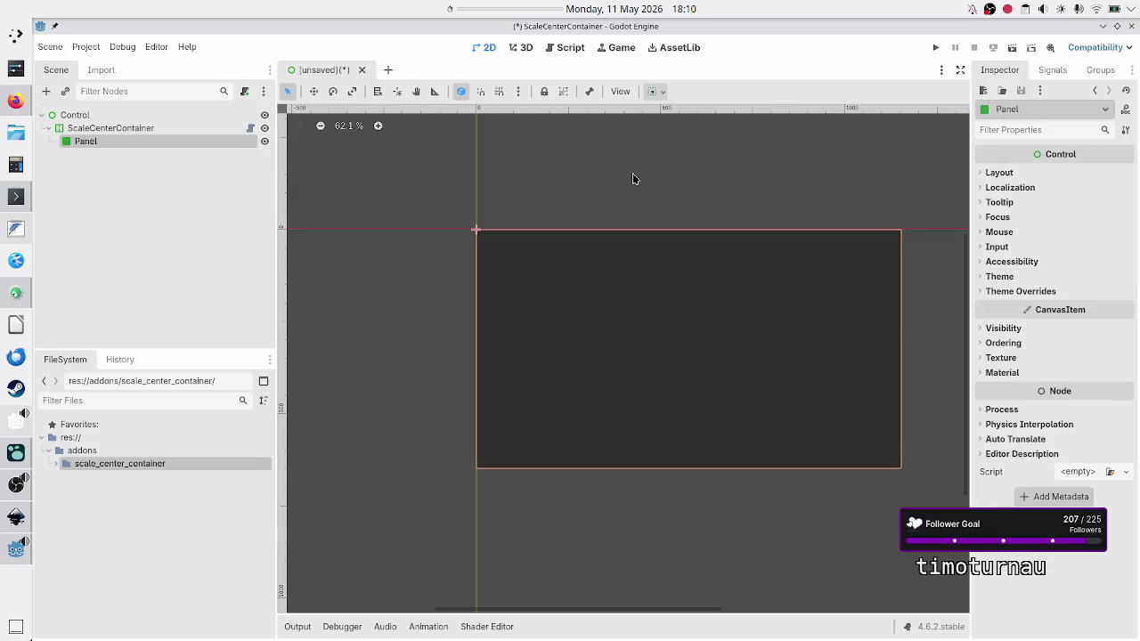
pyautogui.click(117, 127)
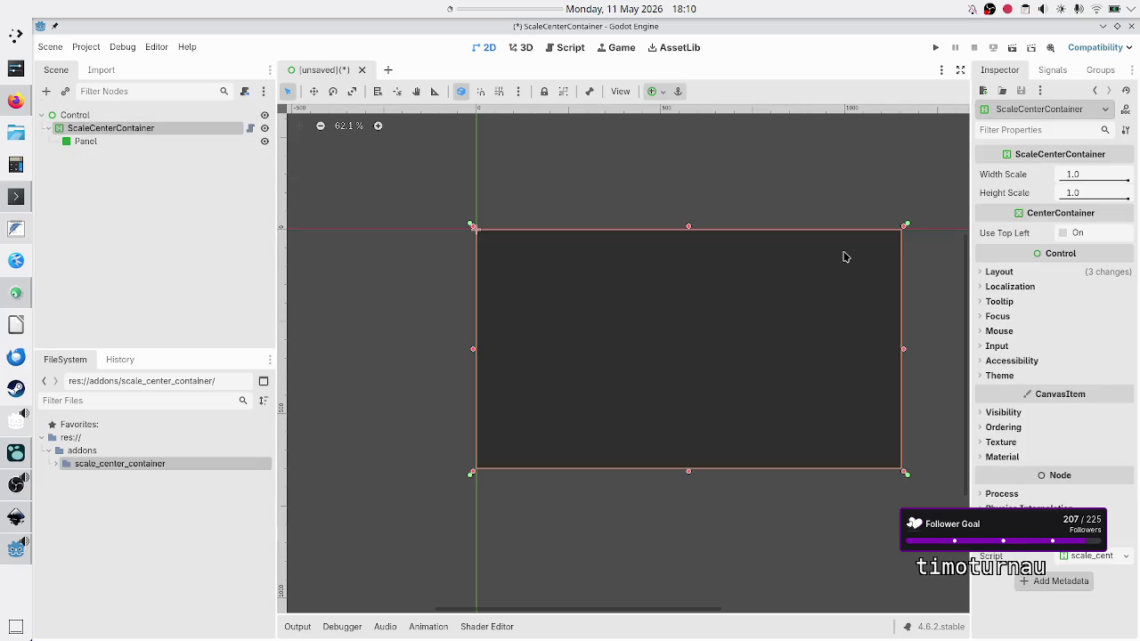
pyautogui.moveTo(1127, 178)
pyautogui.mouseDown()
pyautogui.moveTo(1088, 182)
pyautogui.moveTo(1095, 203)
pyautogui.mouseUp()
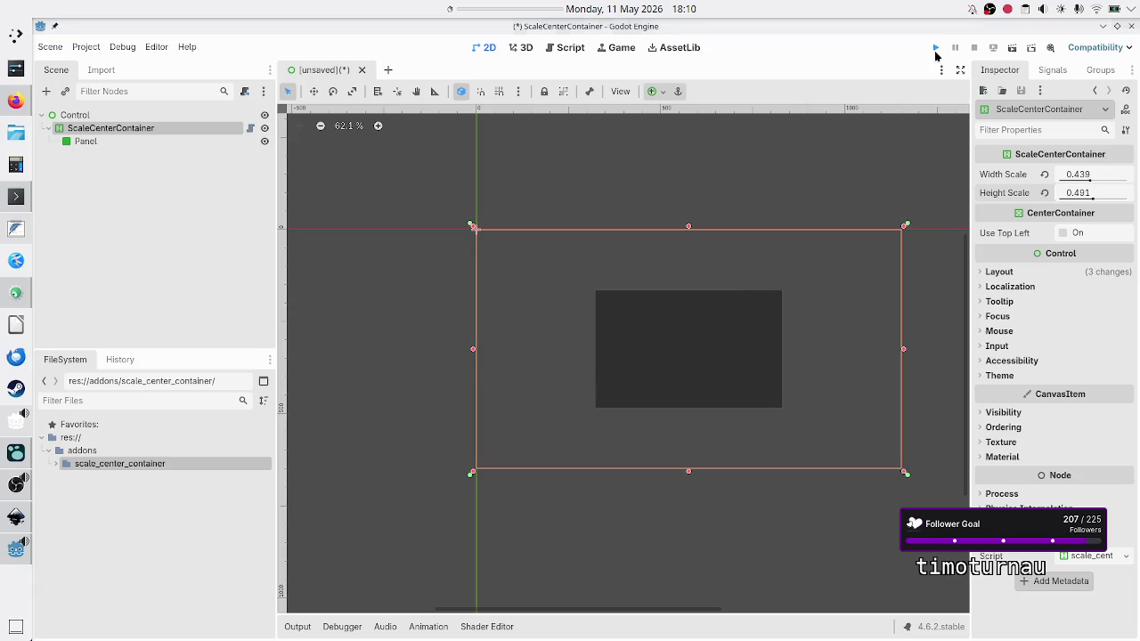
# Run the project, decline the main-scene prompt, and close the scene with Don't Save.
pyautogui.click(936, 47)
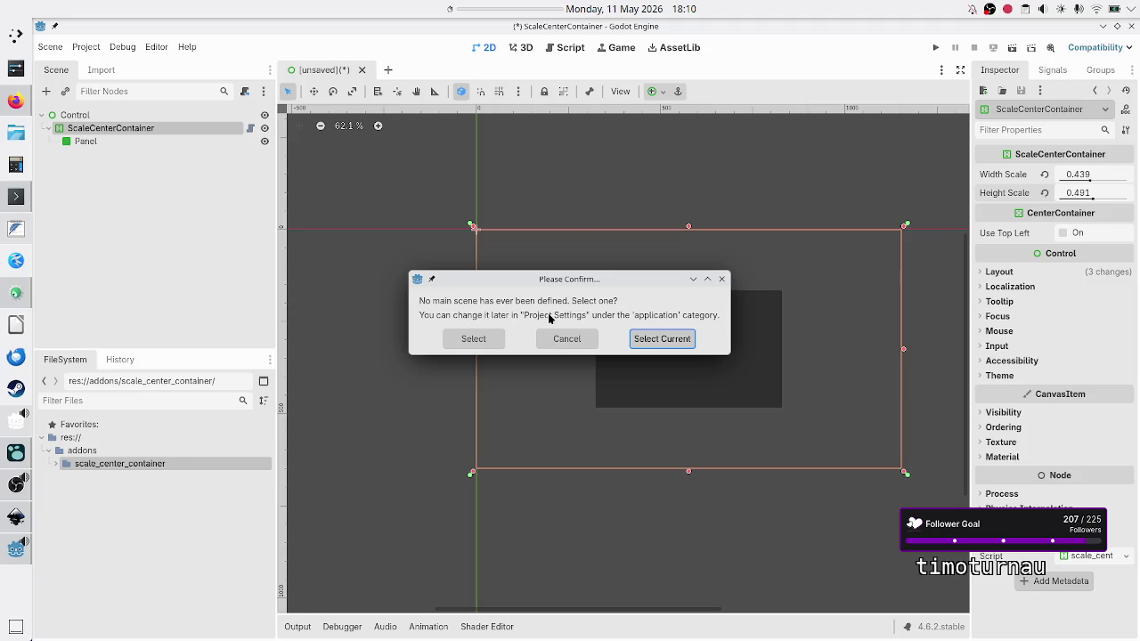
pyautogui.click(577, 345)
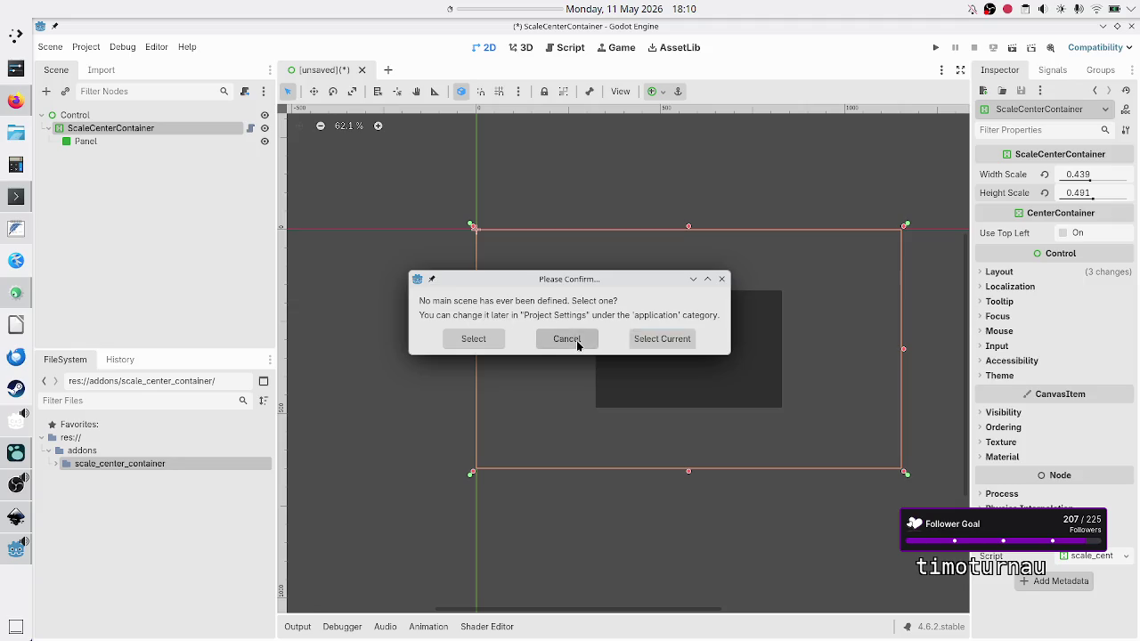
pyautogui.click(106, 187)
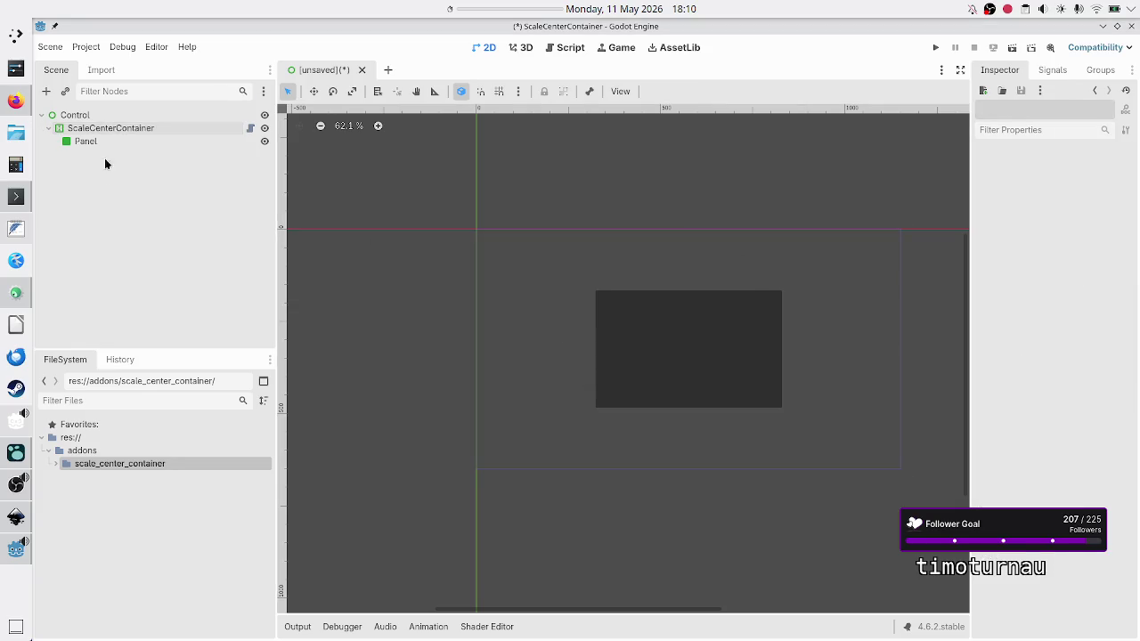
pyautogui.click(361, 70)
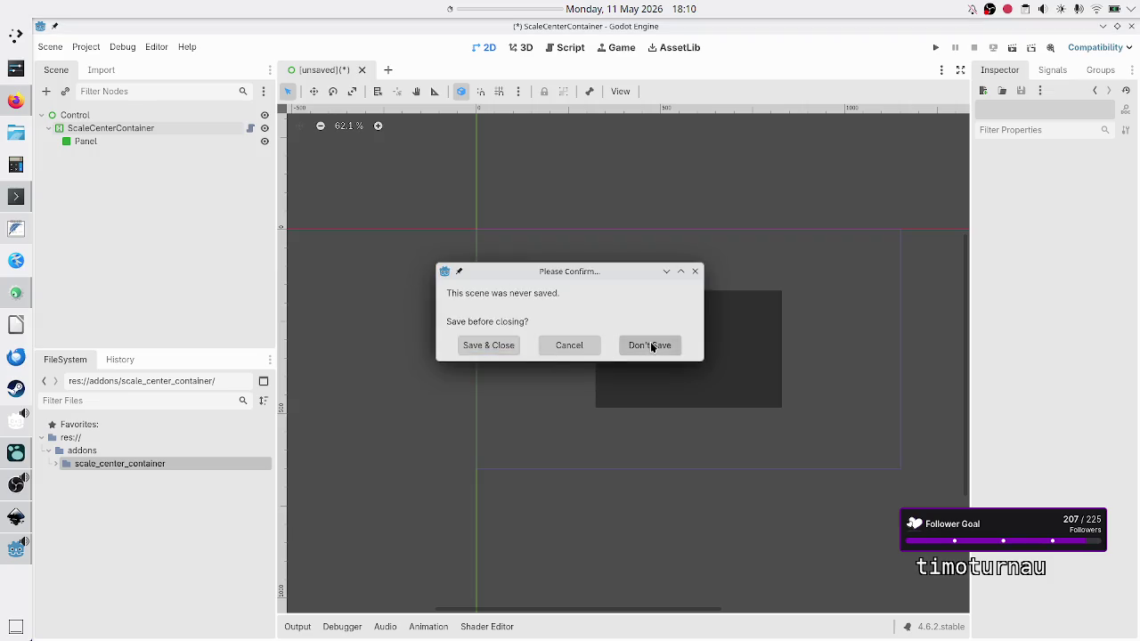
pyautogui.click(652, 346)
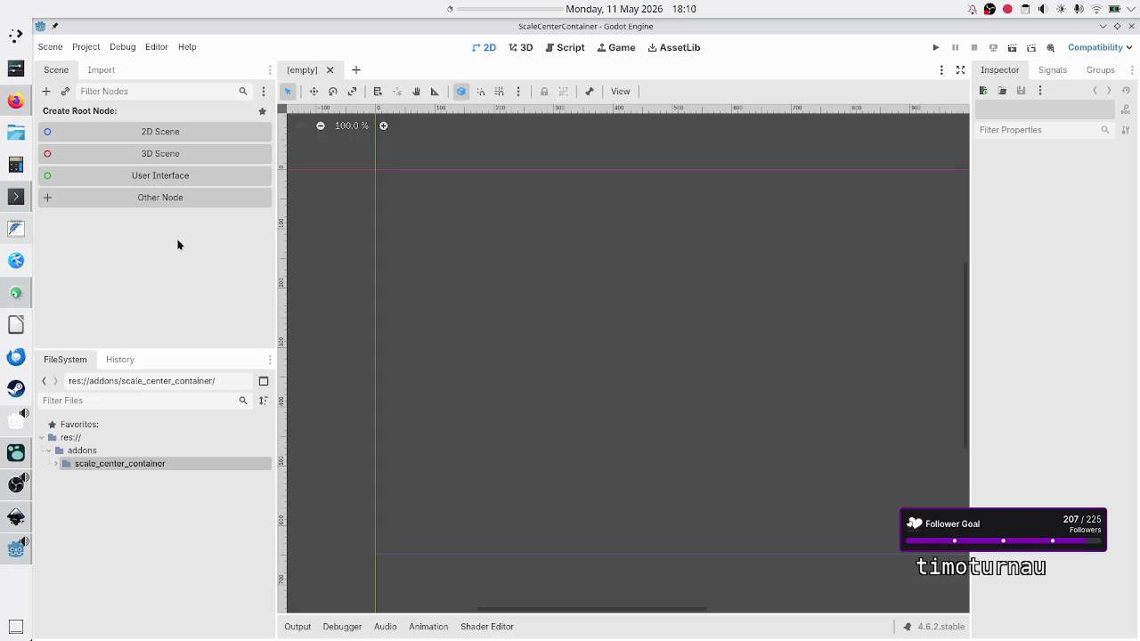
pyautogui.click(571, 49)
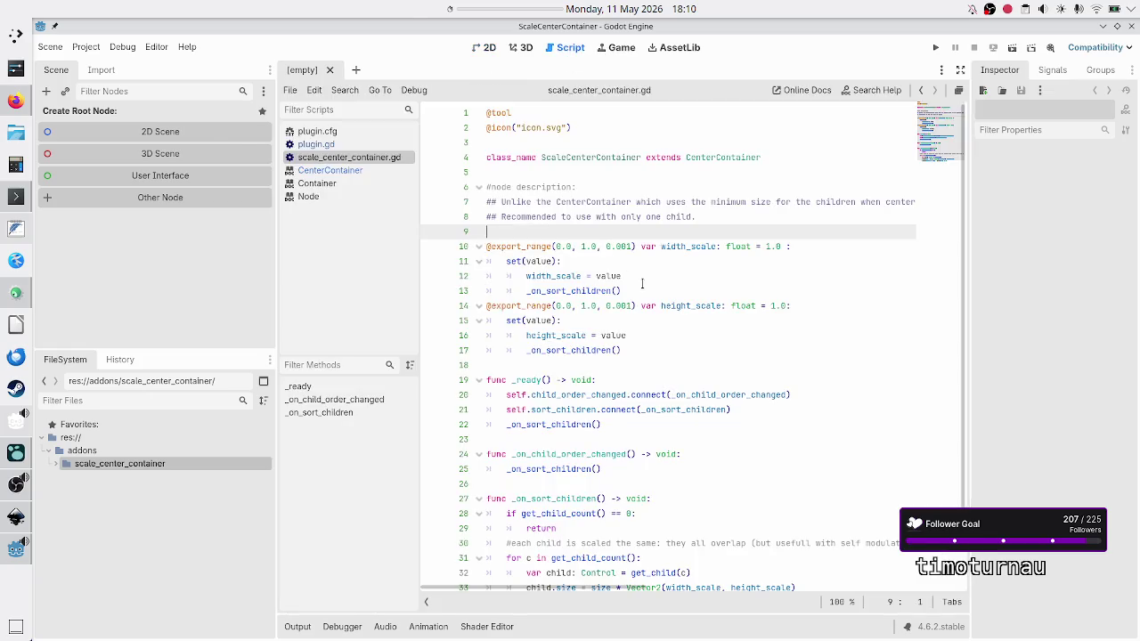
# Close the CenterContainer, Container and Node help pages and open plugin.gd.
pyautogui.click(341, 172)
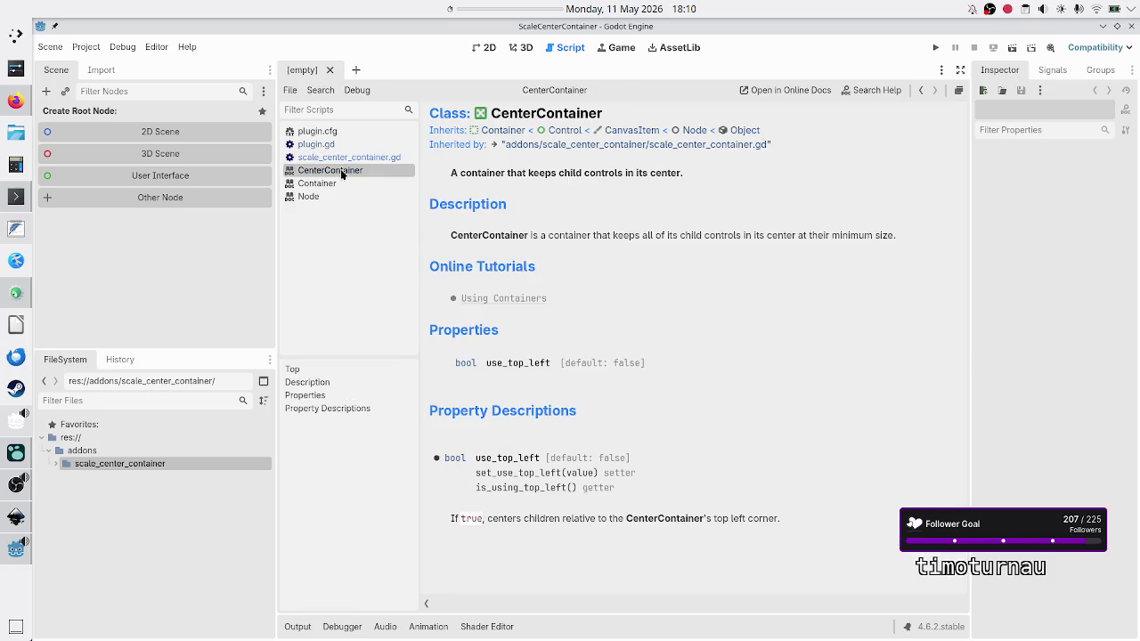
pyautogui.middleClick(340, 170)
pyautogui.middleClick(341, 170)
pyautogui.click(340, 170)
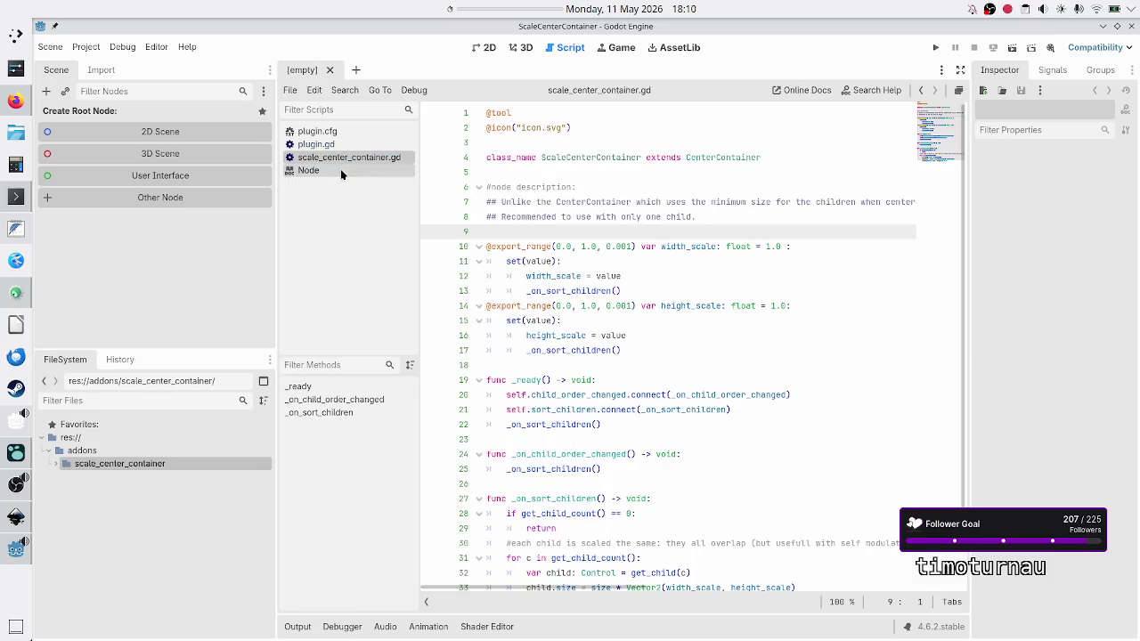
pyautogui.middleClick(340, 172)
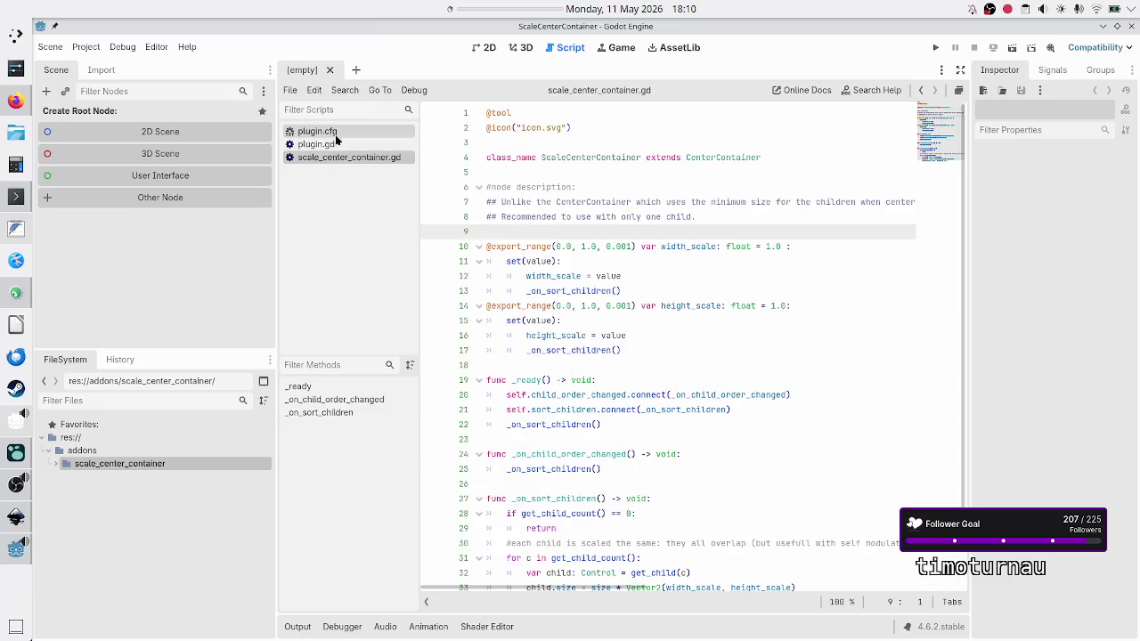
pyautogui.click(335, 132)
pyautogui.click(353, 142)
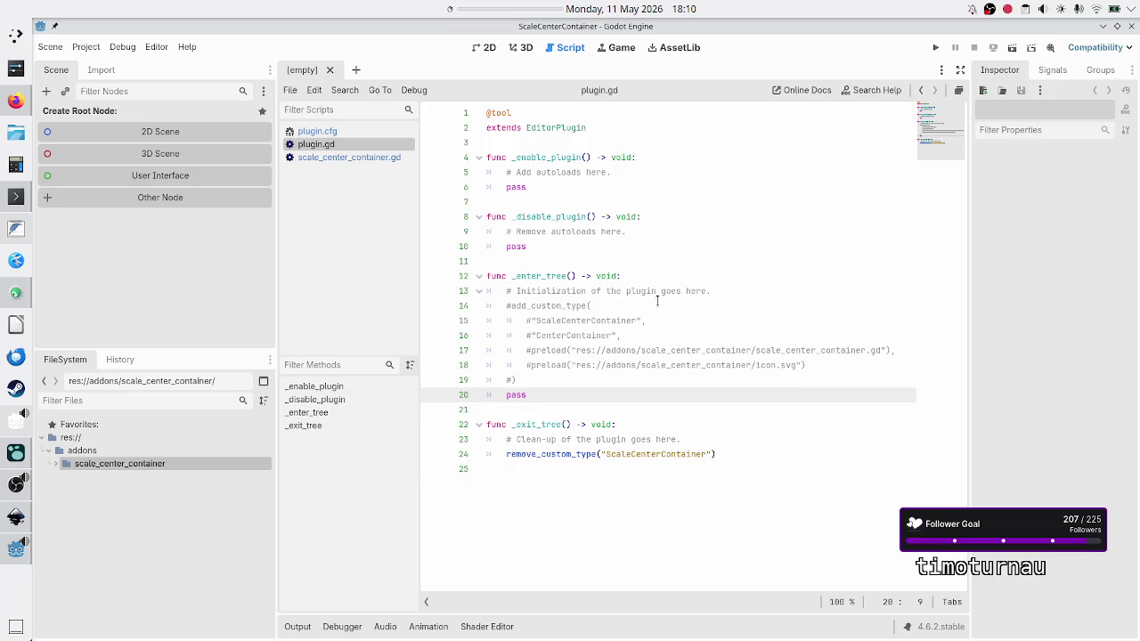
# Add a '#this is deprecated!!!' comment above the commented-out add_custom_type line and save plugin.gd.
pyautogui.click(702, 280)
pyautogui.press('Right')
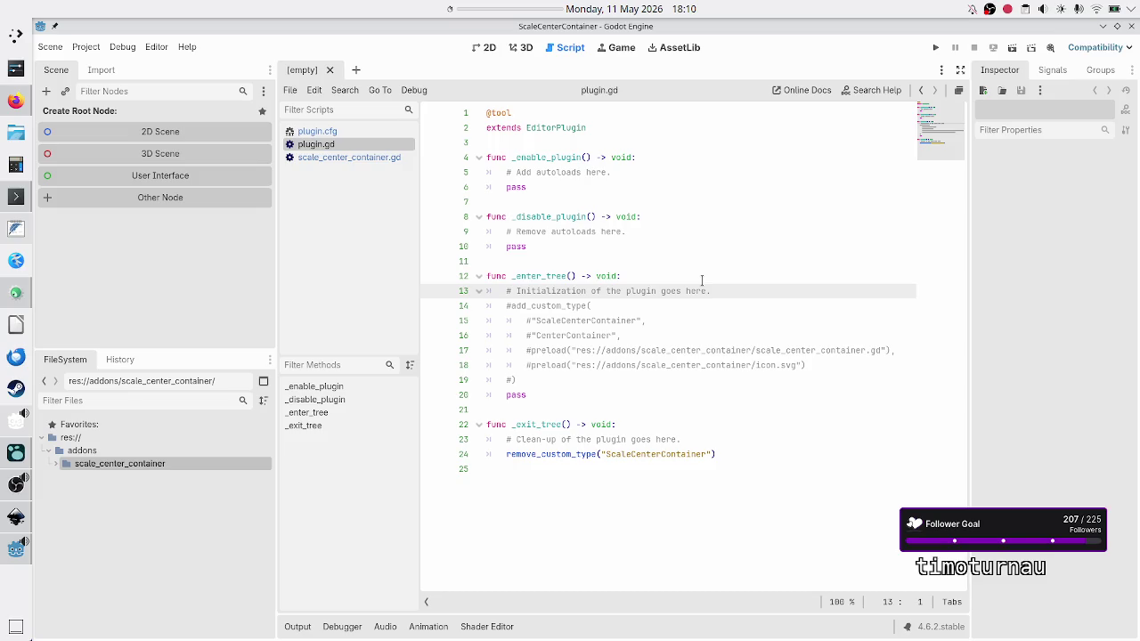
pyautogui.press('Down')
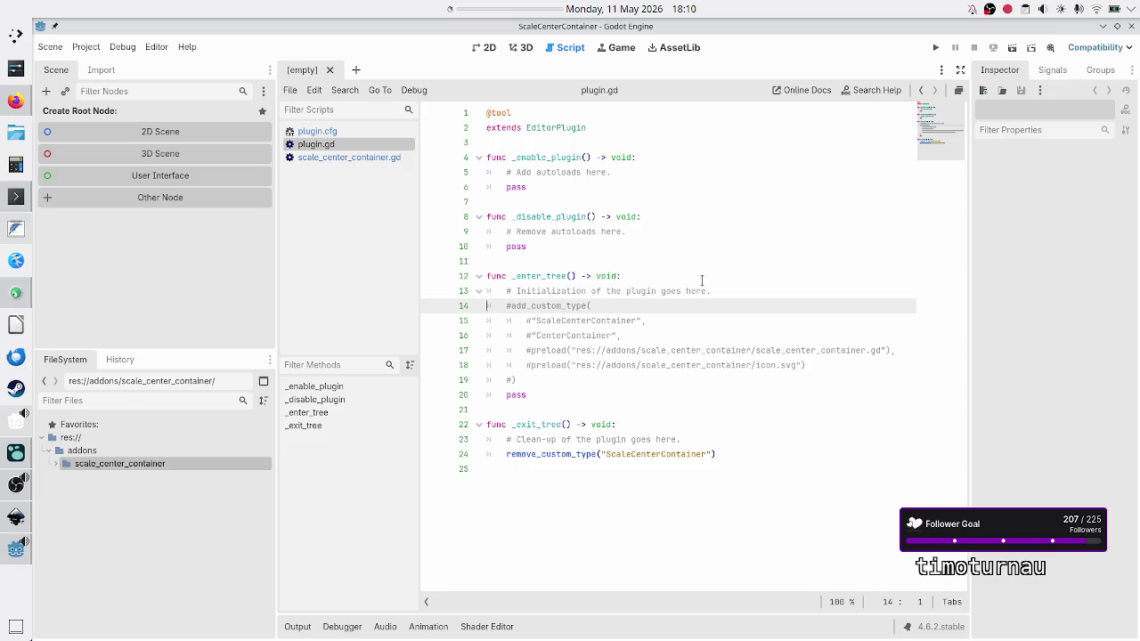
pyautogui.press('Up')
pyautogui.press('End')
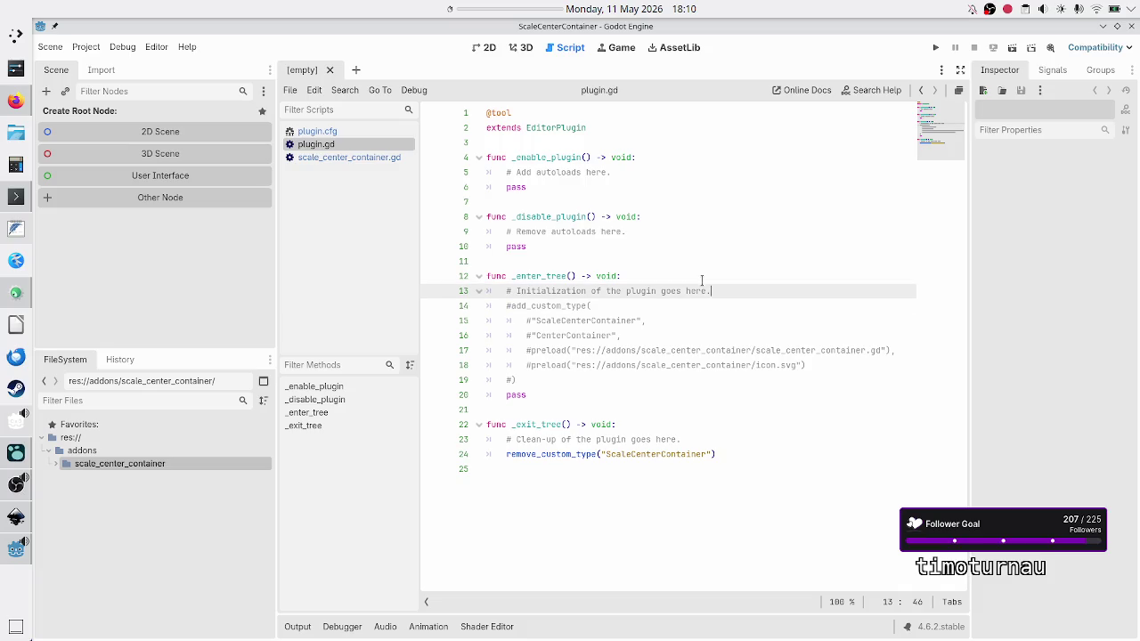
pyautogui.press('Return')
pyautogui.write('#this is')
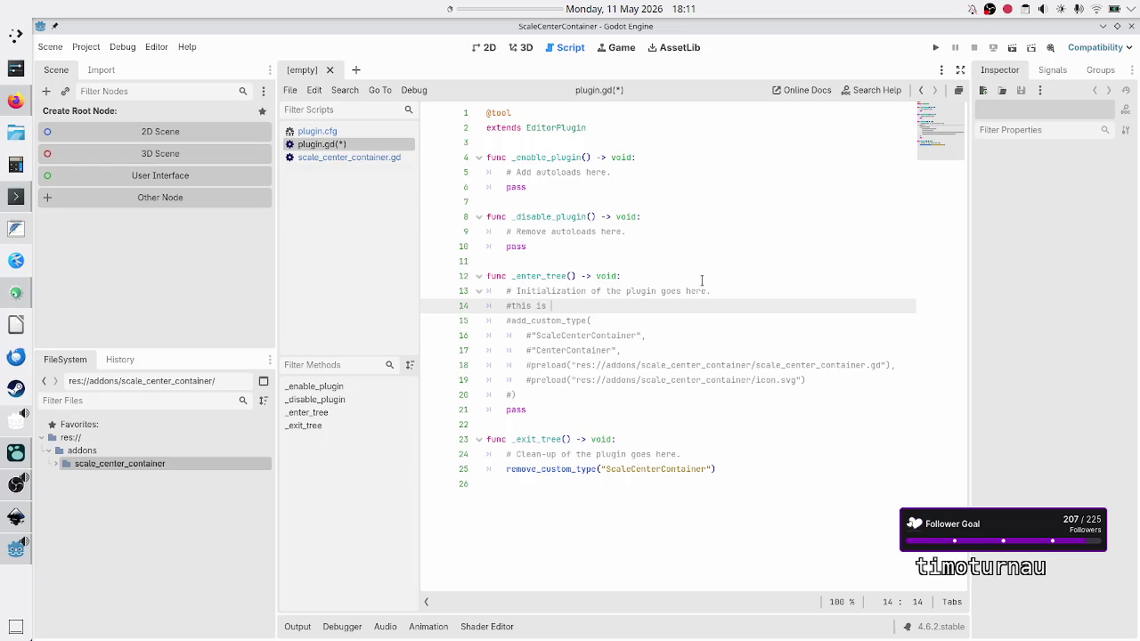
pyautogui.write('deprecated!!!')
pyautogui.hotkey('ctrl', 's')
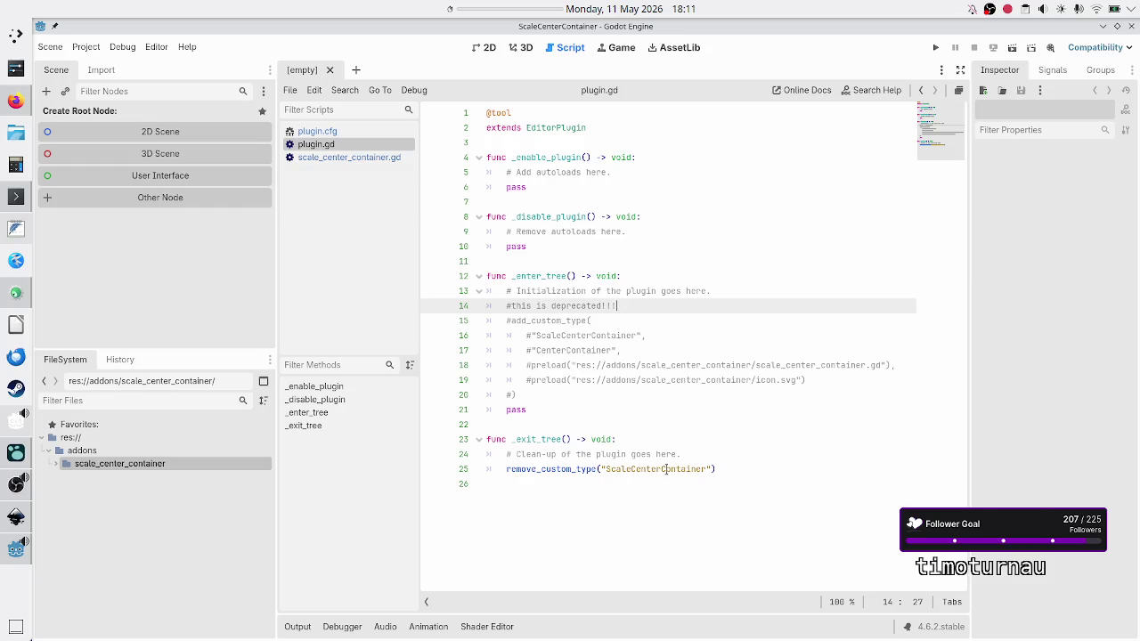
pyautogui.click(708, 455)
# Comment out remove_custom_type, add '#this is deprecated!' above it, and put pass below.
pyautogui.press('Right')
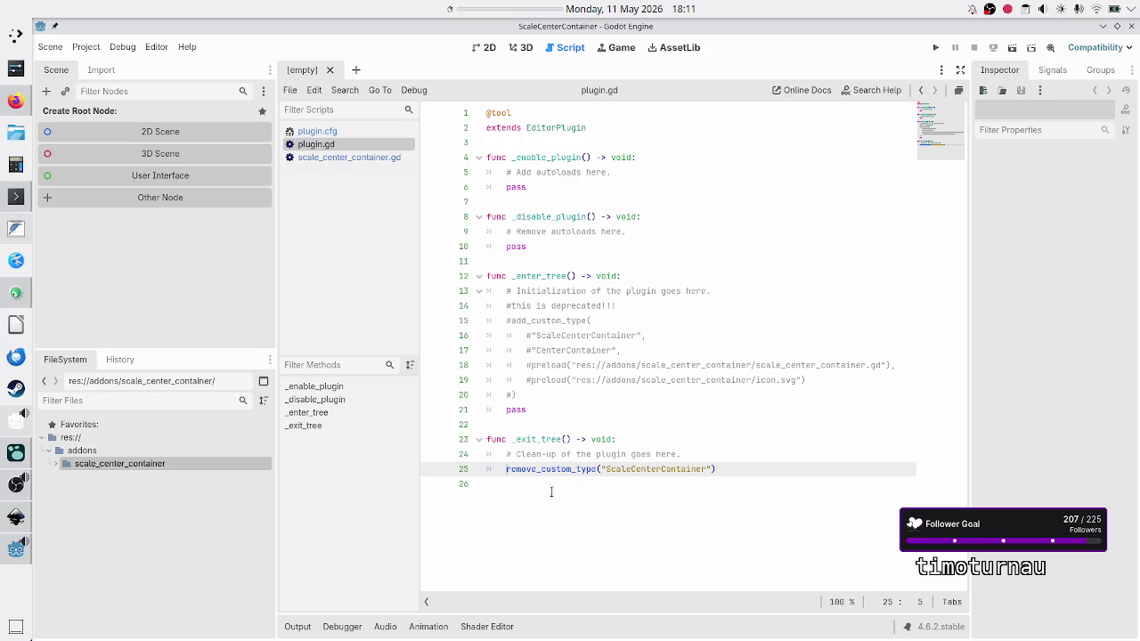
pyautogui.write('#')
pyautogui.hotkey('ctrl', 'shift', 'Return')
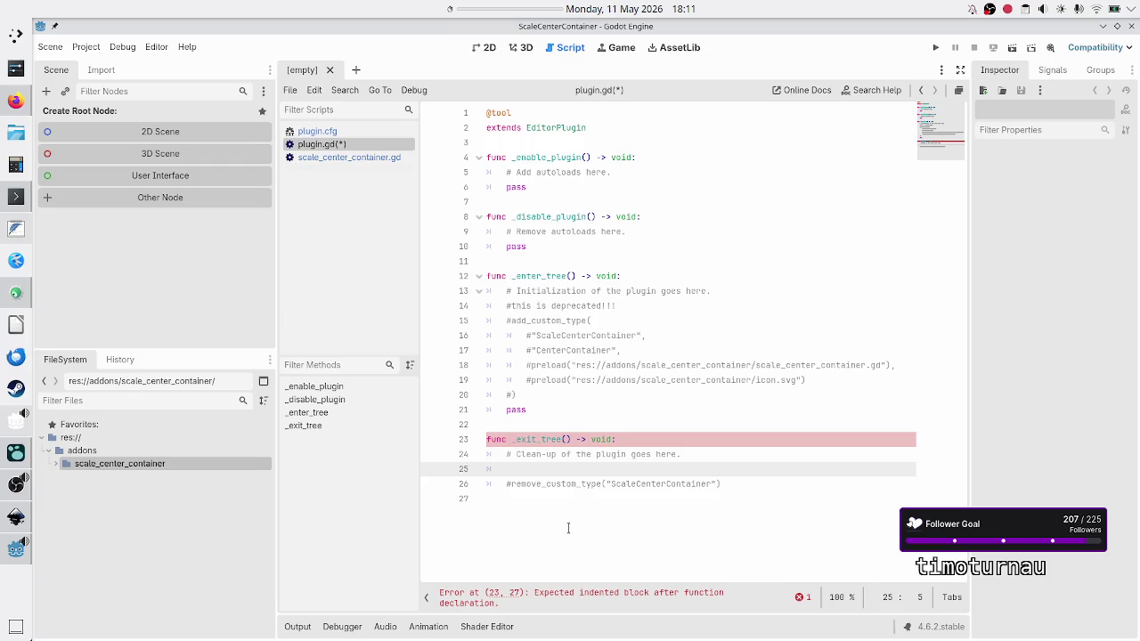
pyautogui.press('Down')
pyautogui.press('Down')
pyautogui.write('pass')
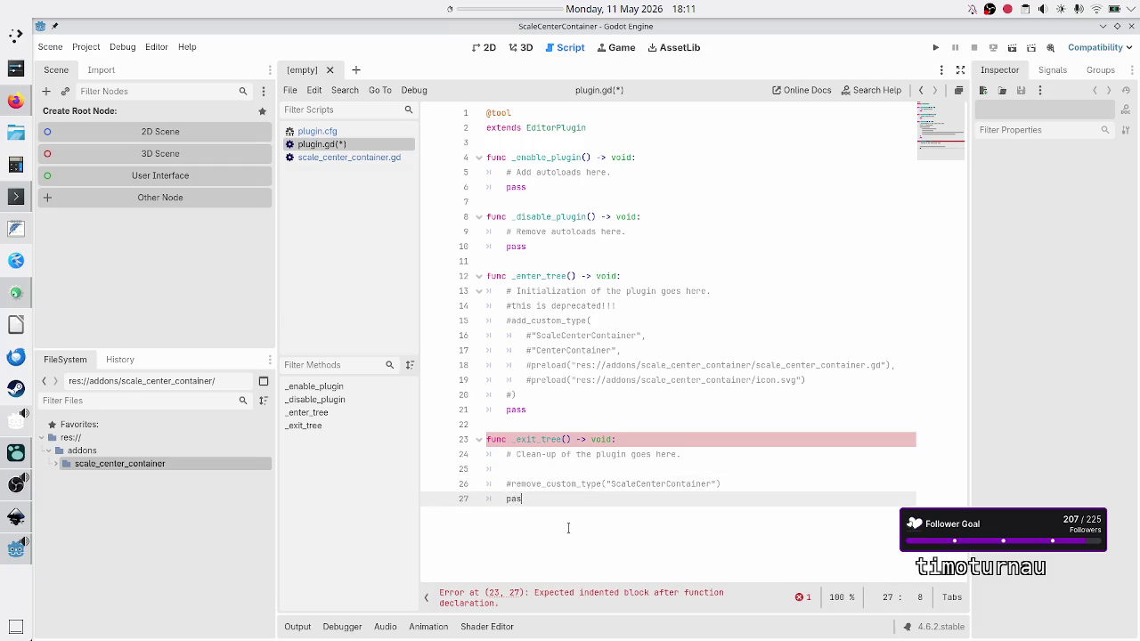
pyautogui.press('Up')
pyautogui.press('Up')
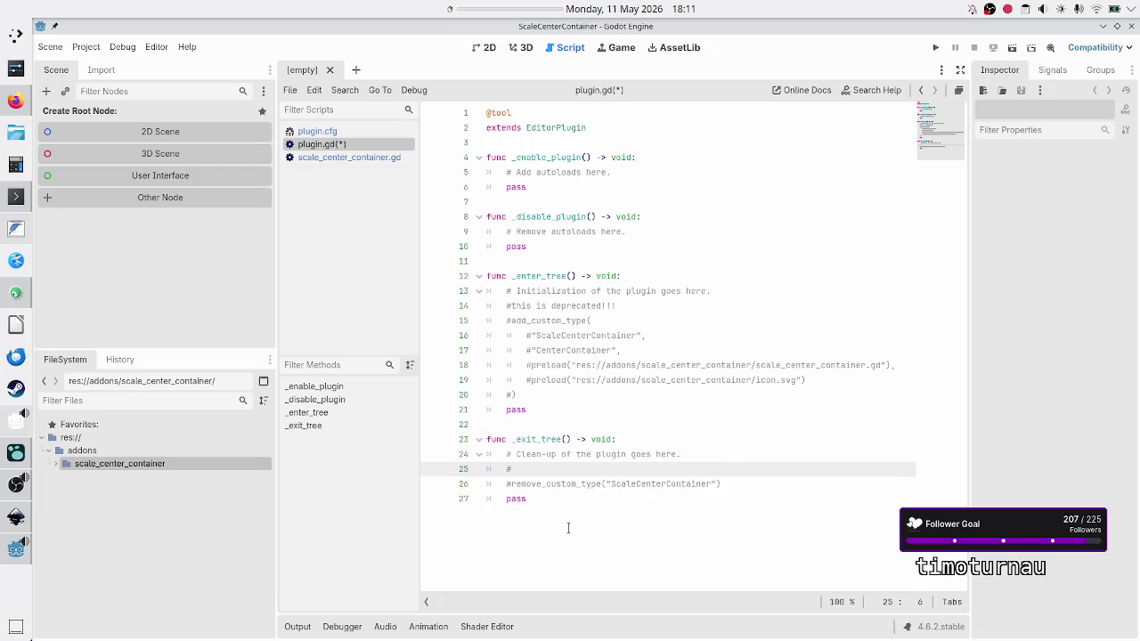
pyautogui.write('this is dep')
pyautogui.write('recated!')
# Add a trailing newline after pass, save plugin.gd, and start a scene with a Control root.
pyautogui.doubleClick(533, 320)
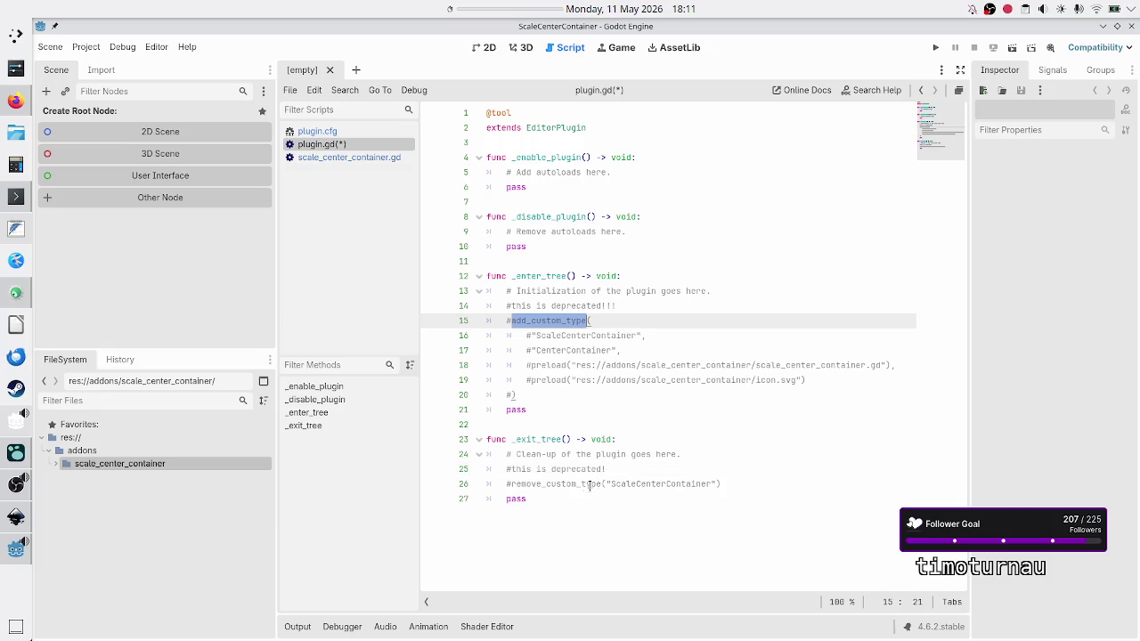
pyautogui.doubleClick(546, 483)
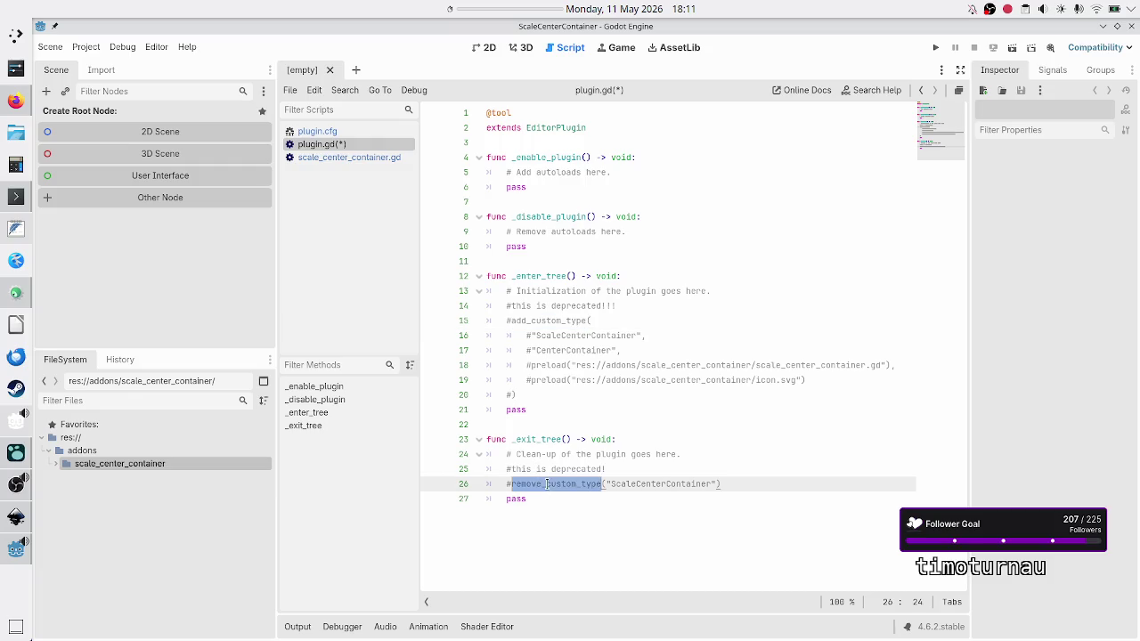
pyautogui.click(570, 549)
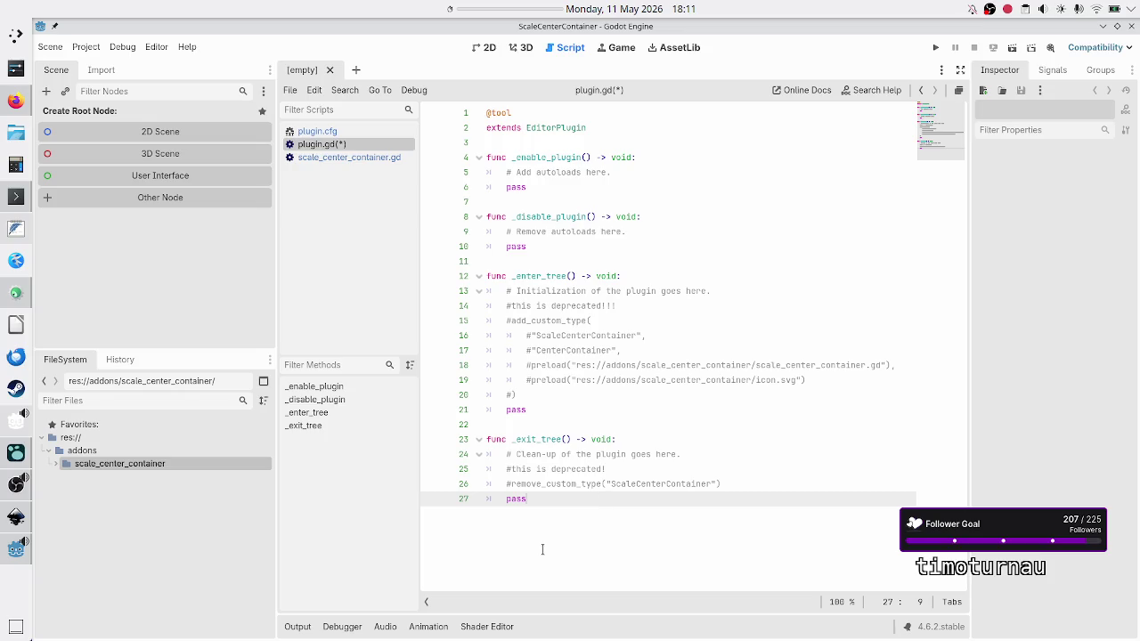
pyautogui.press('Return')
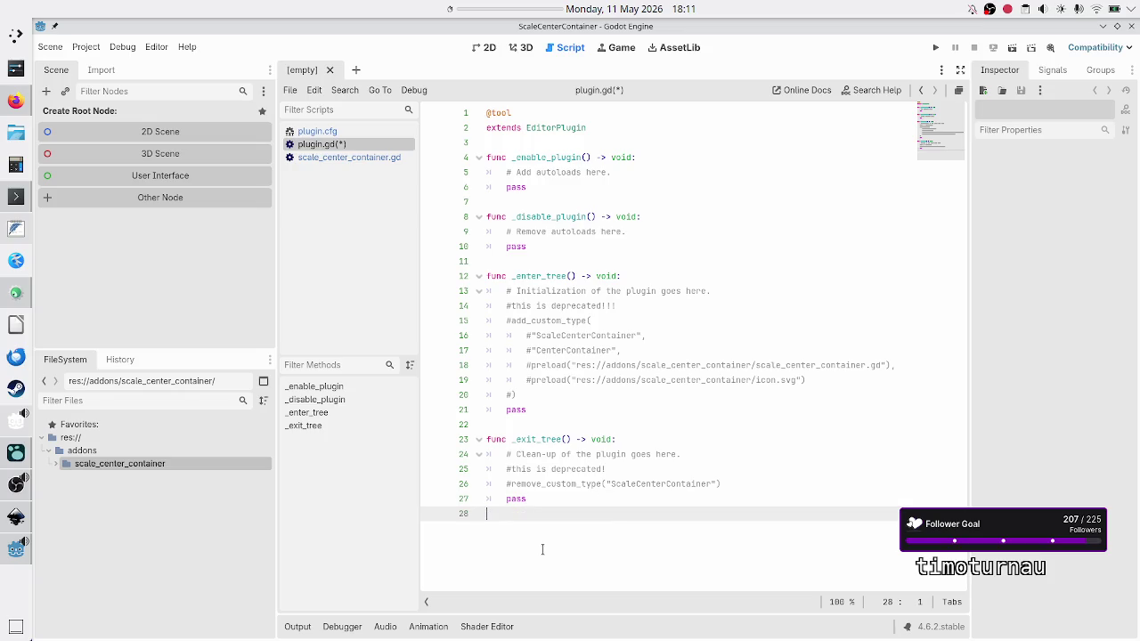
pyautogui.hotkey('ctrl', 's')
pyautogui.click(70, 176)
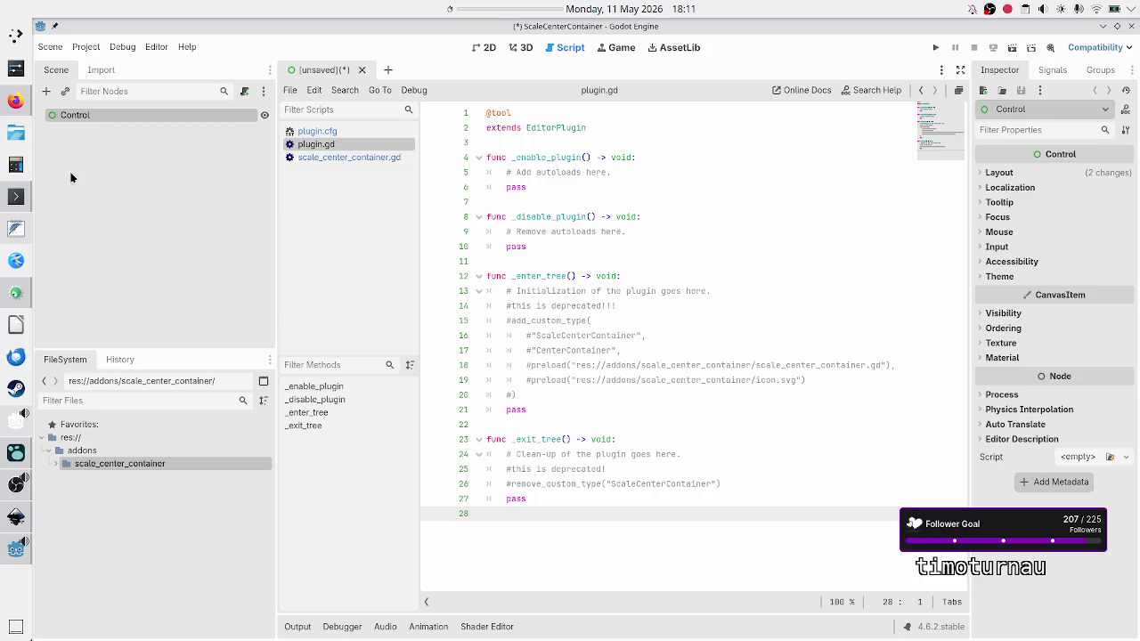
# Add a ScaleCenterContainer under Control, with a Panel as its child.
pyautogui.click(47, 92)
pyautogui.write('scale')
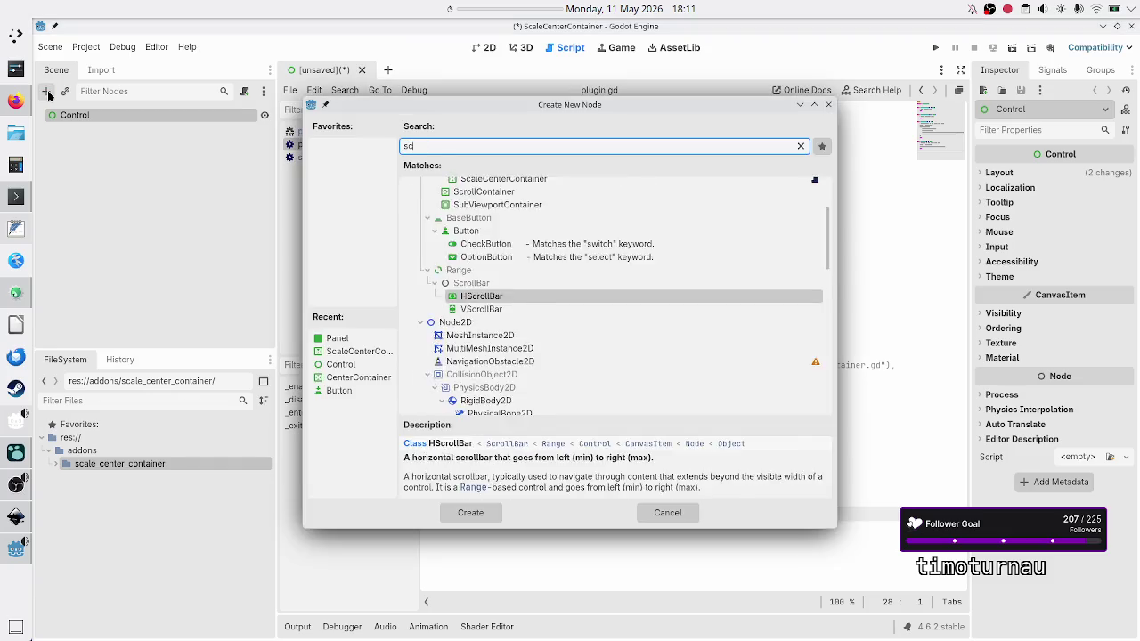
pyautogui.press('Return')
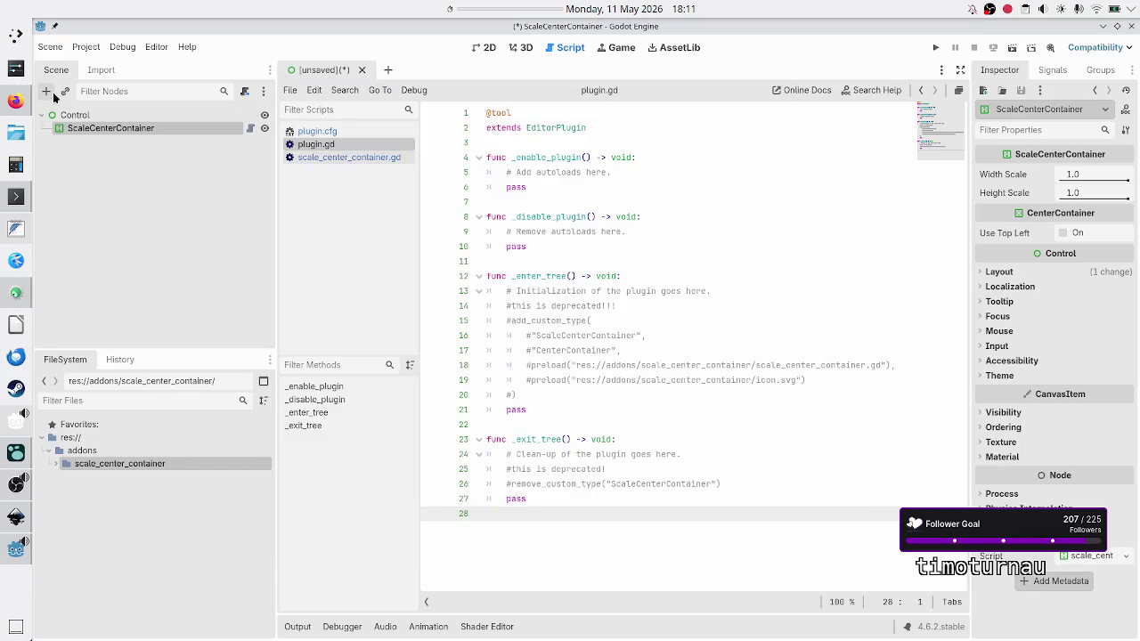
pyautogui.click(47, 92)
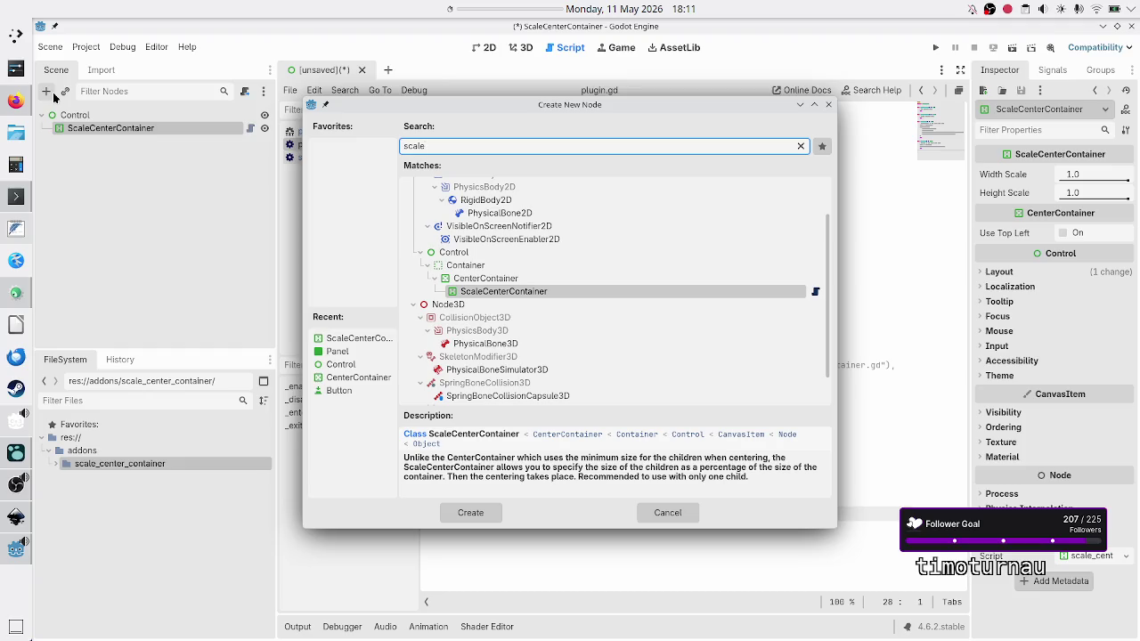
pyautogui.press('Escape')
pyautogui.click(46, 93)
pyautogui.press('BackSpace')
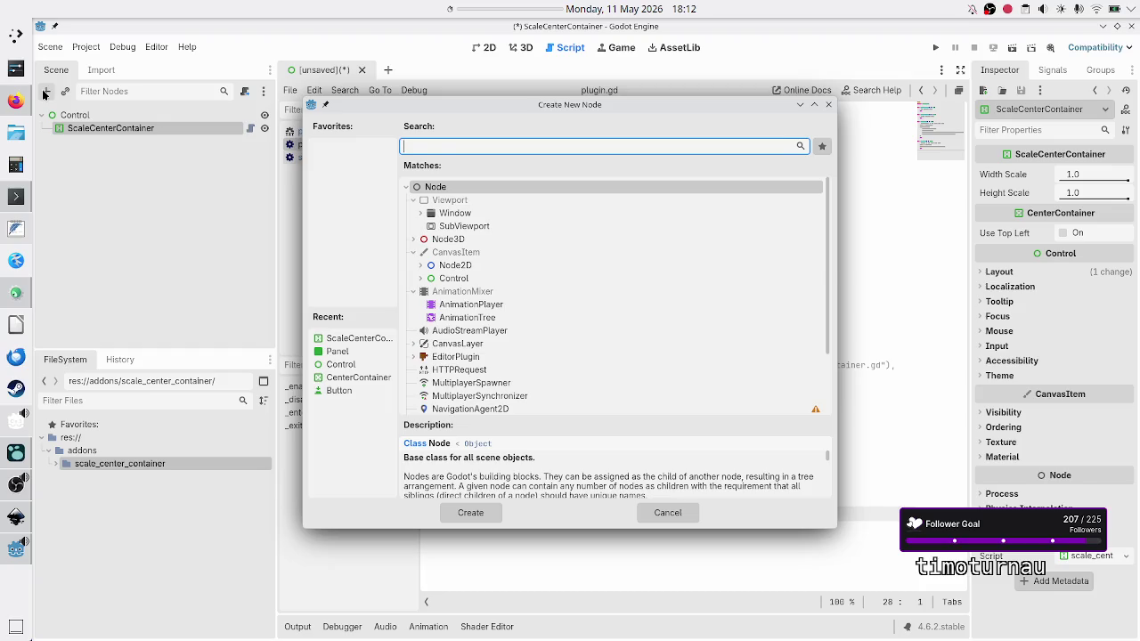
pyautogui.write('panel')
pyautogui.press('Return')
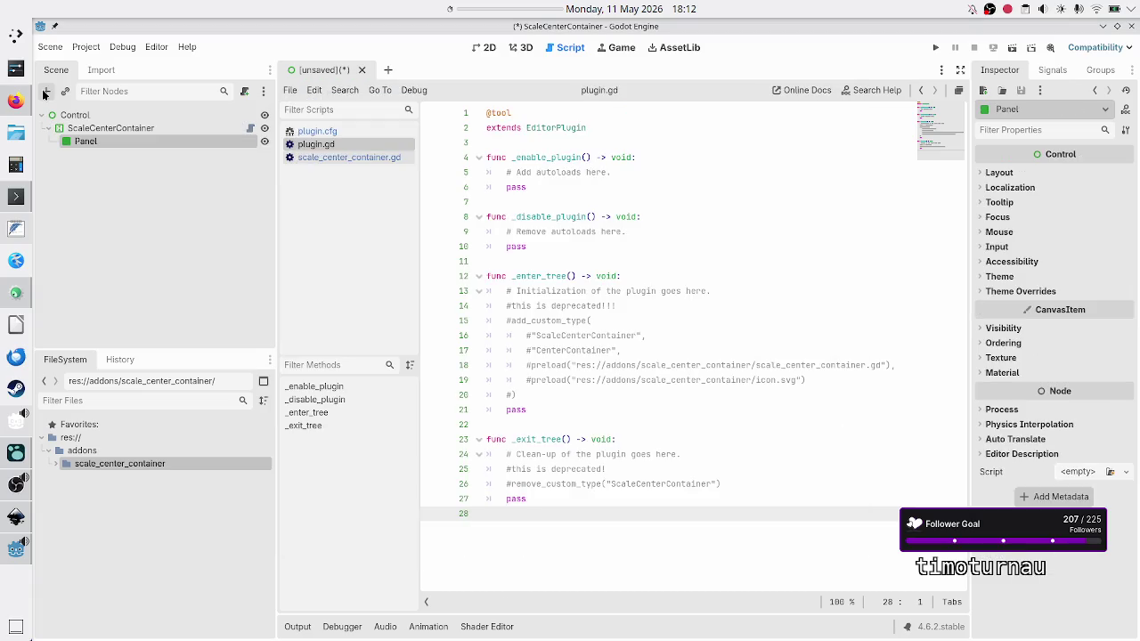
# Apply Full Rect to ScaleCenterContainer, scale it to 0.565 × 0.456, then close the scene without saving.
pyautogui.click(485, 50)
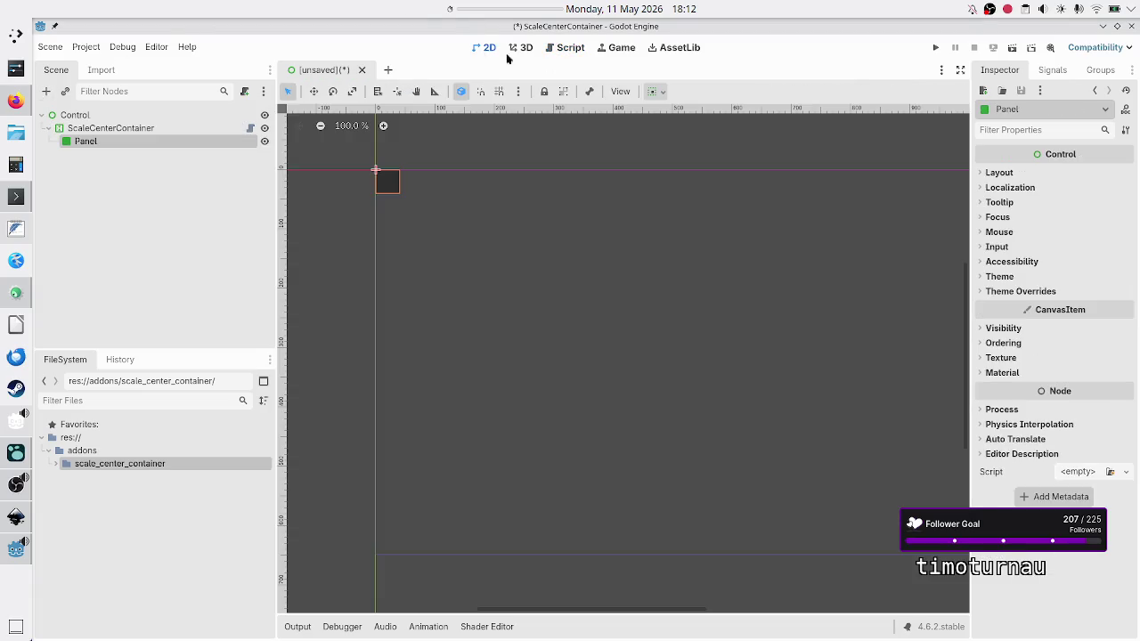
pyautogui.click(76, 116)
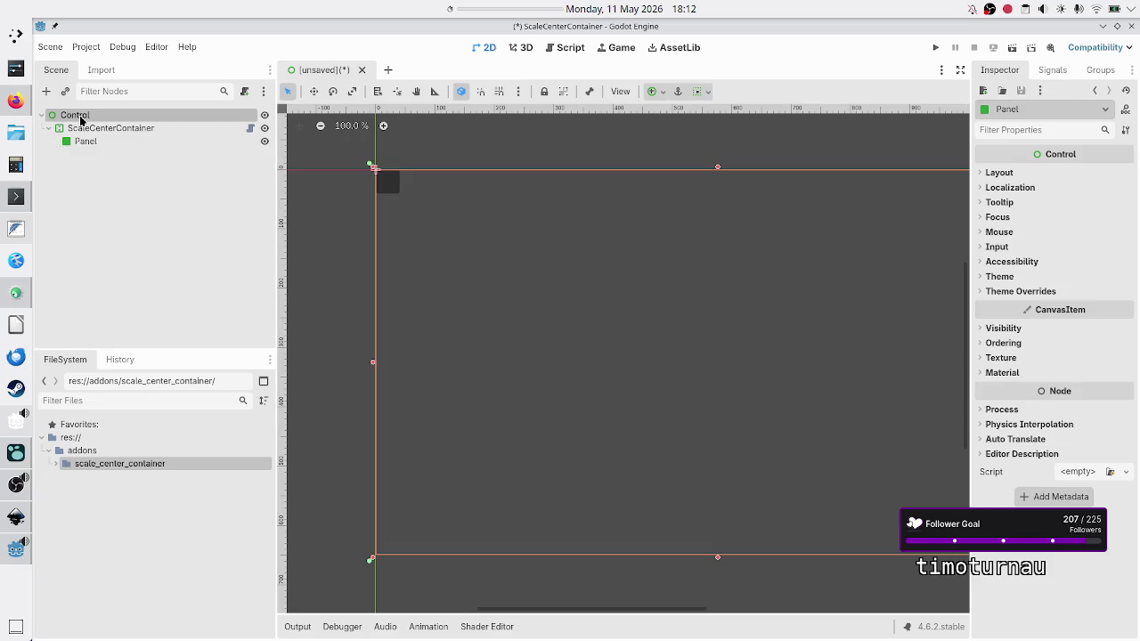
pyautogui.click(114, 128)
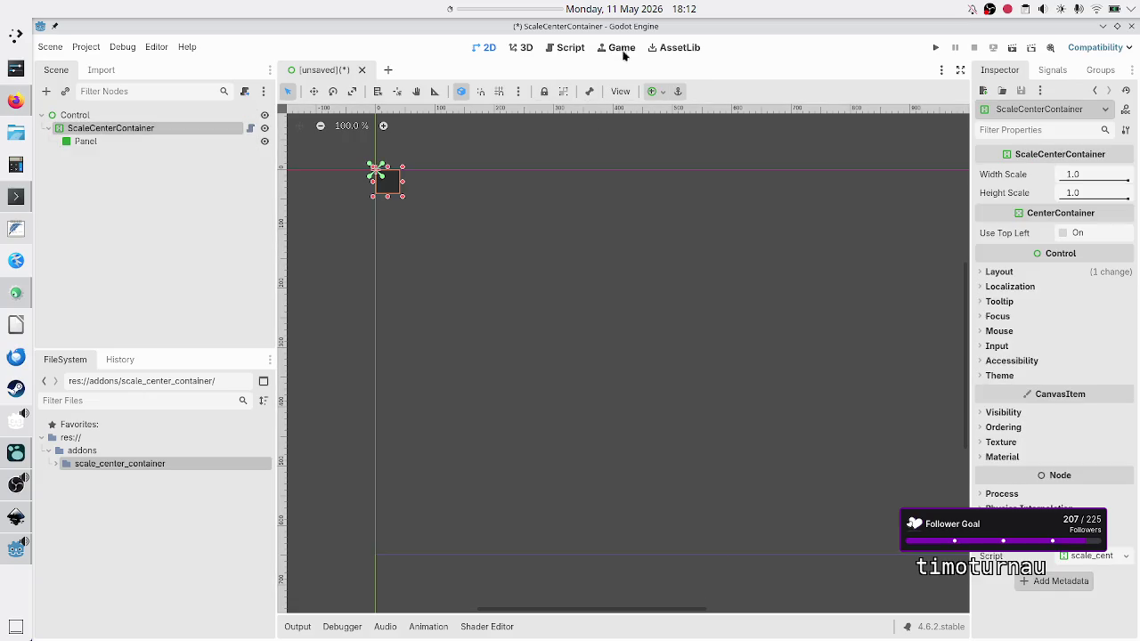
pyautogui.click(660, 91)
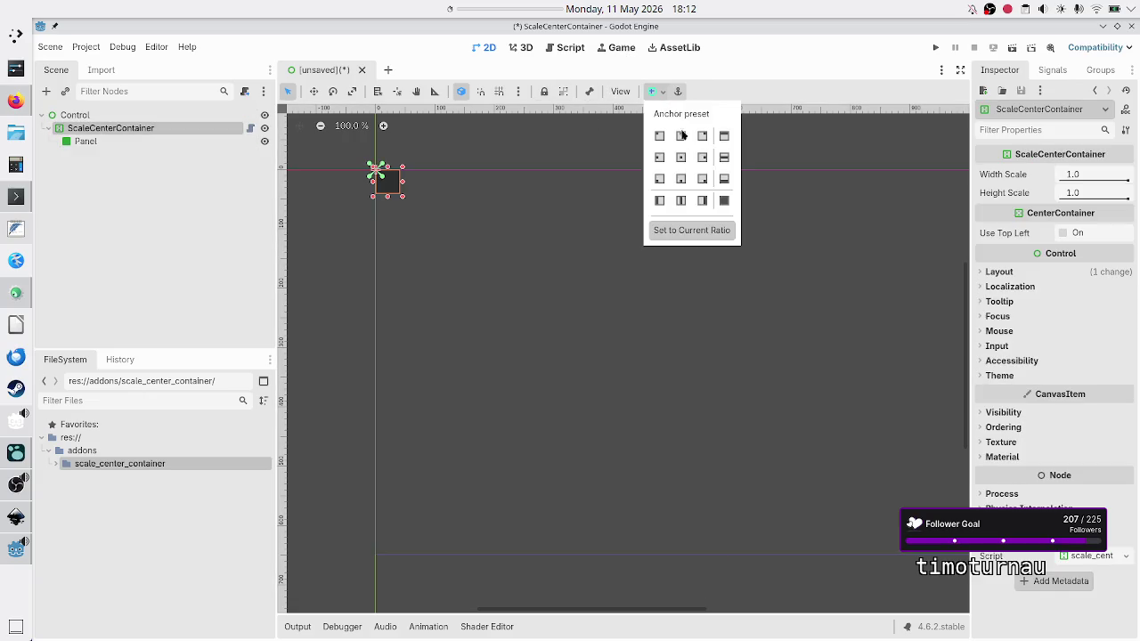
pyautogui.click(723, 200)
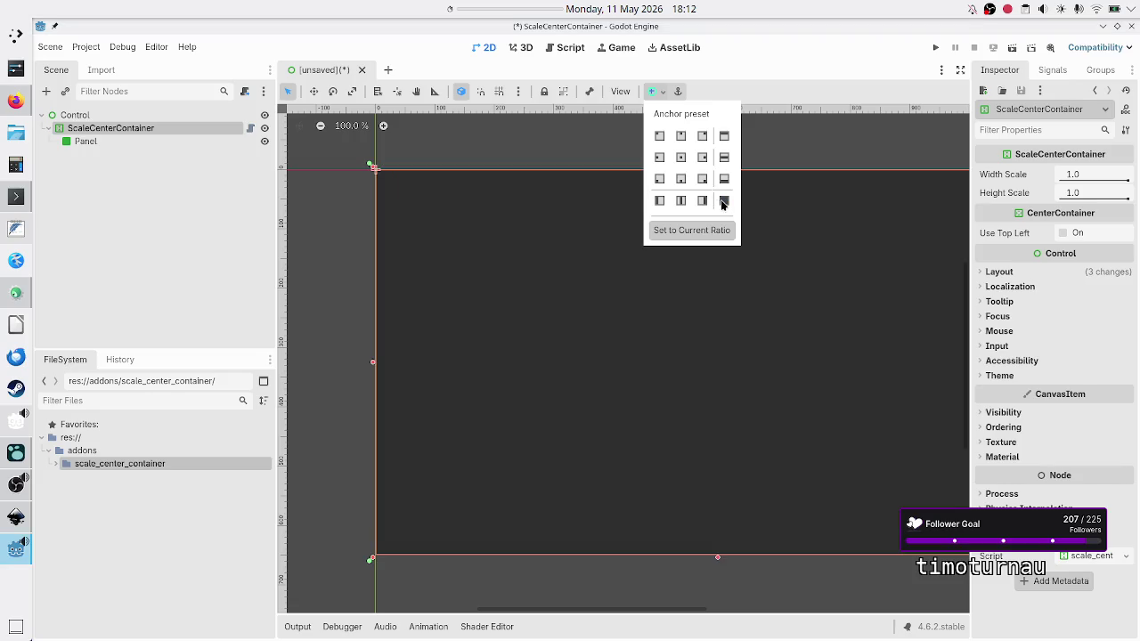
pyautogui.click(149, 128)
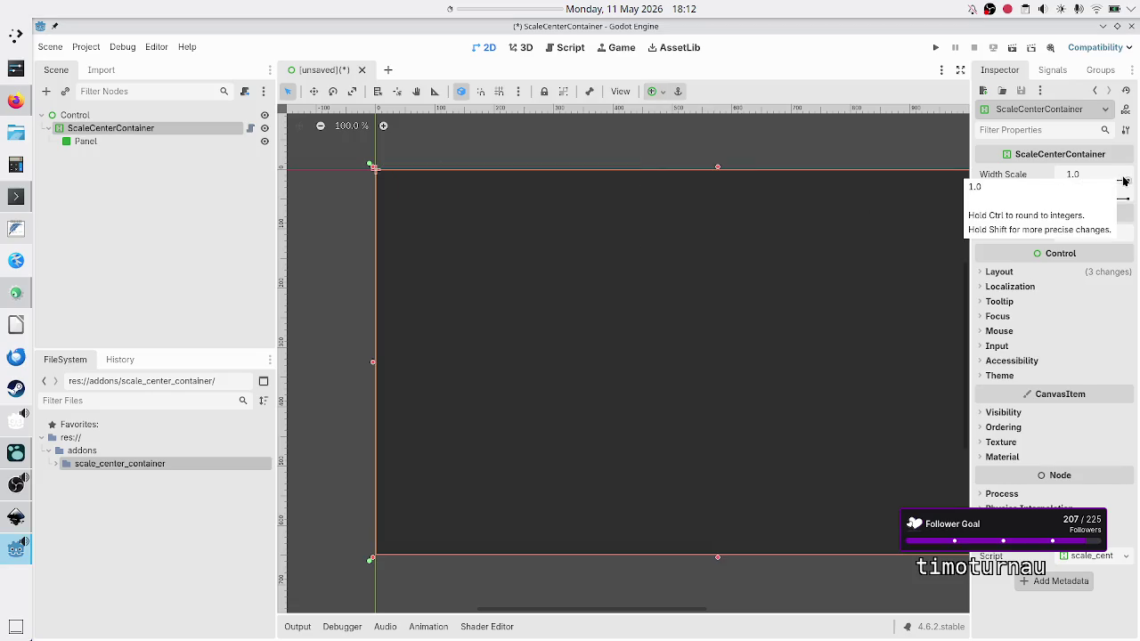
pyautogui.moveTo(1124, 177); pyautogui.dragTo(1078, 177)
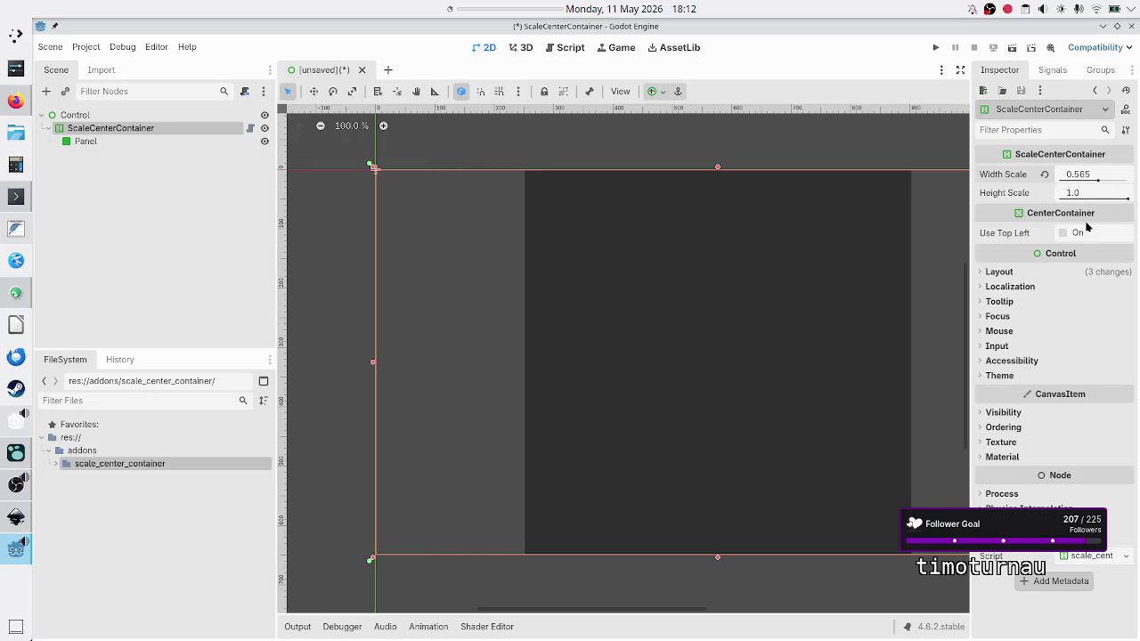
pyautogui.scroll(-2, 833, 298)
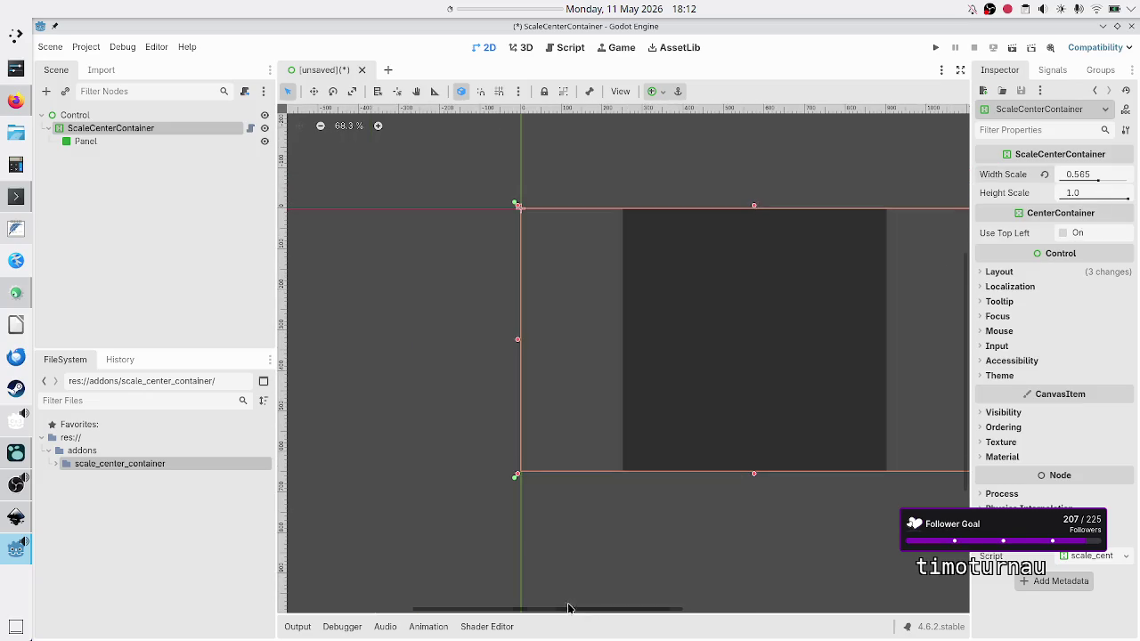
pyautogui.moveTo(554, 610); pyautogui.dragTo(619, 611)
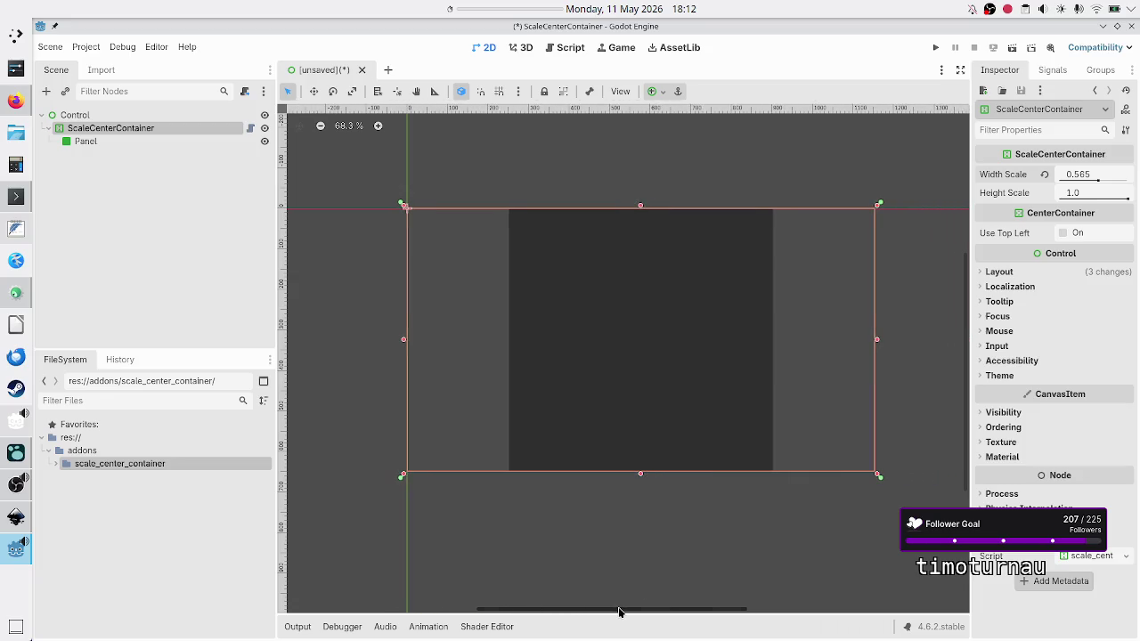
pyautogui.moveTo(1125, 198); pyautogui.dragTo(1092, 199)
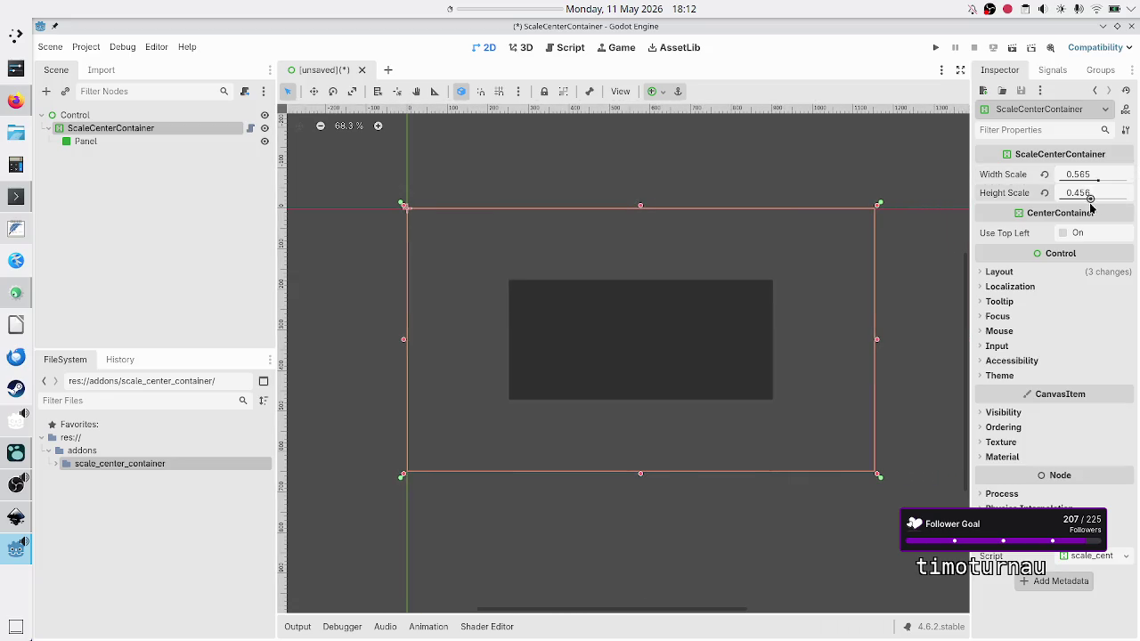
pyautogui.click(362, 70)
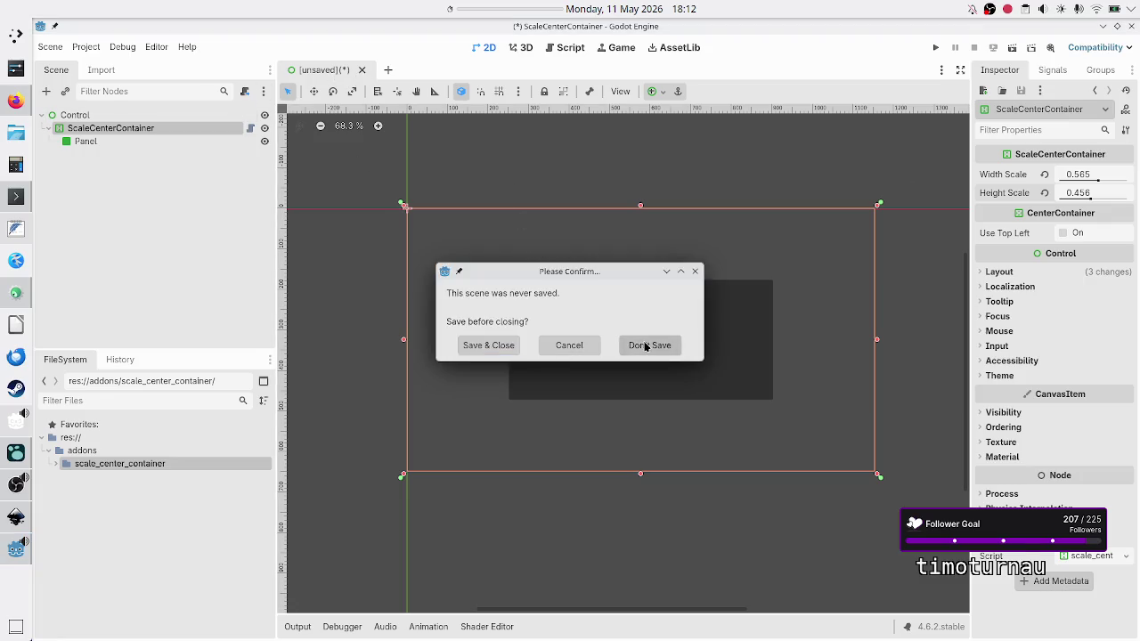
pyautogui.click(653, 345)
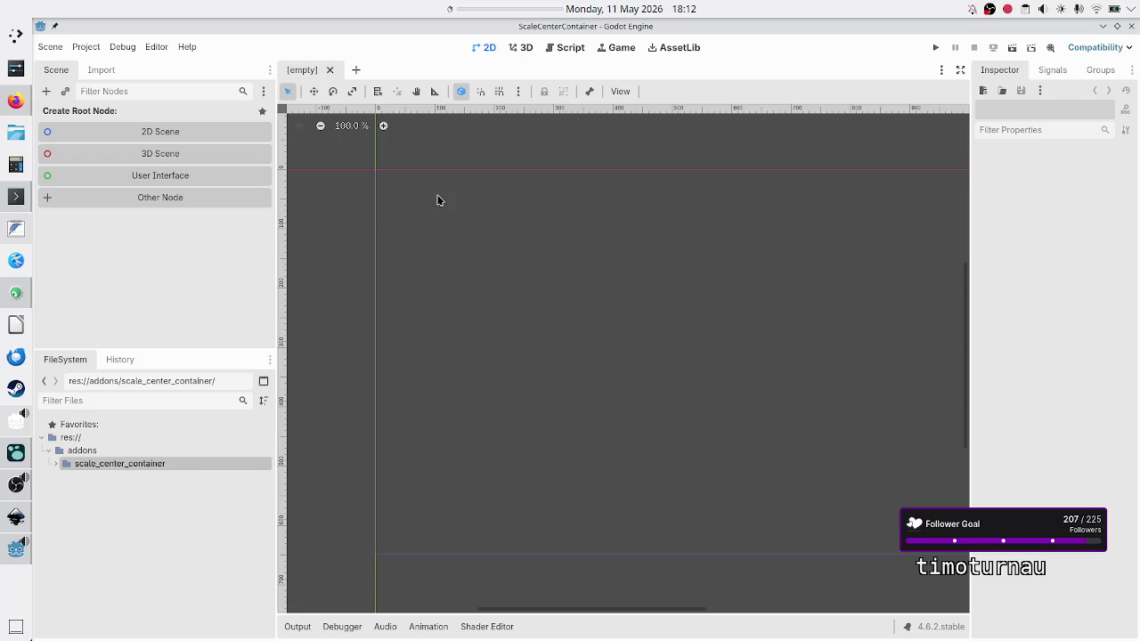
# Read through scale_center_container.gd in the script editor, then quit to the Project List.
pyautogui.click(563, 49)
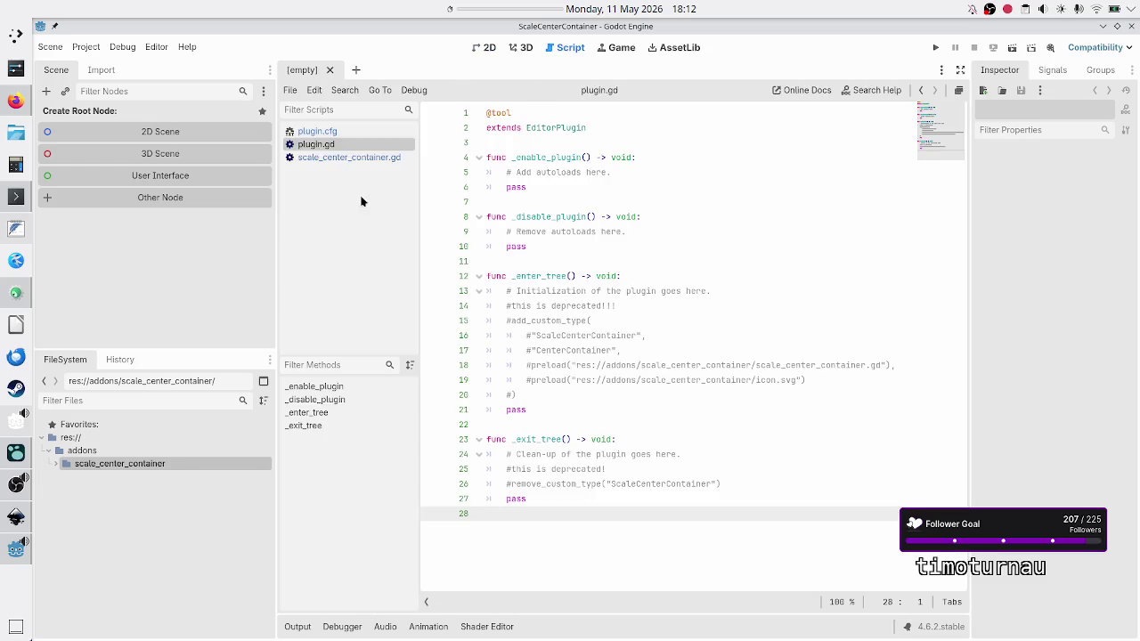
pyautogui.click(351, 130)
pyautogui.click(340, 159)
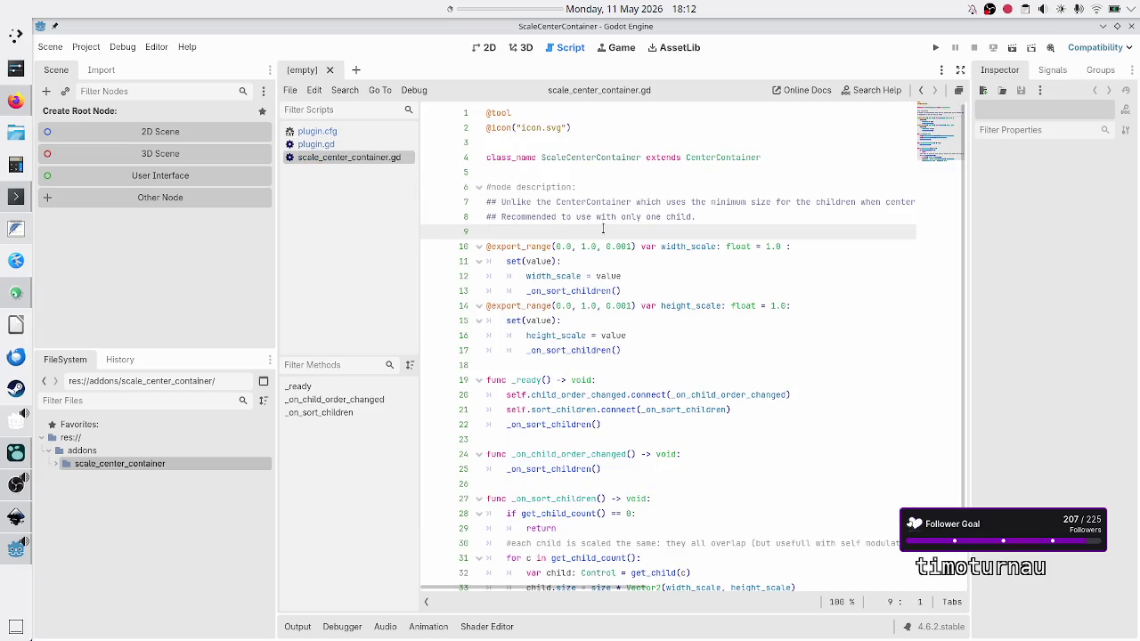
pyautogui.click(611, 157)
pyautogui.click(597, 143)
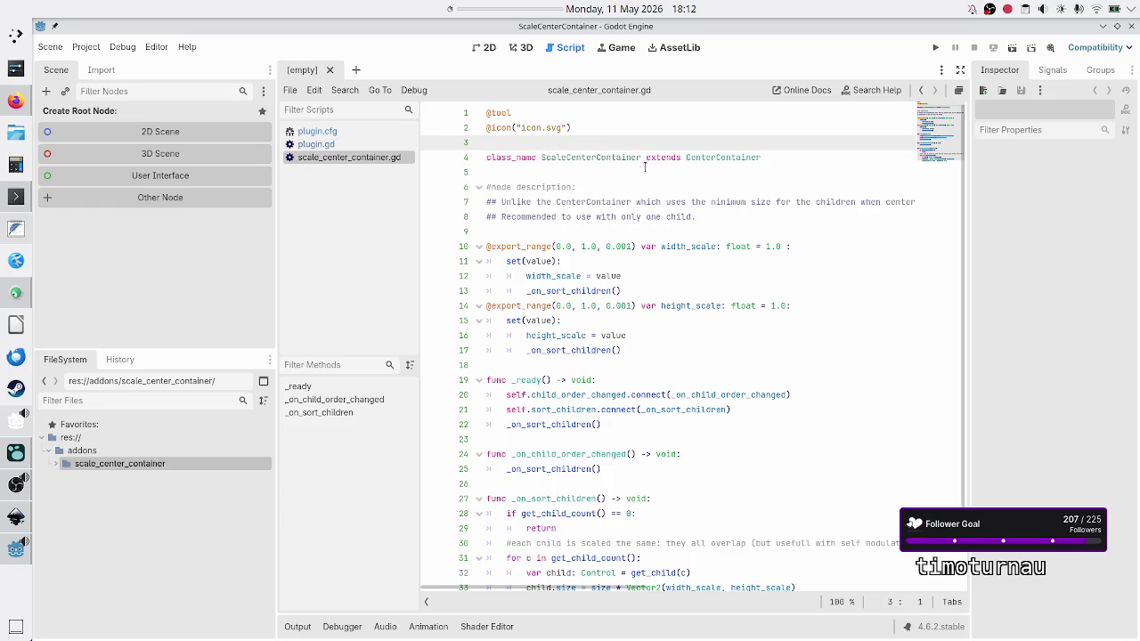
pyautogui.click(560, 187)
pyautogui.scroll(-1, 635, 248)
pyautogui.scroll(1, 635, 247)
pyautogui.scroll(-1, 635, 248)
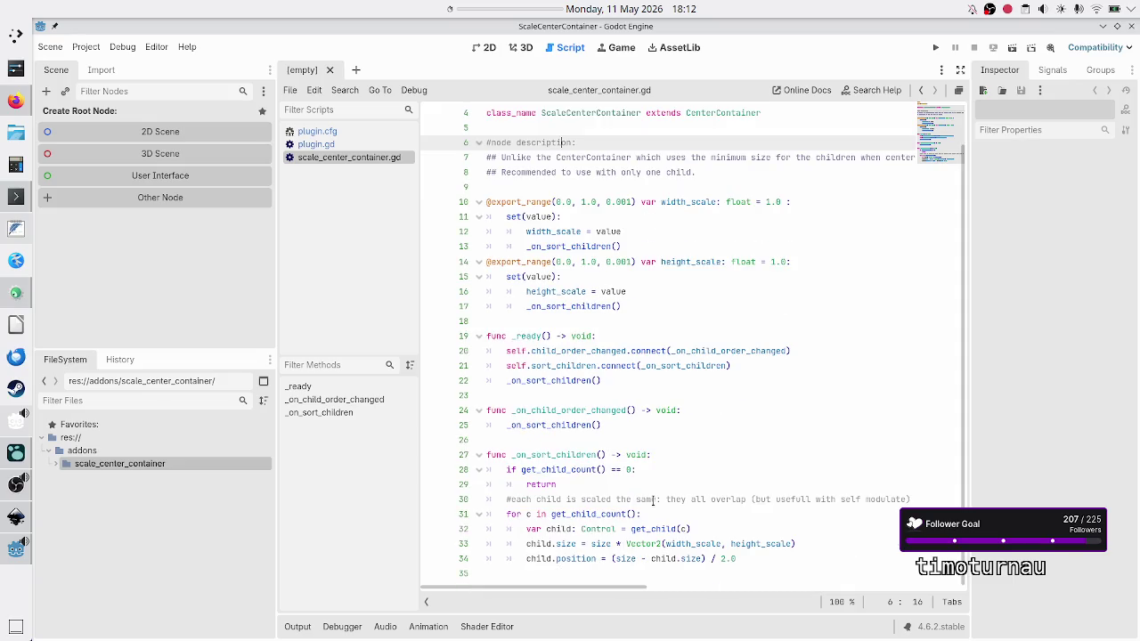
pyautogui.moveTo(714, 344)
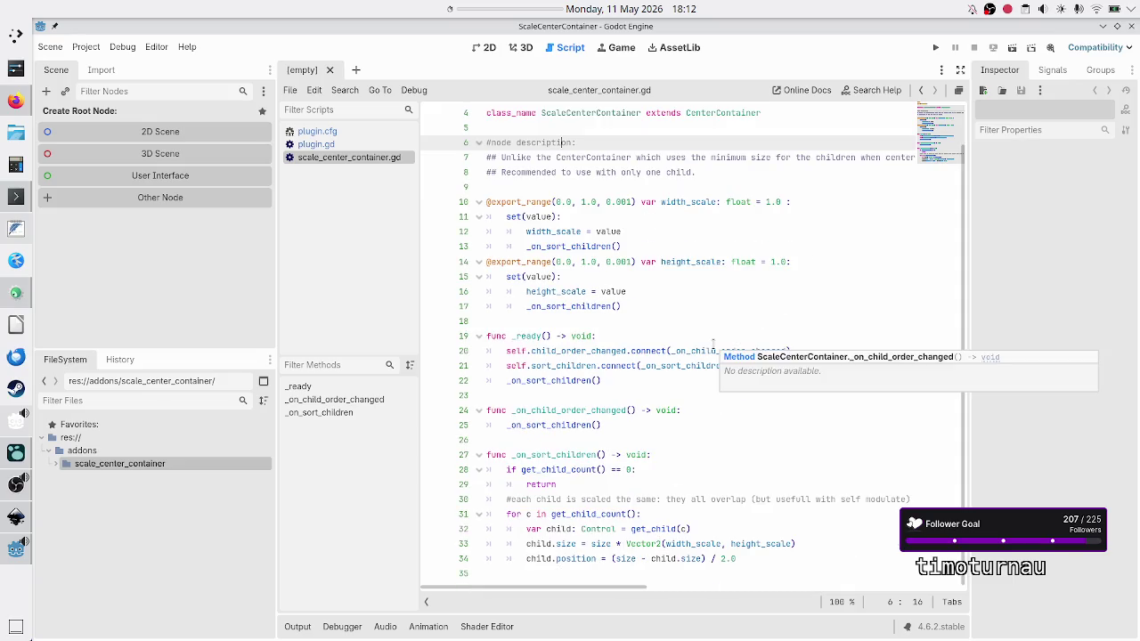
pyautogui.scroll(1, 713, 344)
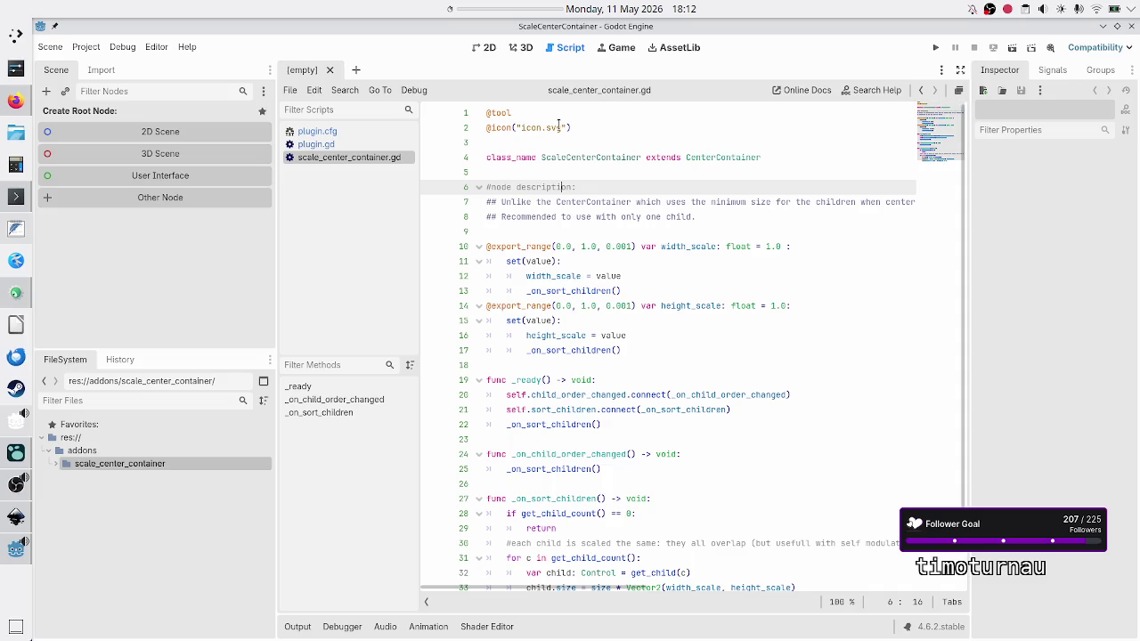
pyautogui.click(86, 46)
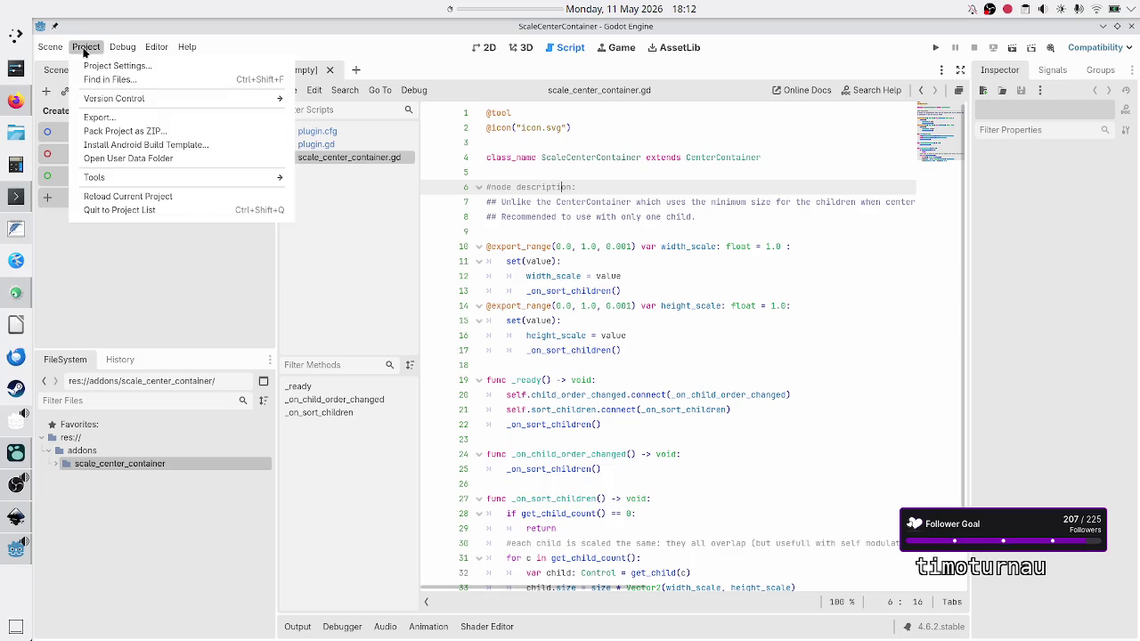
pyautogui.click(145, 211)
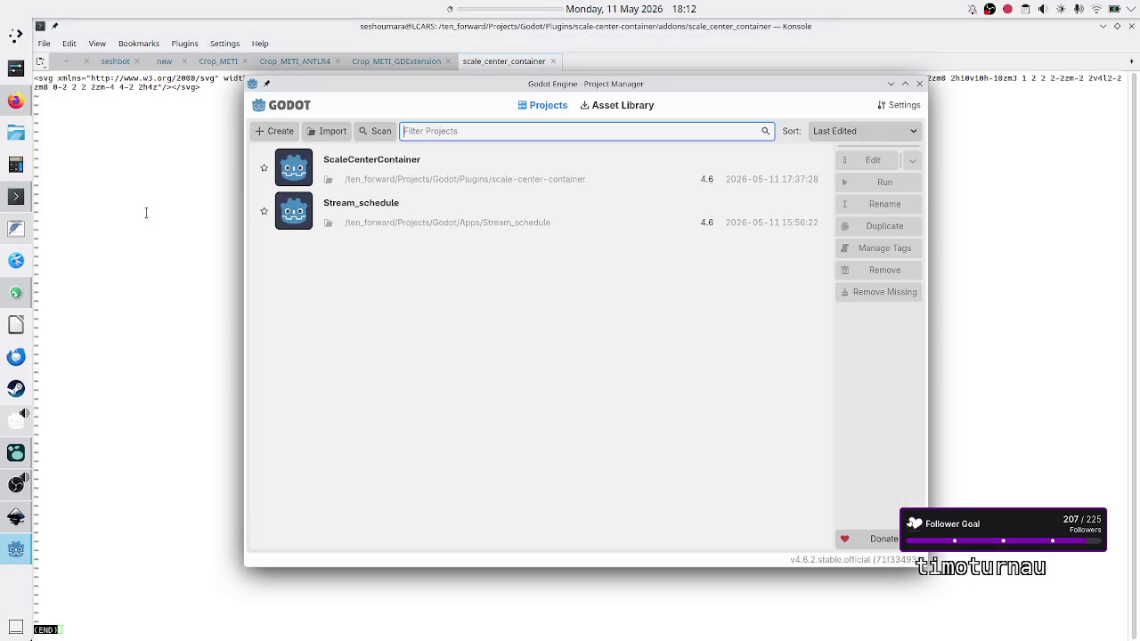
# Exit the icon.svg pager and run cd .. four times to reach the Godot folder.
pyautogui.click(142, 203)
pyautogui.press('q')
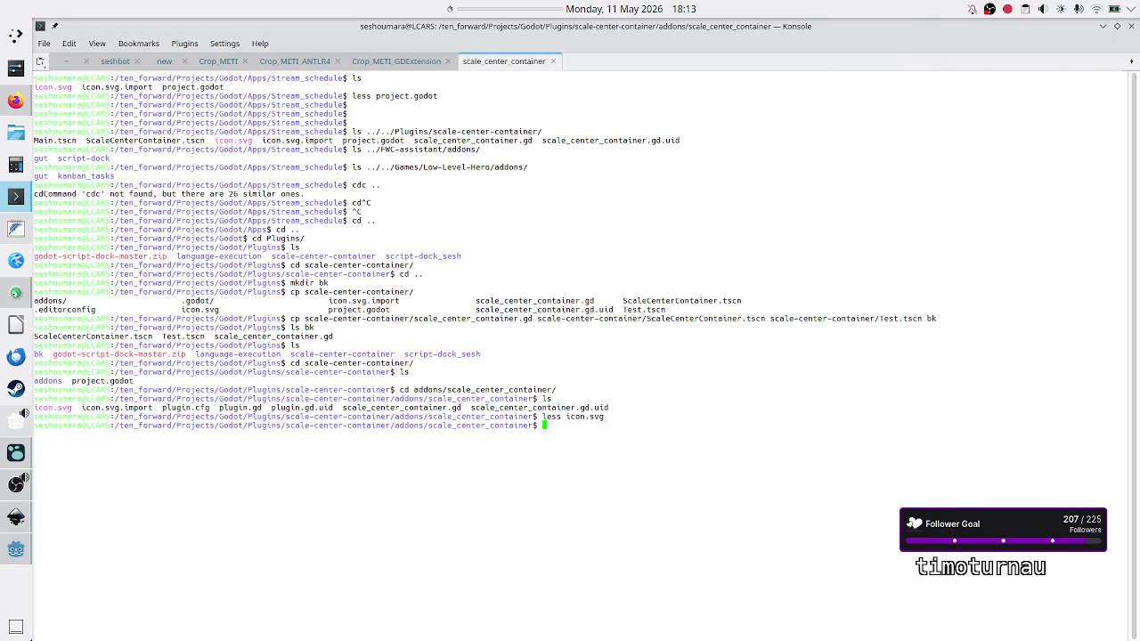
pyautogui.write('cd ..')
pyautogui.press('Return')
pyautogui.write('cd ..')
pyautogui.press('Return')
pyautogui.write('cd ..')
pyautogui.press('Return')
pyautogui.write('cd ..')
pyautogui.press('Return')
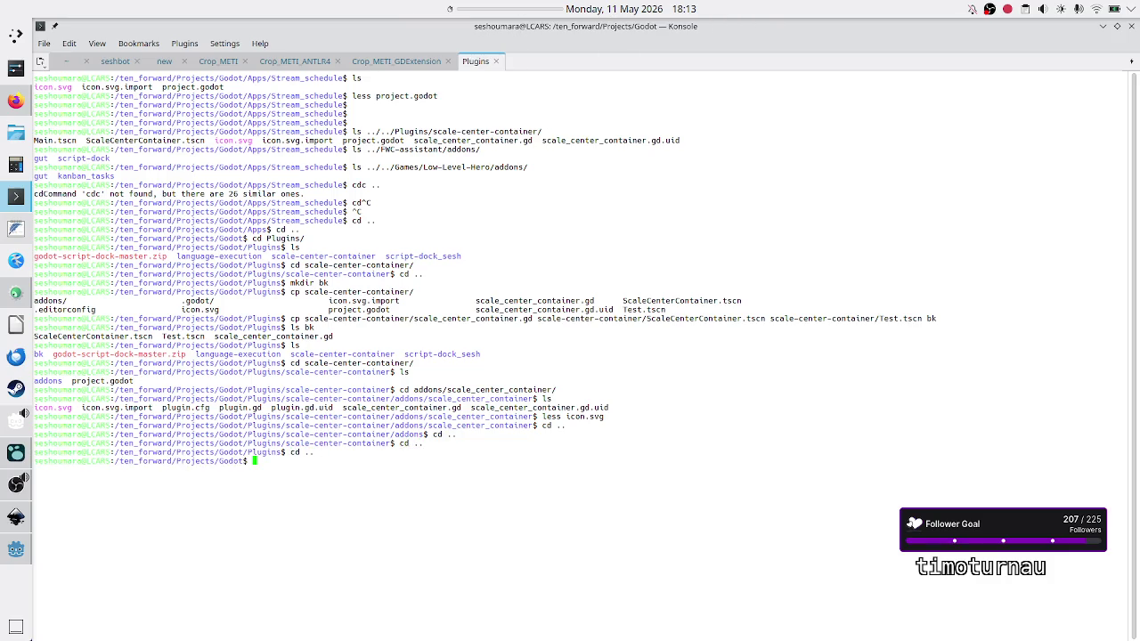
# Enter the Apps folder and list its contents.
pyautogui.write('d')
pyautogui.write(' A')
pyautogui.write('d Apps/')
pyautogui.press('Return')
pyautogui.write('ls')
pyautogui.hotkey('ctrl', 'l')
pyautogui.press('Return')
# Enter Stream_schedule and list its files, then switch to the Project Manager.
pyautogui.write('cd Strea')
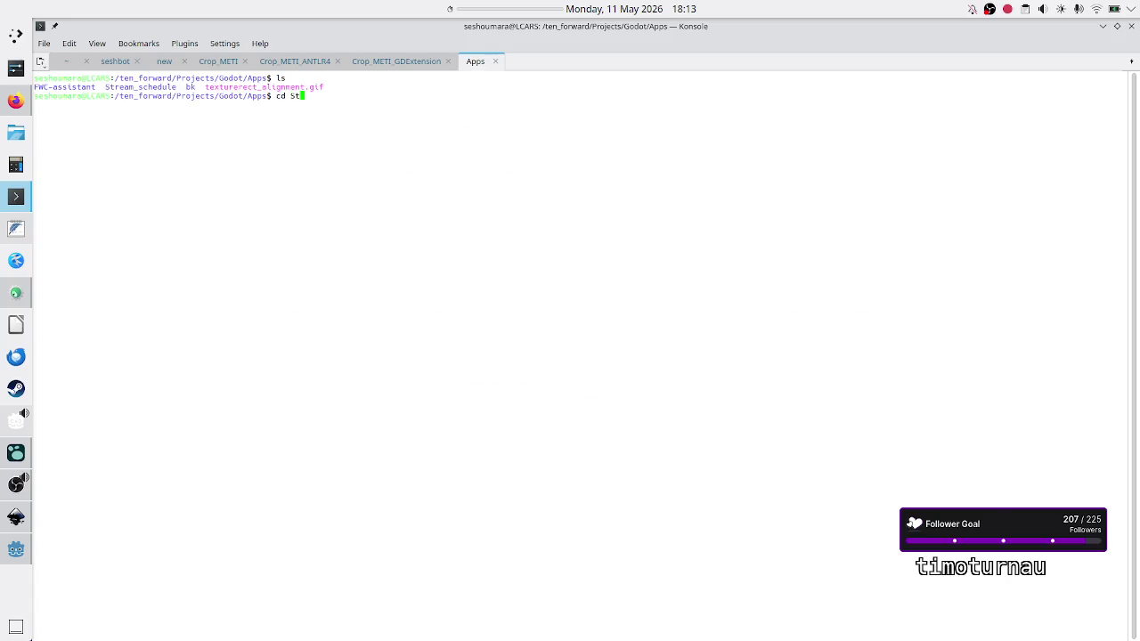
pyautogui.press('Tab')
pyautogui.press('Return')
pyautogui.write('ls')
pyautogui.press('Return')
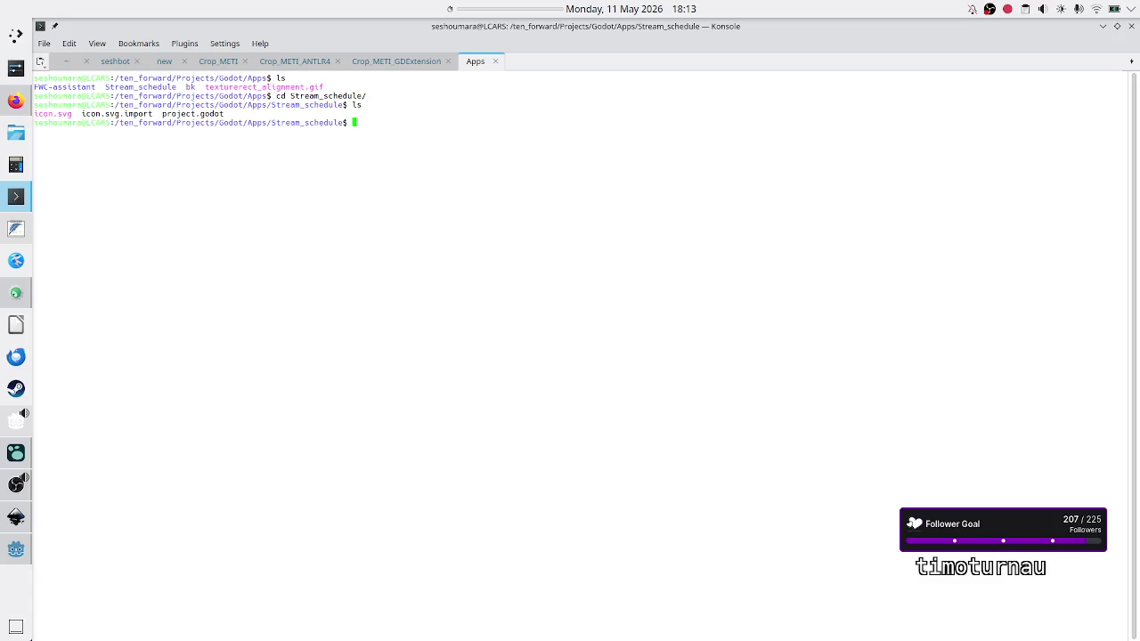
pyautogui.press('Return')
pyautogui.press('Return')
pyautogui.hotkey('alt', 'Tab')
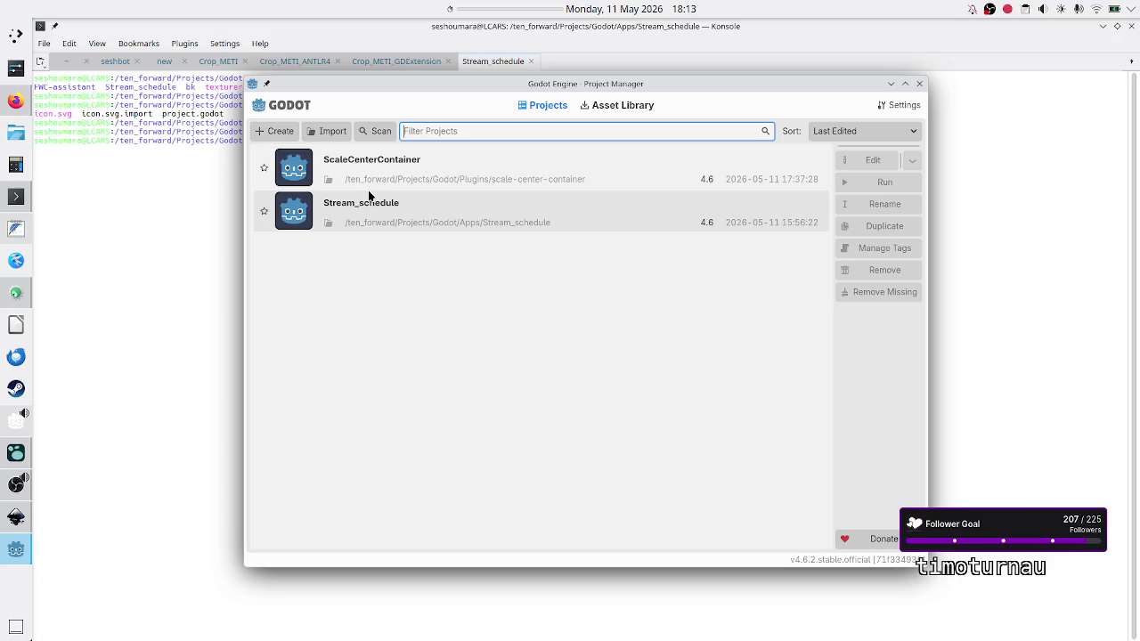
# Open the Stream_schedule project in the editor and bring up its Project Settings.
pyautogui.click(409, 212)
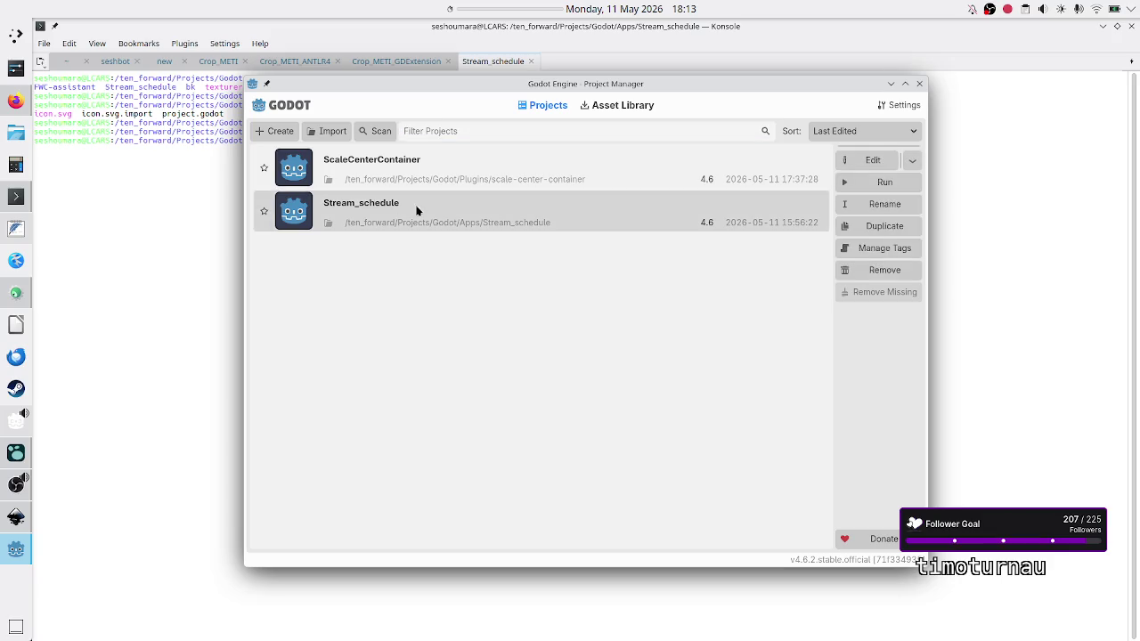
pyautogui.click(875, 160)
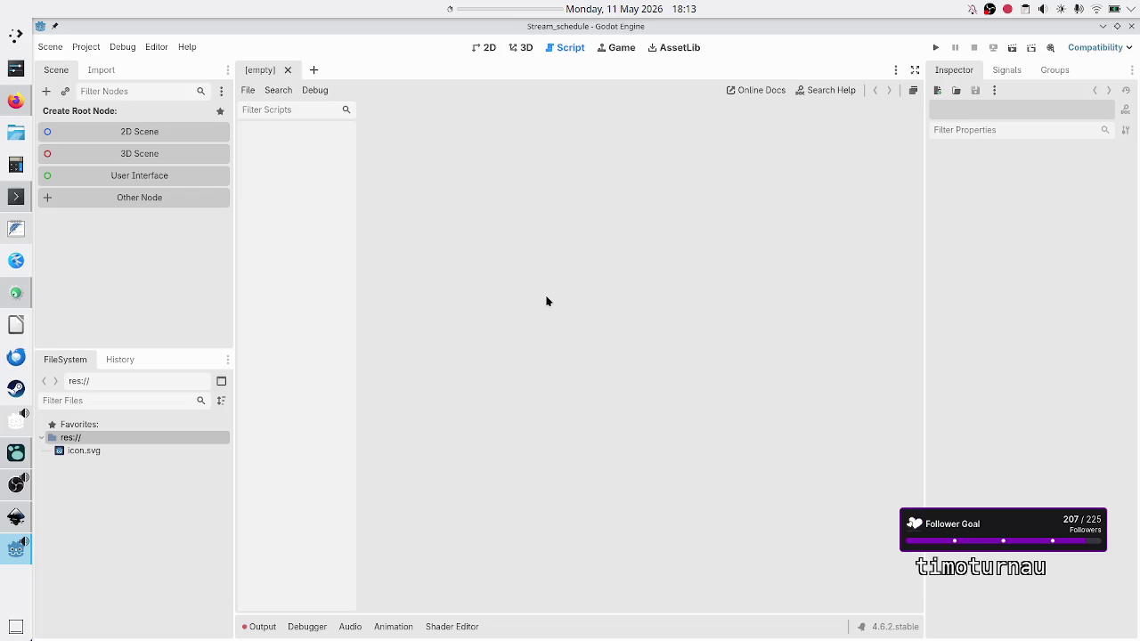
pyautogui.click(98, 48)
pyautogui.click(104, 64)
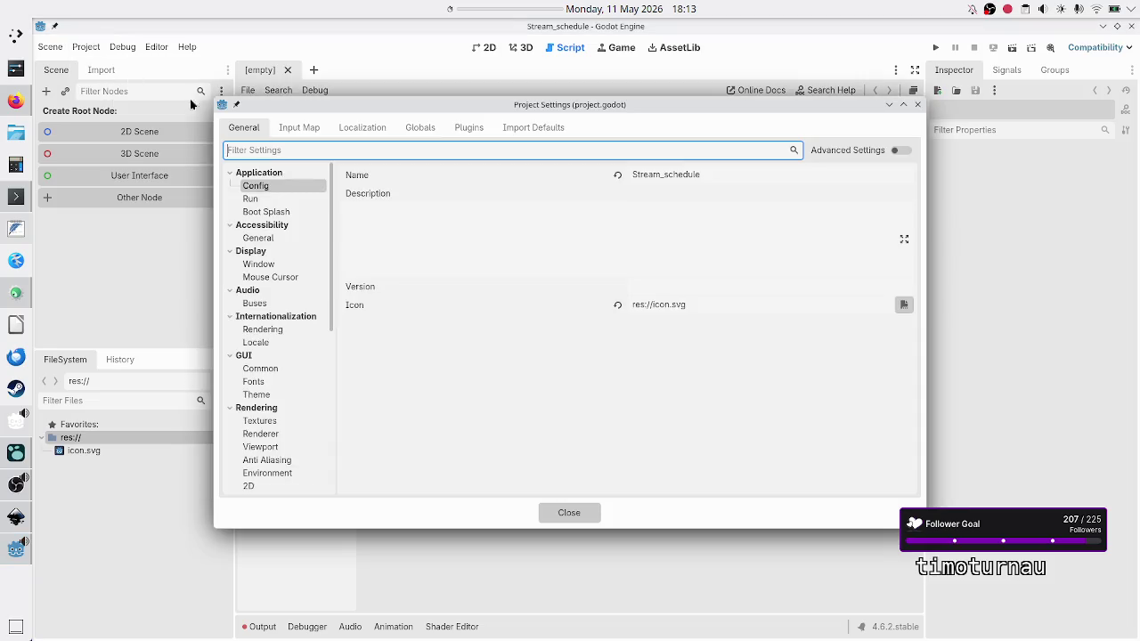
# Check the Plugins tab, cancel the Create a Plugin dialog, and close Project Settings.
pyautogui.click(416, 127)
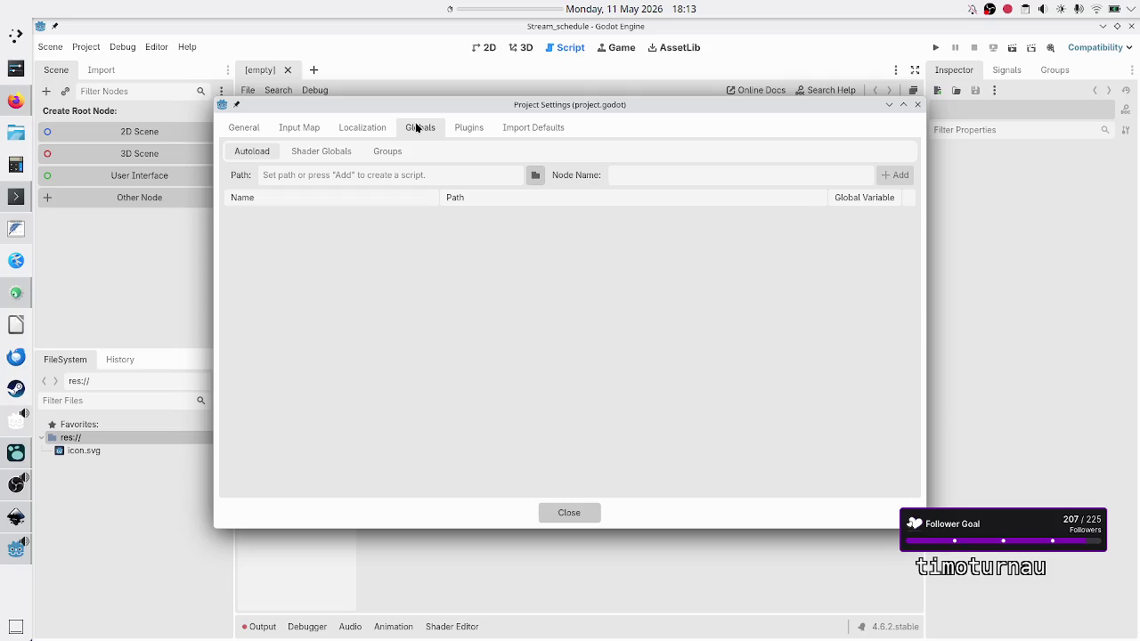
pyautogui.click(470, 127)
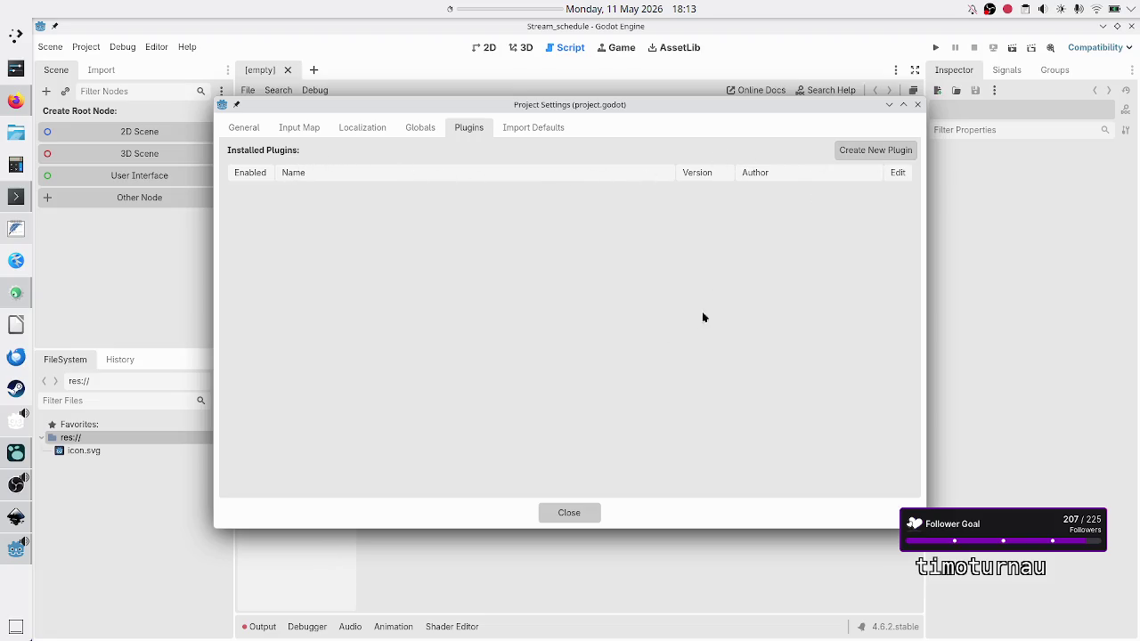
pyautogui.click(891, 151)
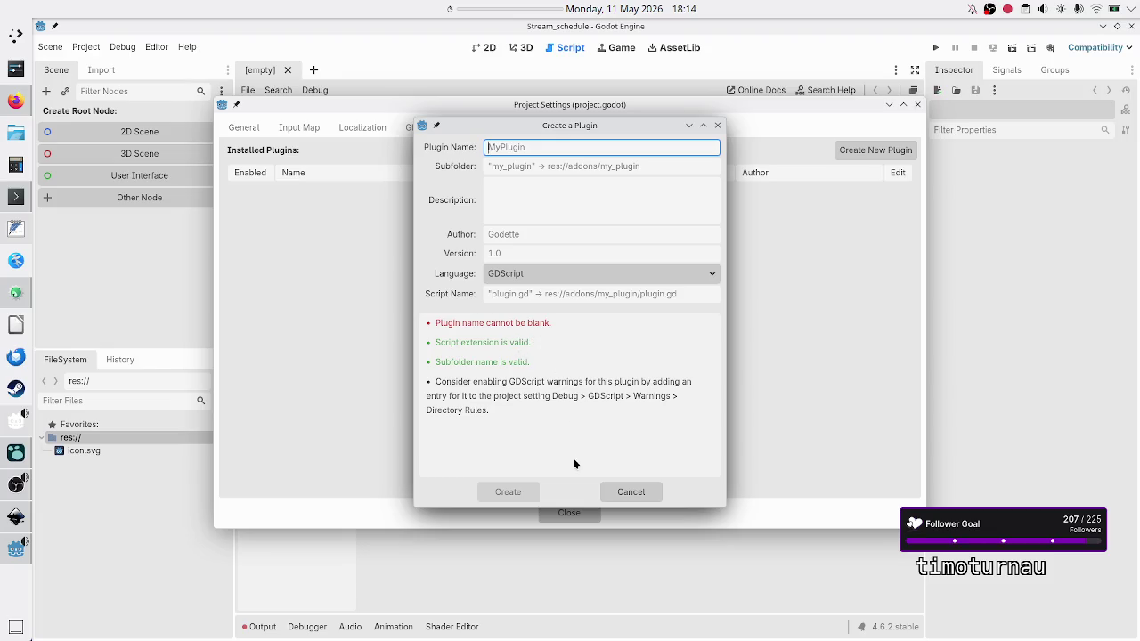
pyautogui.click(626, 488)
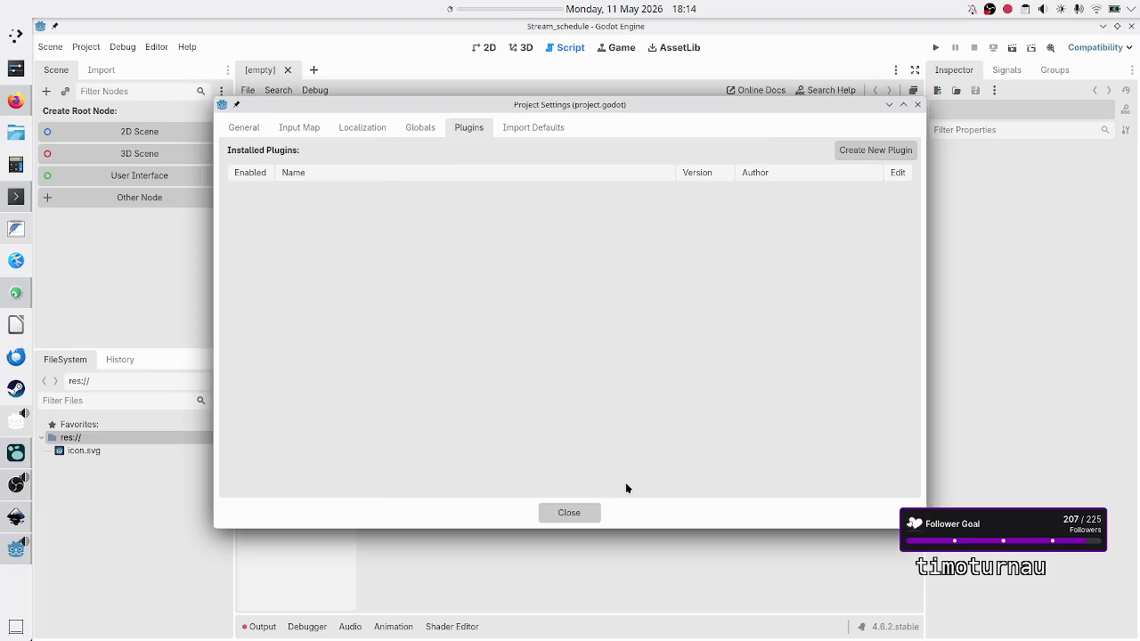
pyautogui.click(593, 513)
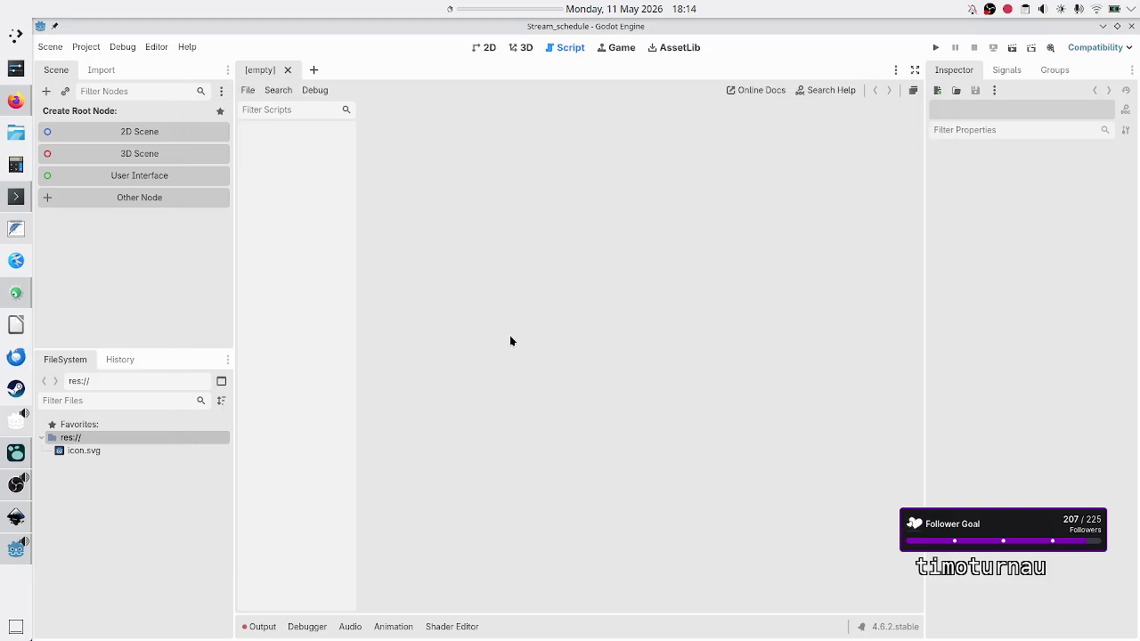
# Type 'ln -s ../../Plugins/scale-center-container/addons/scale_center_container/' in the Stream_schedule terminal, leaving it unrun.
pyautogui.click(16, 196)
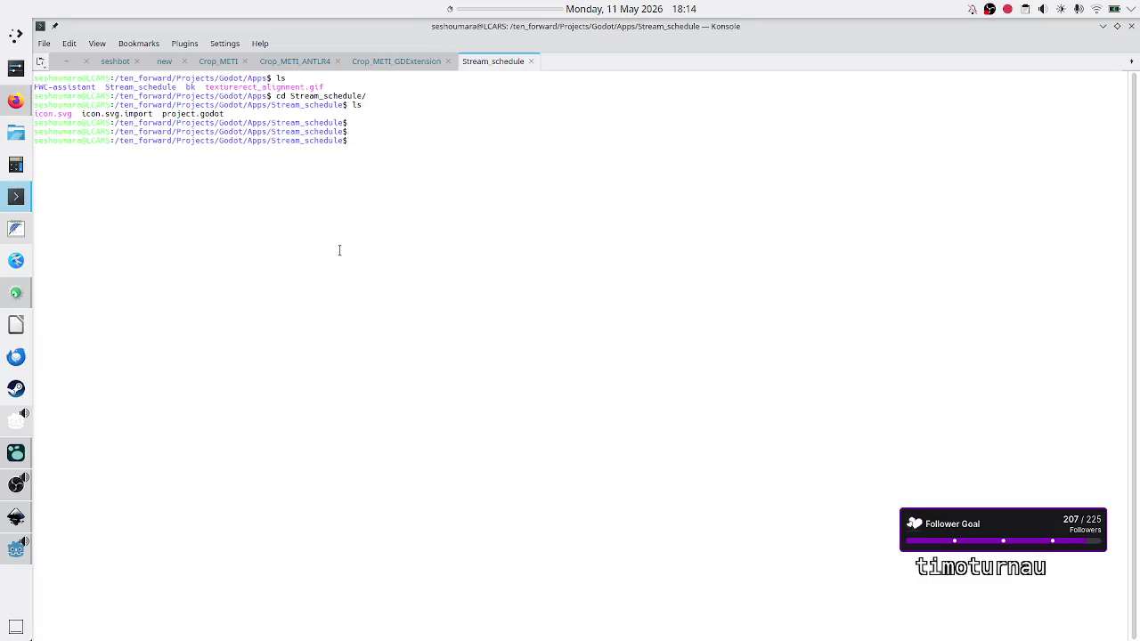
pyautogui.press('Return')
pyautogui.press('Return')
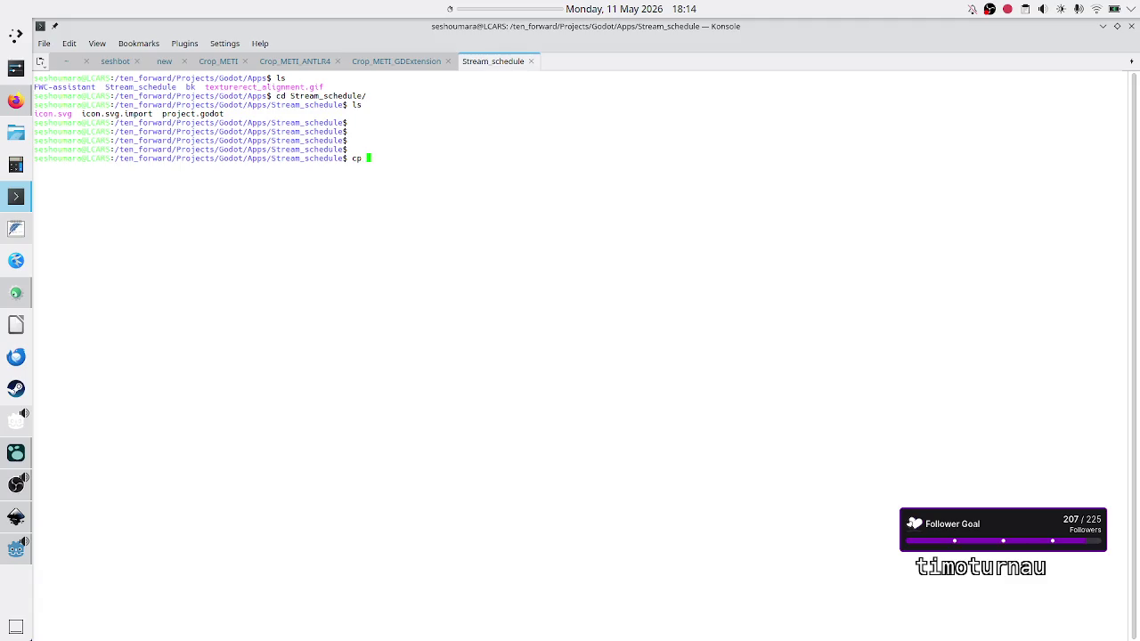
pyautogui.write('ln -s ')
pyautogui.write('..')
pyautogui.write('/../')
pyautogui.write('Plugins/')
pyautogui.press('Tab')
pyautogui.press('Tab')
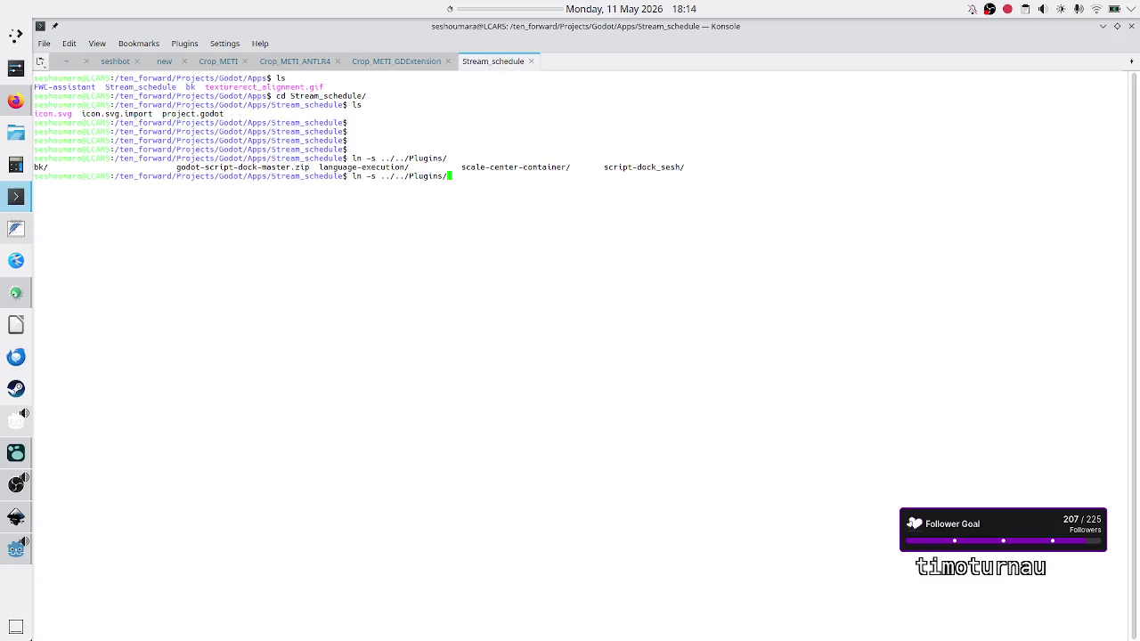
pyautogui.write('scale')
pyautogui.press('Tab')
pyautogui.write('ad')
pyautogui.press('Tab')
pyautogui.press('Tab')
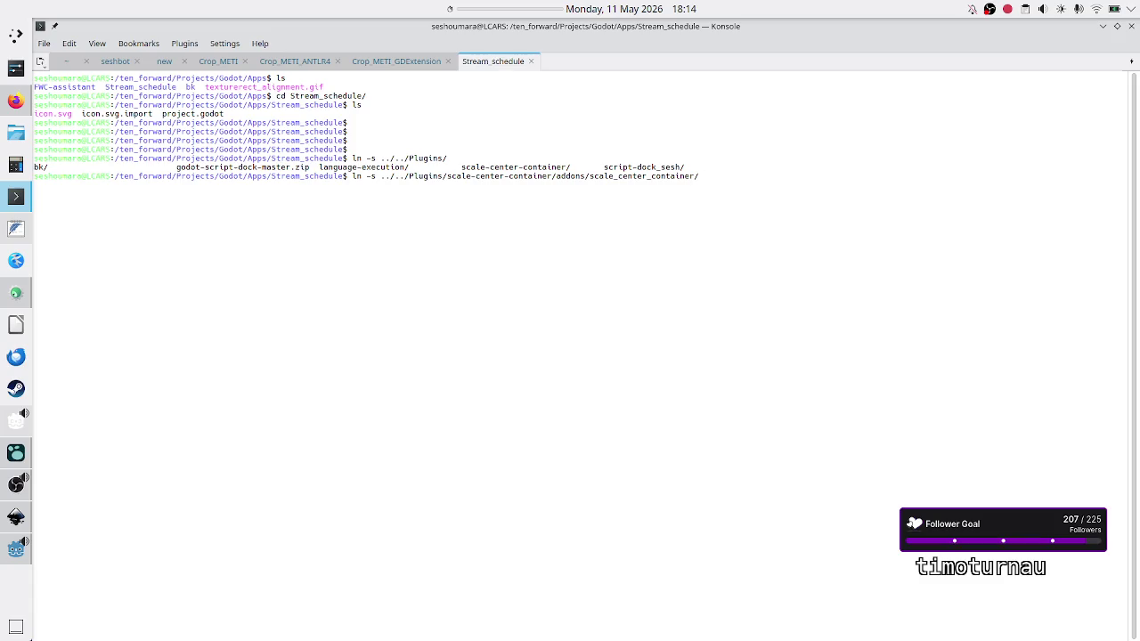
pyautogui.hotkey('alt', 'Tab')
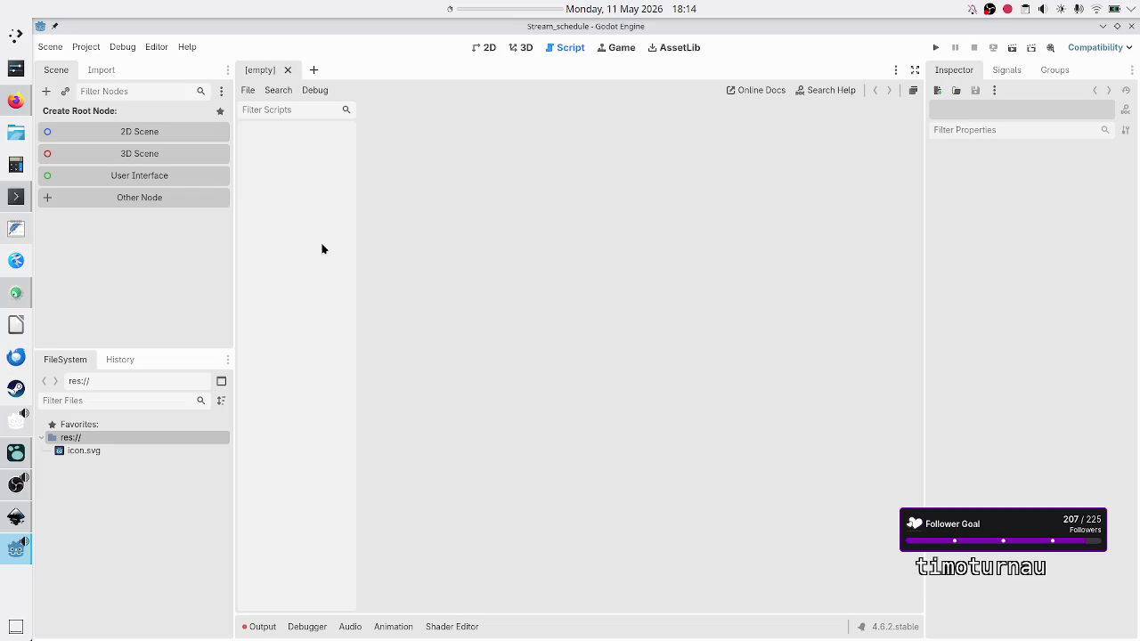
# Confirm res:// in the FileSystem dock still shows only icon.svg, then return to Konsole.
pyautogui.moveTo(188, 450); pyautogui.dragTo(364, 375)
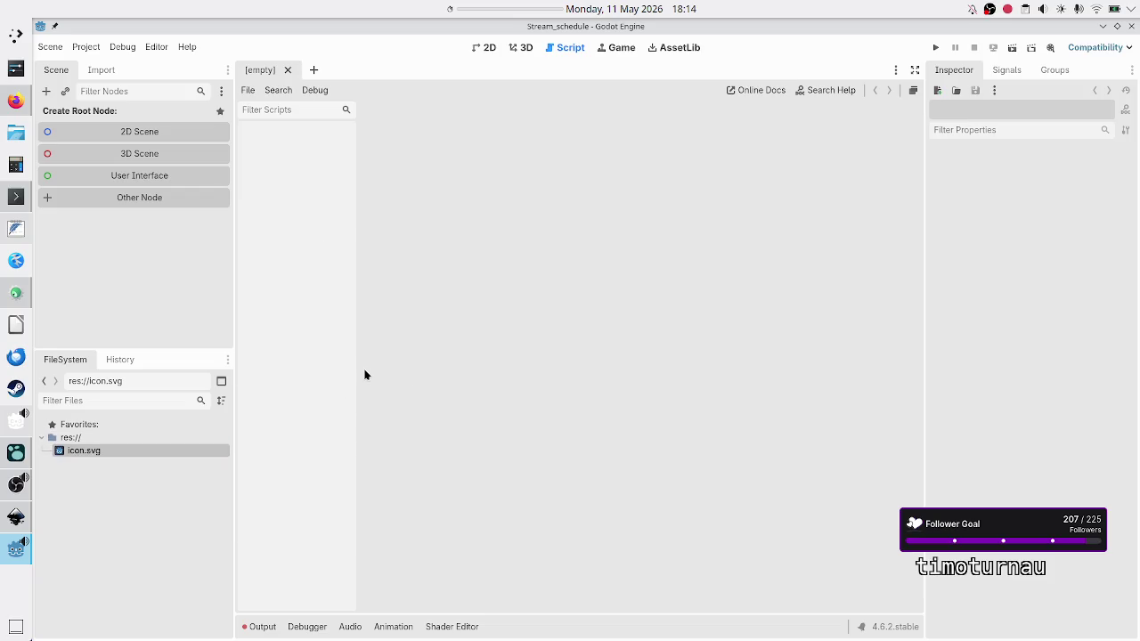
pyautogui.hotkey('alt', 'Tab')
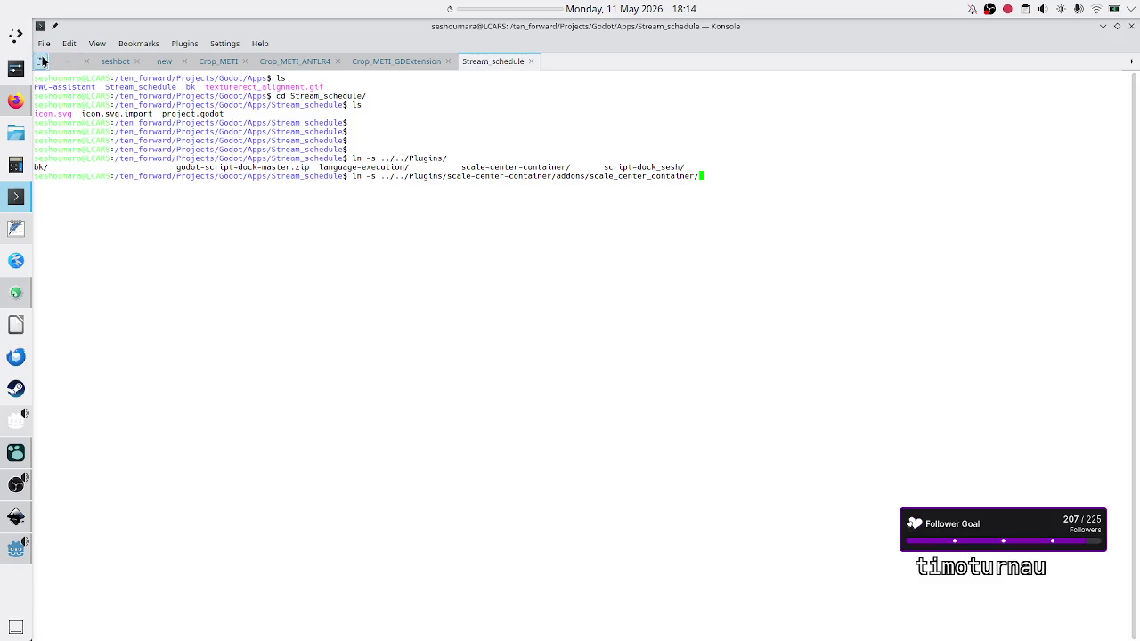
# In a new terminal tab, create the addons folder with mkdir addons and confirm it with ls.
pyautogui.click(41, 60)
pyautogui.write('mkdi')
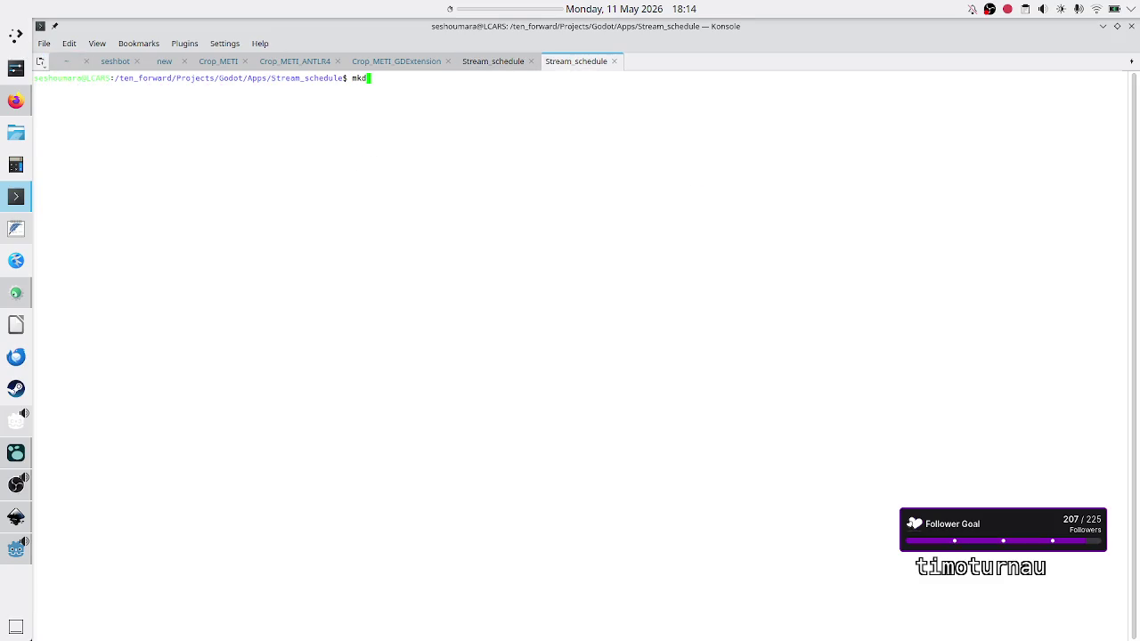
pyautogui.press('BackSpace')
pyautogui.press('BackSpace')
pyautogui.press('BackSpace')
pyautogui.write('ls')
pyautogui.press('Return')
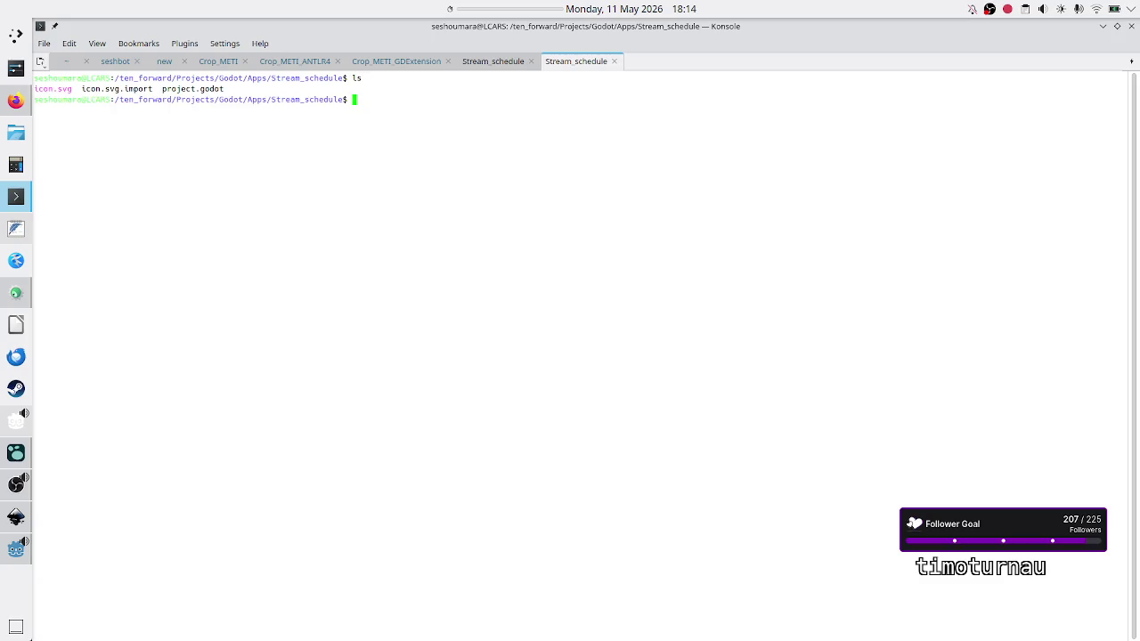
pyautogui.write('mkdir addons')
pyautogui.press('Return')
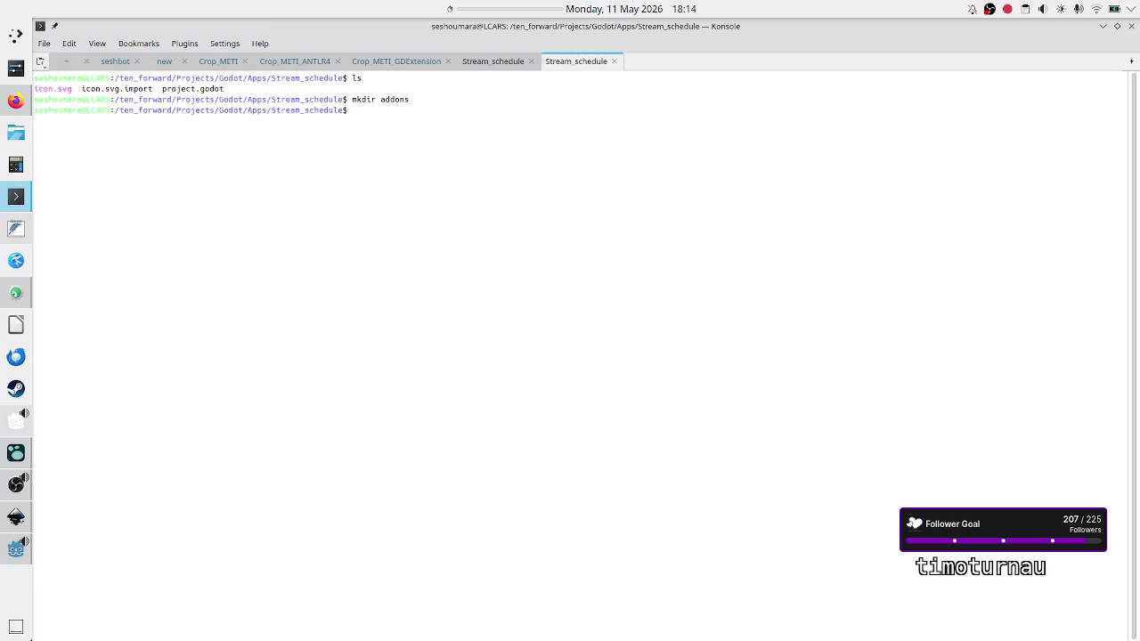
pyautogui.write('ls')
pyautogui.press('Return')
# Confirm addons is empty, then finish the pending ln -s command with target addons/ and run it.
pyautogui.click(521, 61)
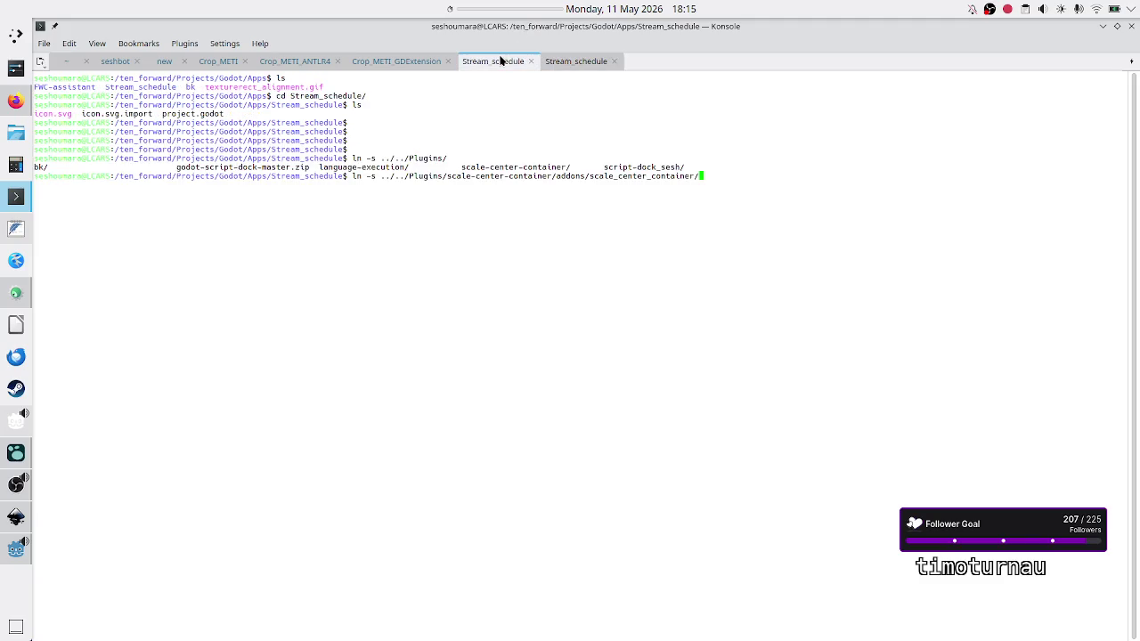
pyautogui.click(573, 61)
pyautogui.write('ls ad')
pyautogui.press('Tab')
pyautogui.press('Return')
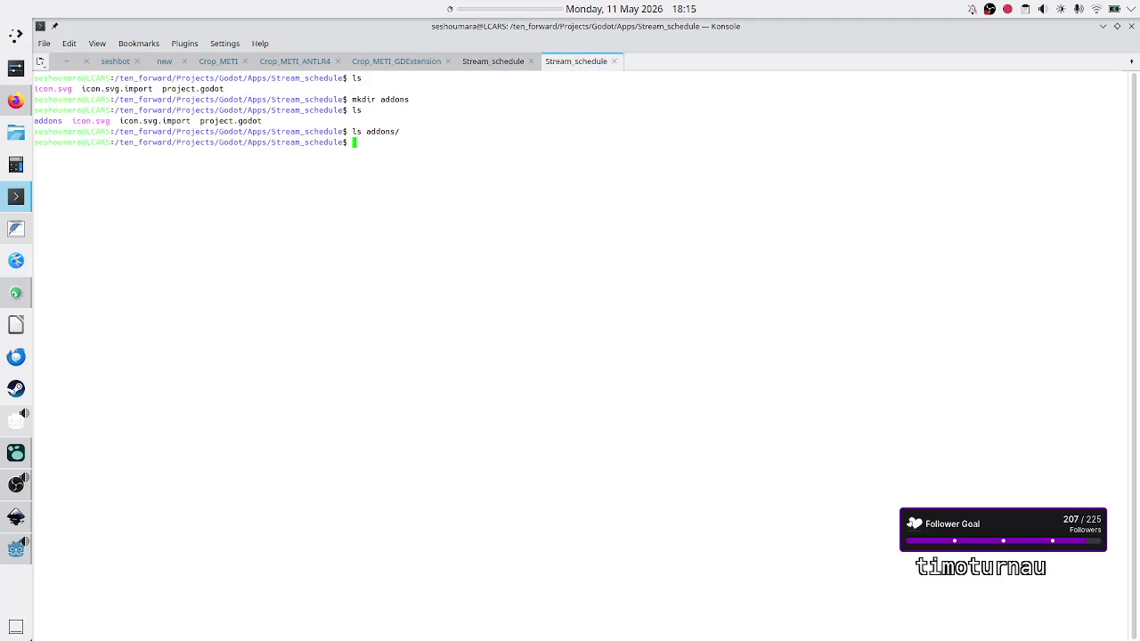
pyautogui.click(509, 64)
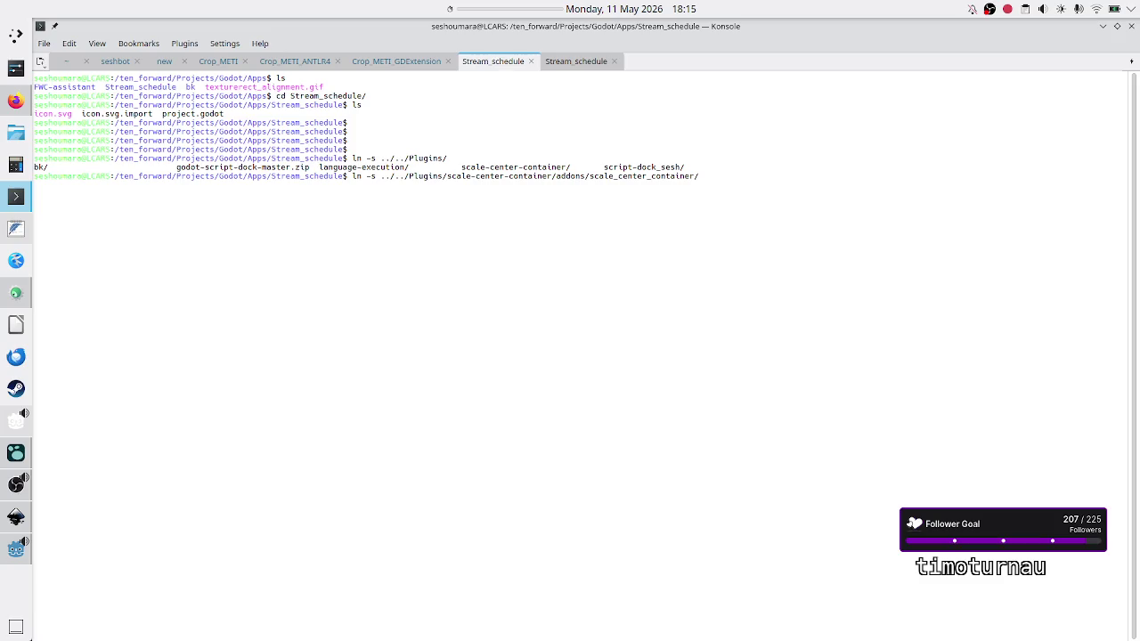
pyautogui.write(' addons/')
pyautogui.press('Return')
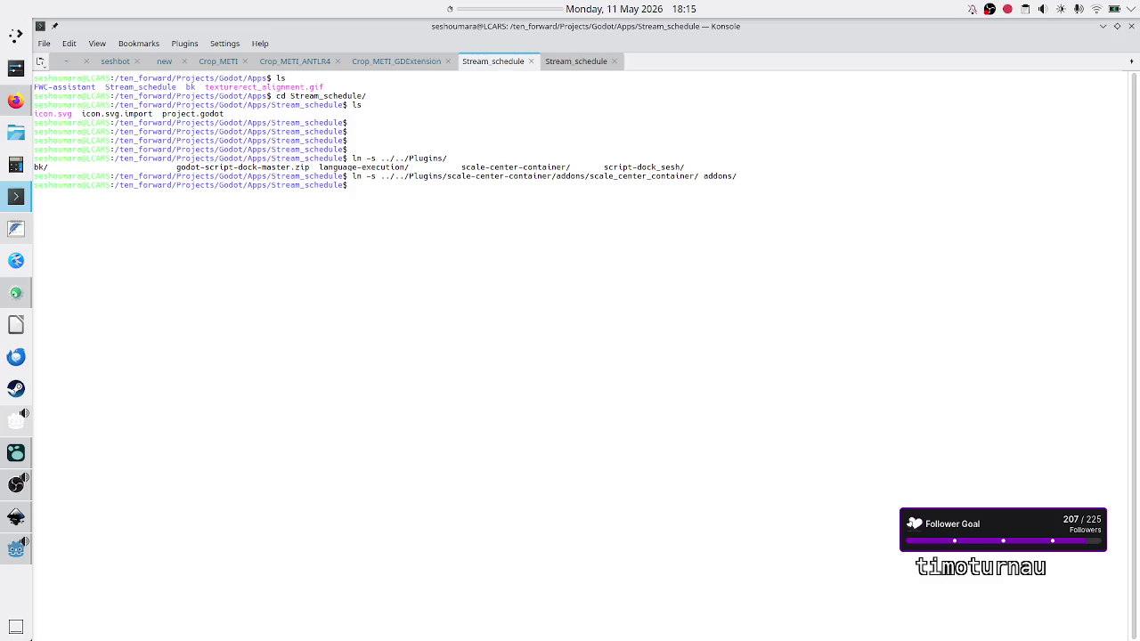
# Run ll and ll addons/ to verify the scale_center_container symlink.
pyautogui.click(586, 61)
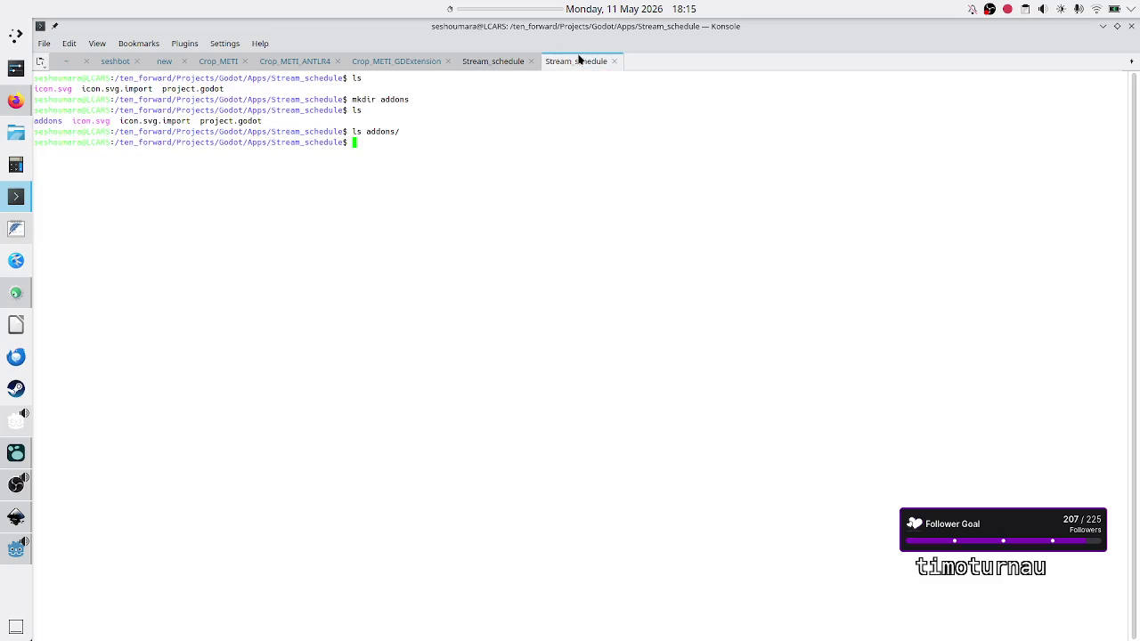
pyautogui.write('ll')
pyautogui.press('Return')
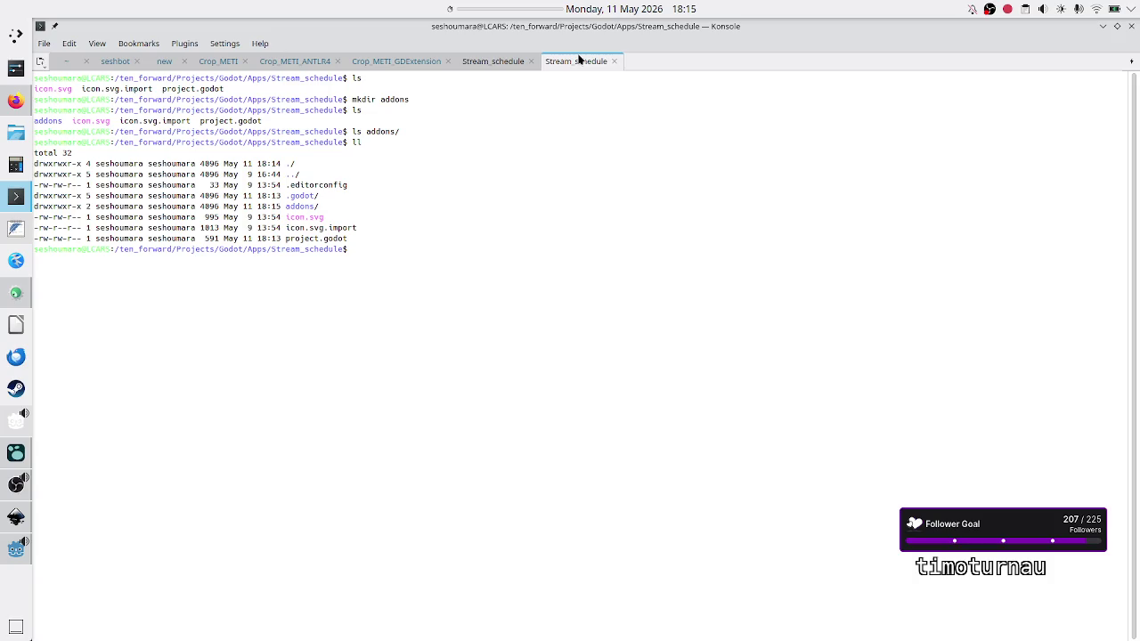
pyautogui.write('ll addons/')
pyautogui.press('Return')
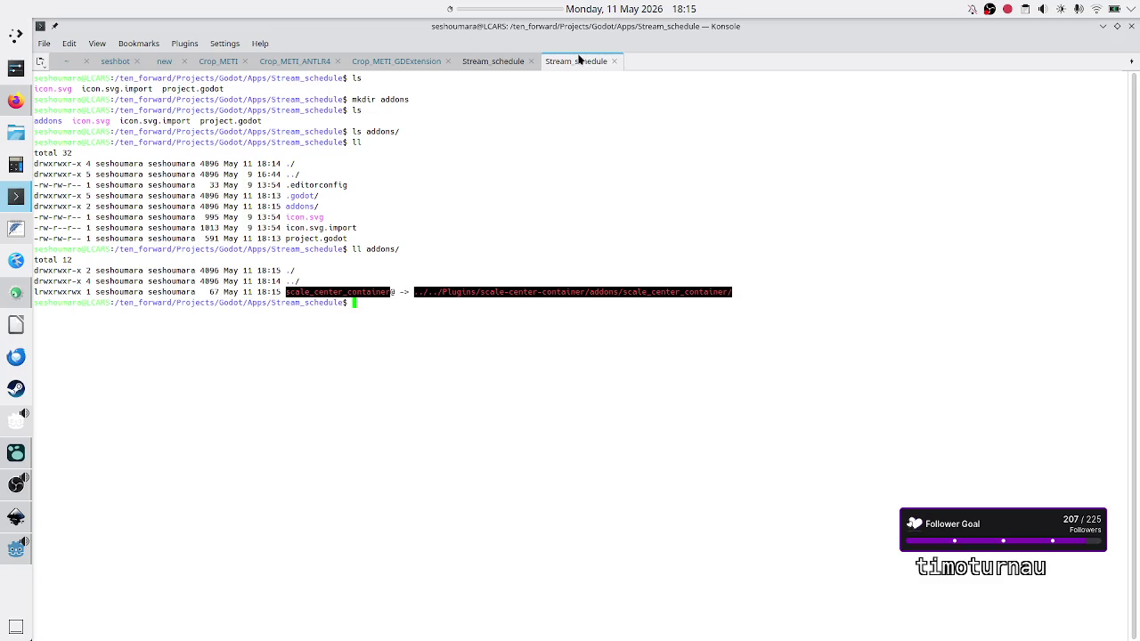
# Go into the project's addons folder and delete the broken scale_center_container link.
pyautogui.write('ls')
pyautogui.press('Return')
pyautogui.write('cd addons/')
pyautogui.press('Return')
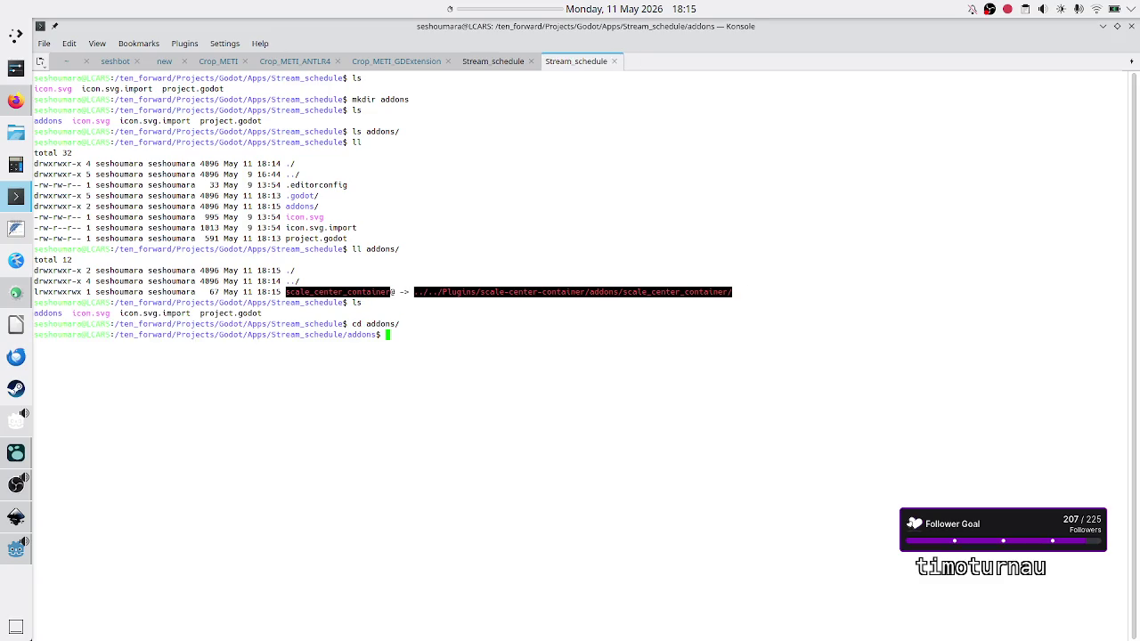
pyautogui.write('ls')
pyautogui.press('Return')
pyautogui.write('rm sc')
pyautogui.press('Tab')
pyautogui.press('Return')
pyautogui.press('Return')
# Create a symlink to ../../../Plugins/scale-center-container/addons/scale_center_container/.
pyautogui.write('l')
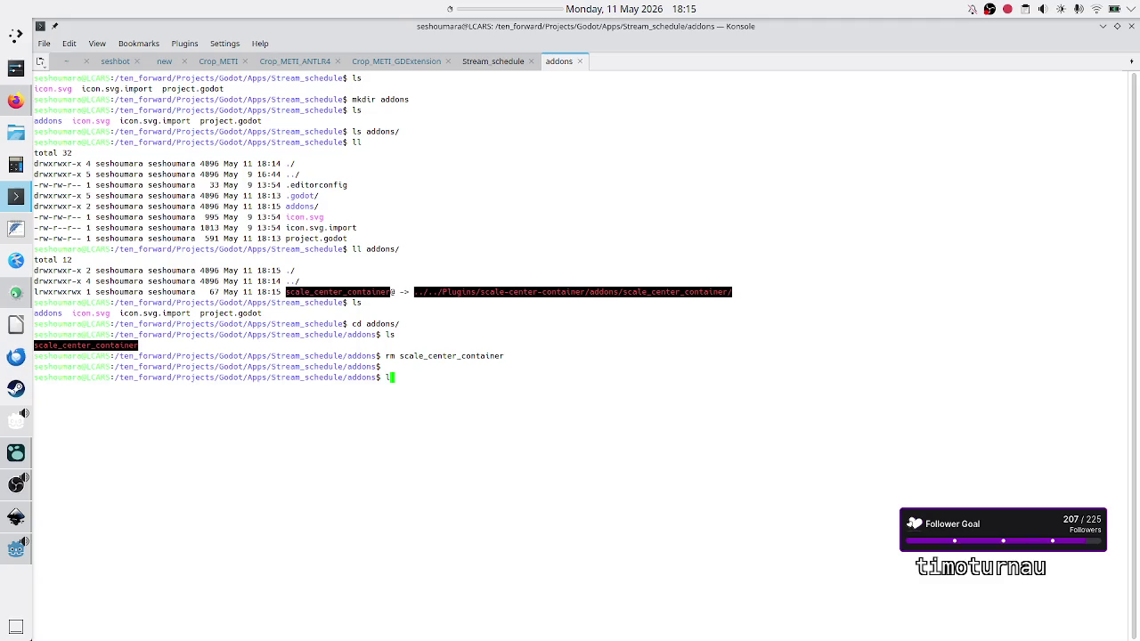
pyautogui.write('n -s ../')
pyautogui.write('../../')
pyautogui.press('Tab')
pyautogui.press('Tab')
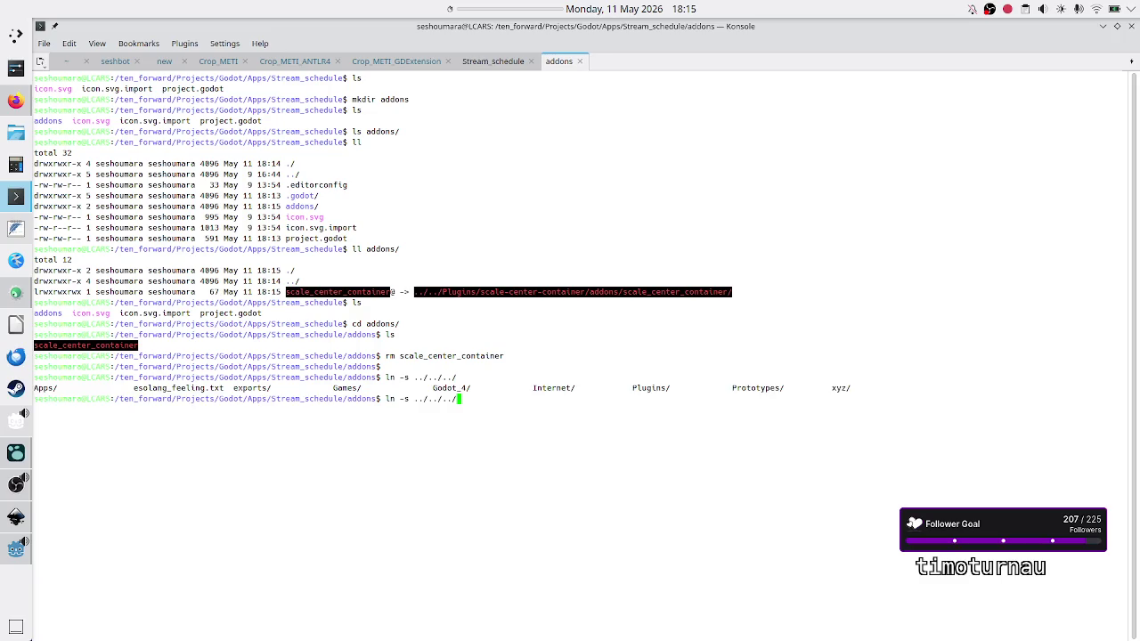
pyautogui.write('Pl')
pyautogui.press('Tab')
pyautogui.press('Tab')
pyautogui.press('Tab')
pyautogui.write('scal')
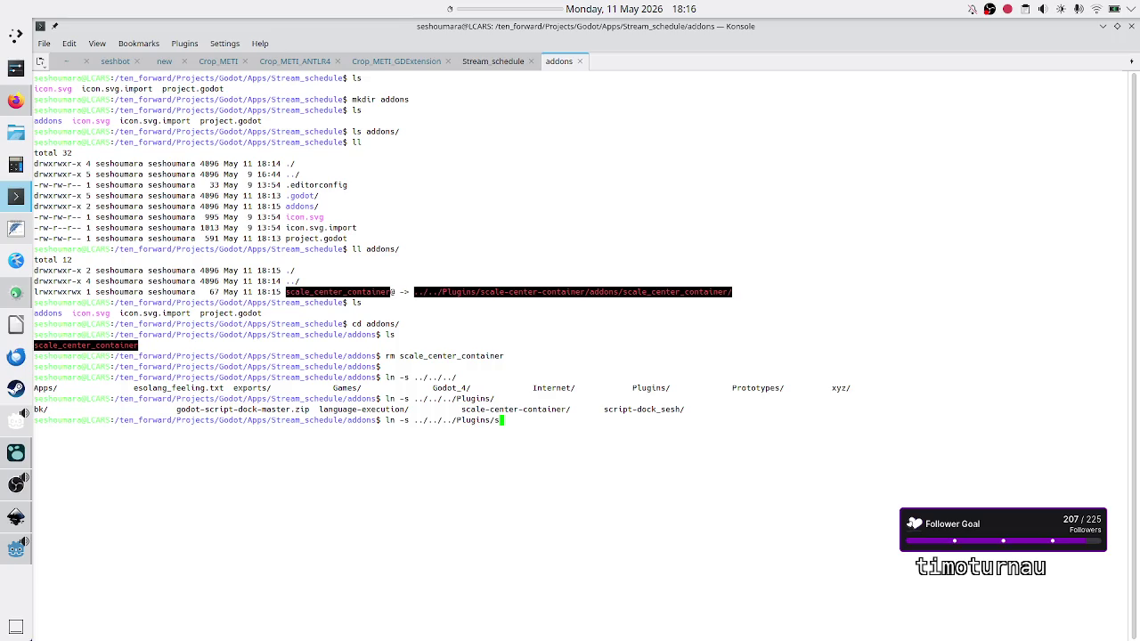
pyautogui.press('Tab')
pyautogui.write('ad')
pyautogui.press('Tab')
pyautogui.write('sc')
pyautogui.press('Tab')
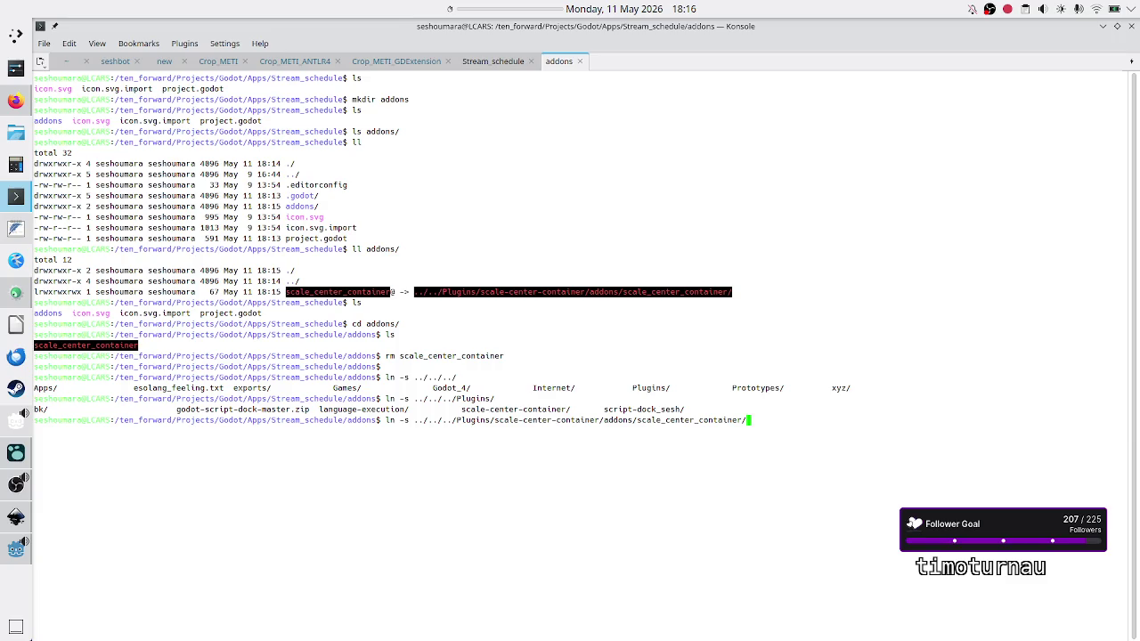
pyautogui.press('Return')
# Verify the new link with ll and close the extra terminal tab.
pyautogui.write('ll')
pyautogui.press('Return')
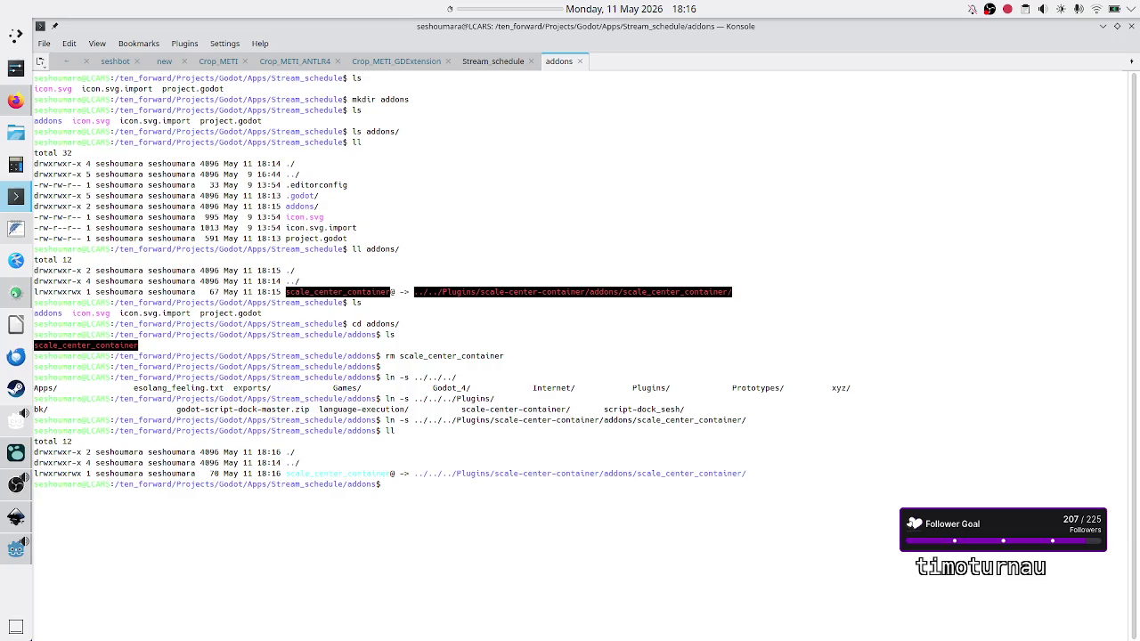
pyautogui.write('exit')
pyautogui.press('Return')
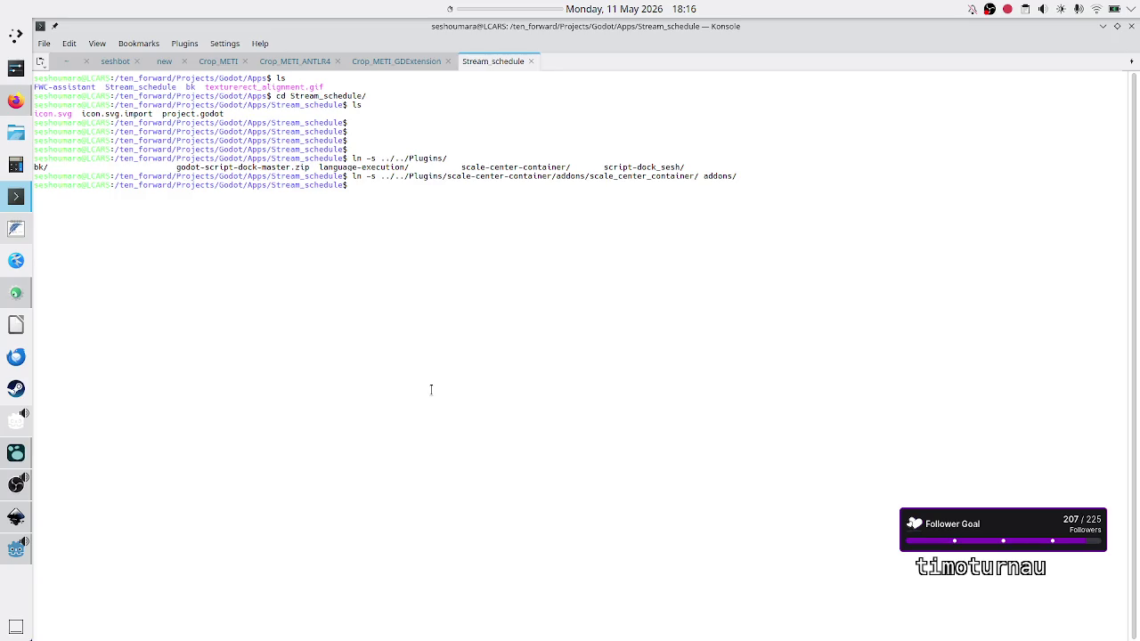
# Run ll on addons from the main terminal to confirm the link resolves.
pyautogui.write('ll add')
pyautogui.press('Tab')
pyautogui.press('Return')
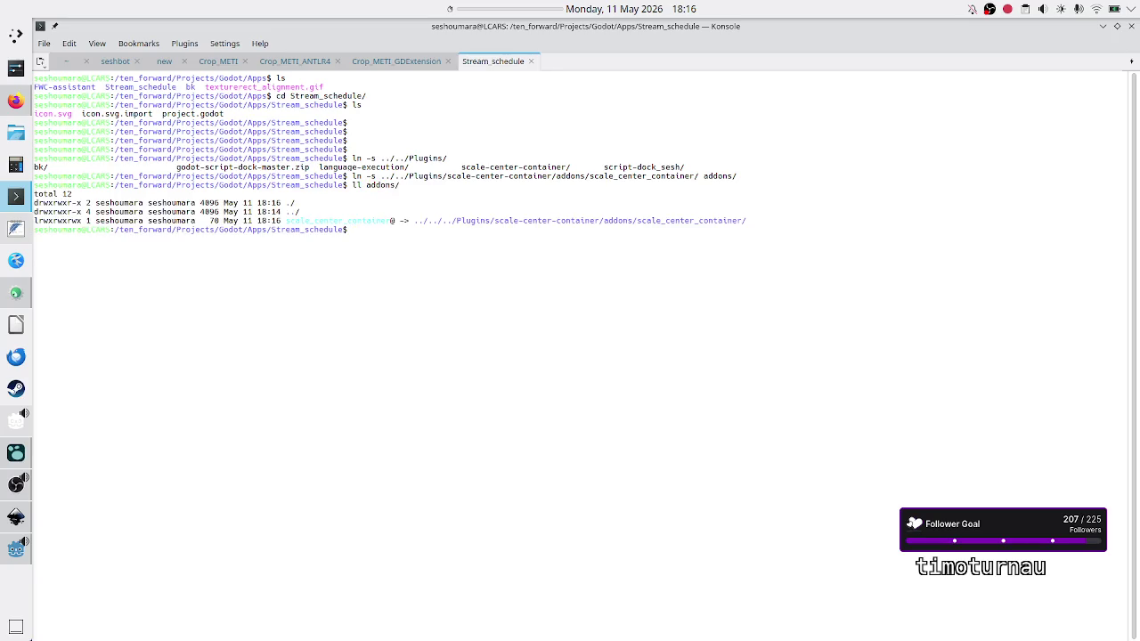
pyautogui.click(16, 550)
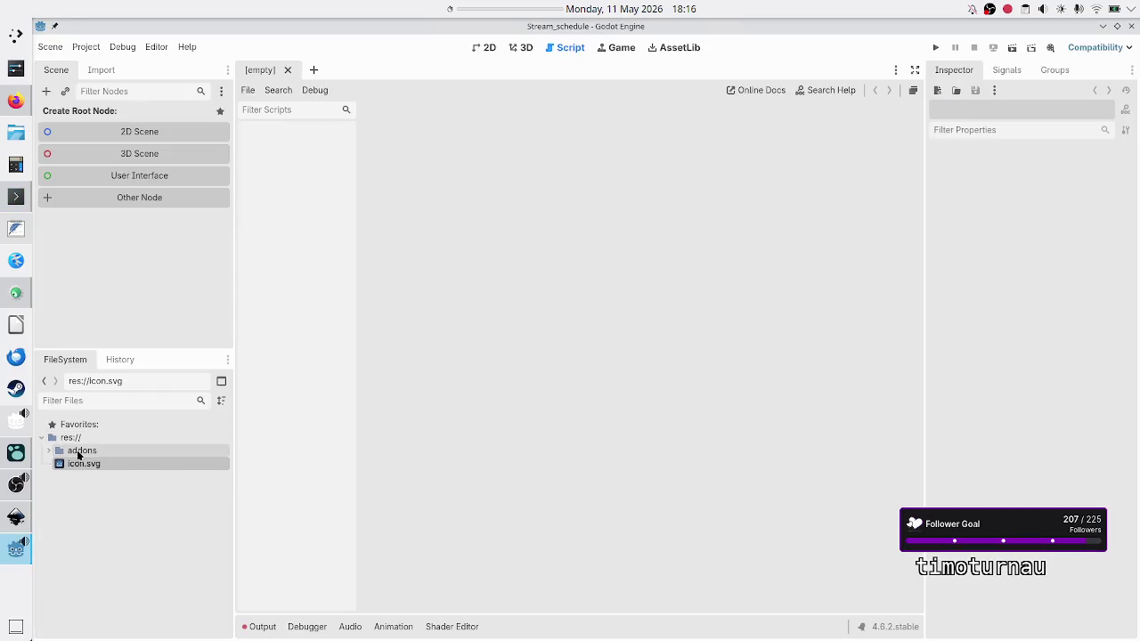
# Expand the addons folder in the FileSystem dock to reveal scale_center_container.
pyautogui.click(49, 451)
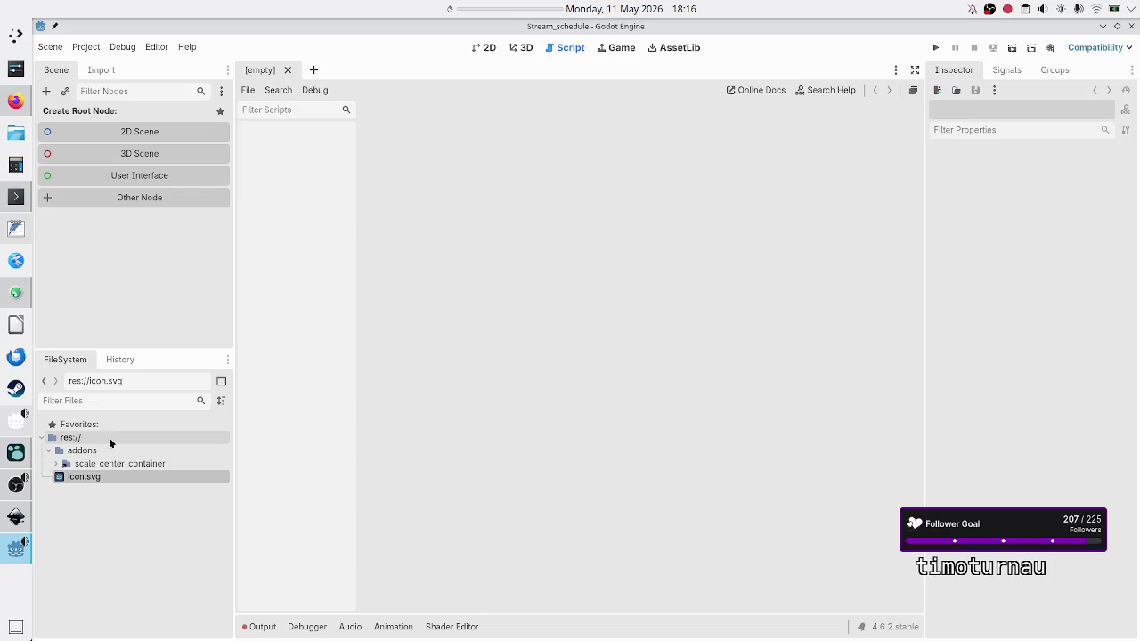
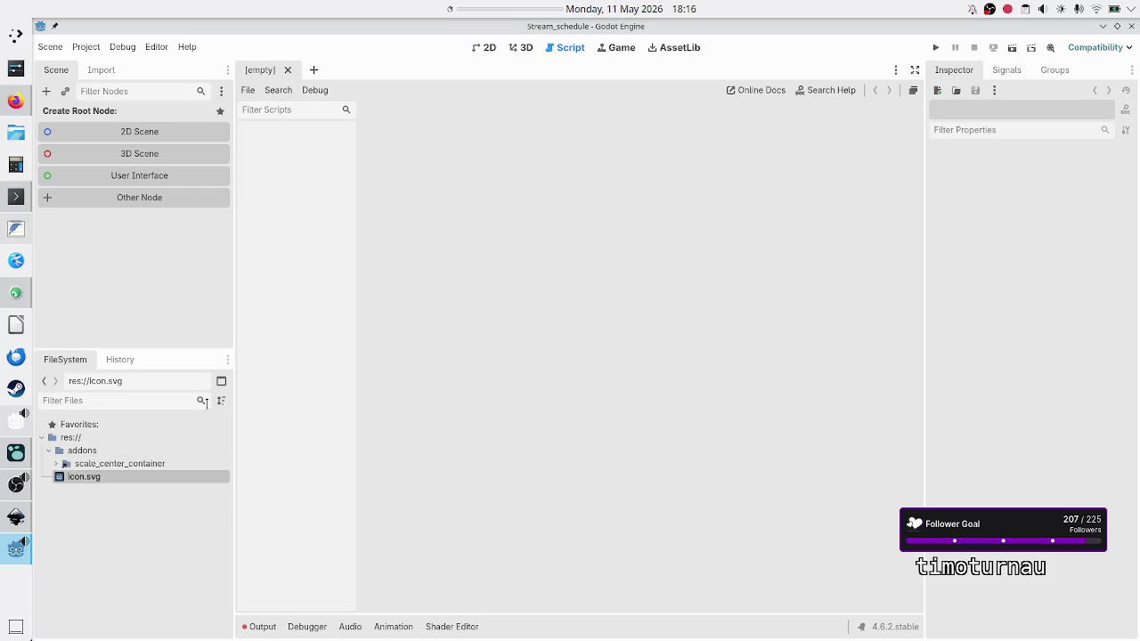
# Enable the ScaleCenterContainer plugin in Project Settings, then show the Output log and the Create New Node dialog.
pyautogui.click(96, 48)
pyautogui.click(102, 66)
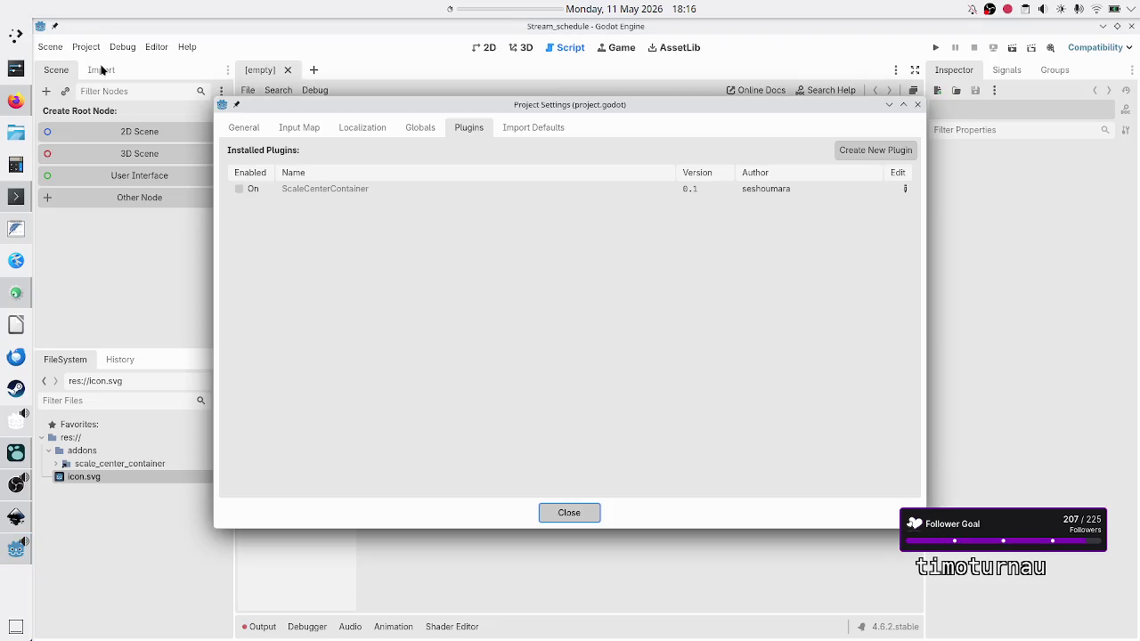
pyautogui.click(238, 190)
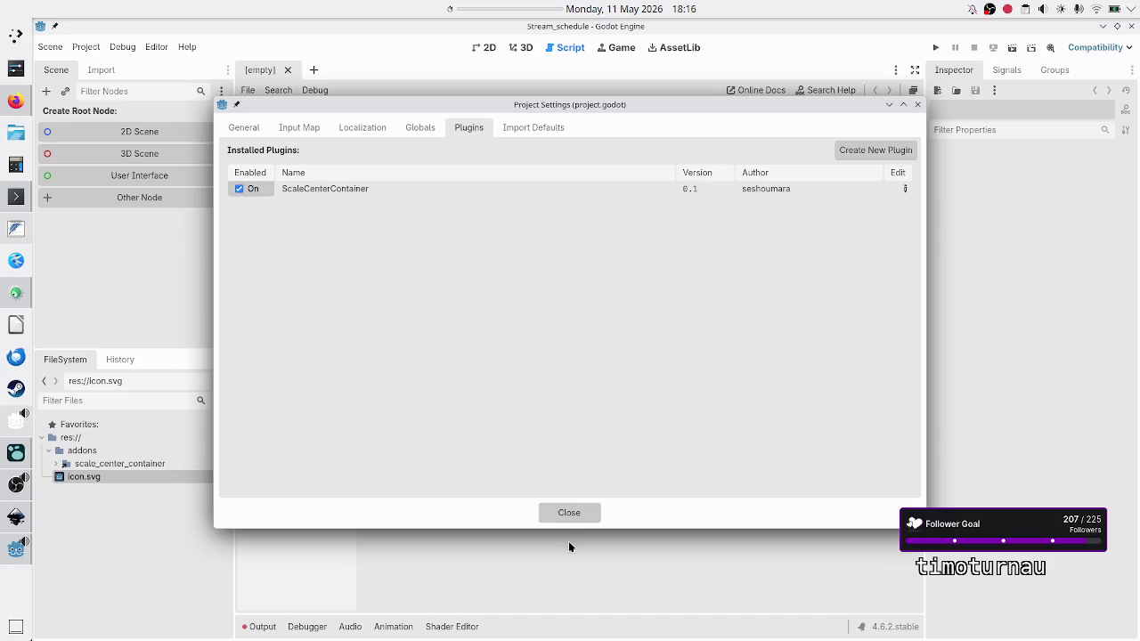
pyautogui.click(580, 516)
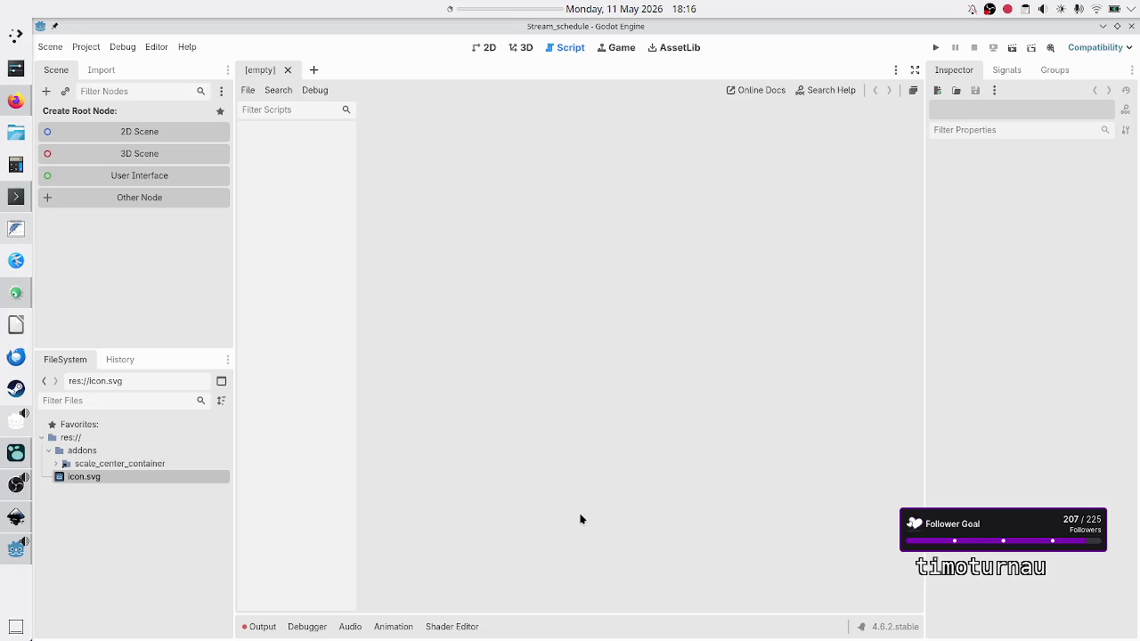
pyautogui.click(260, 629)
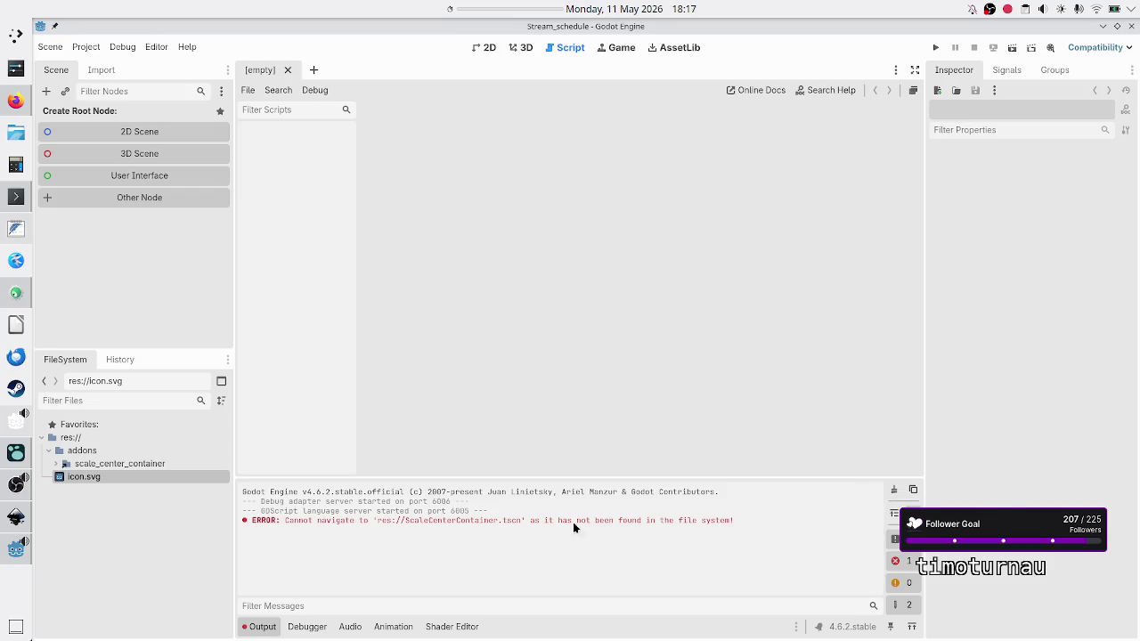
pyautogui.click(47, 92)
# Search 'scale' in the node dialog, cancel it, and clear the Output log.
pyautogui.write('scale')
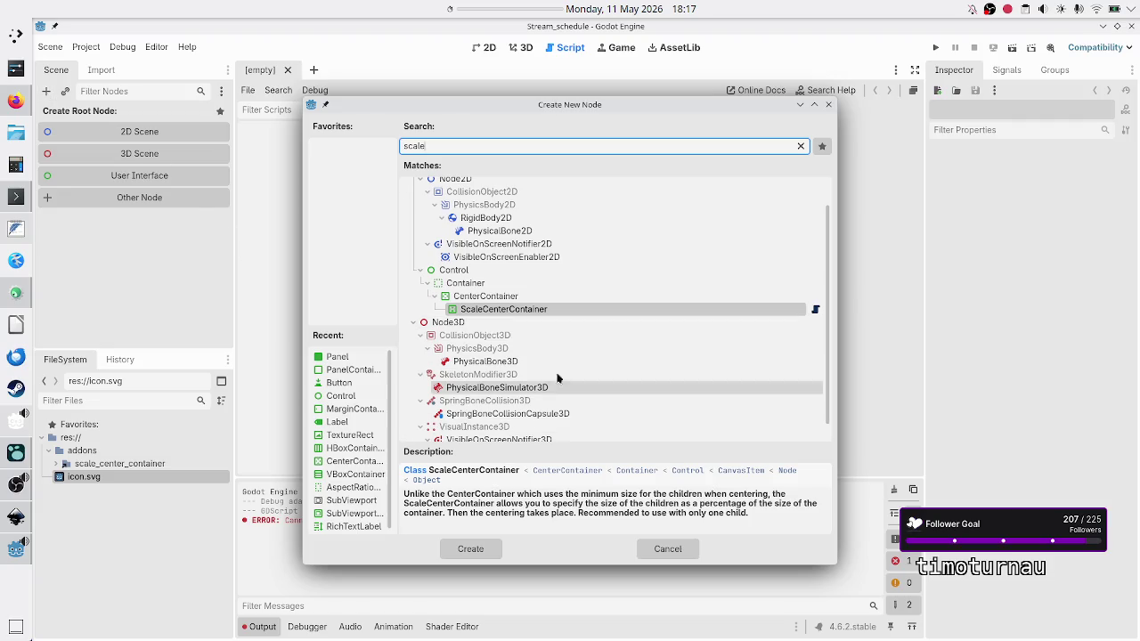
pyautogui.click(682, 546)
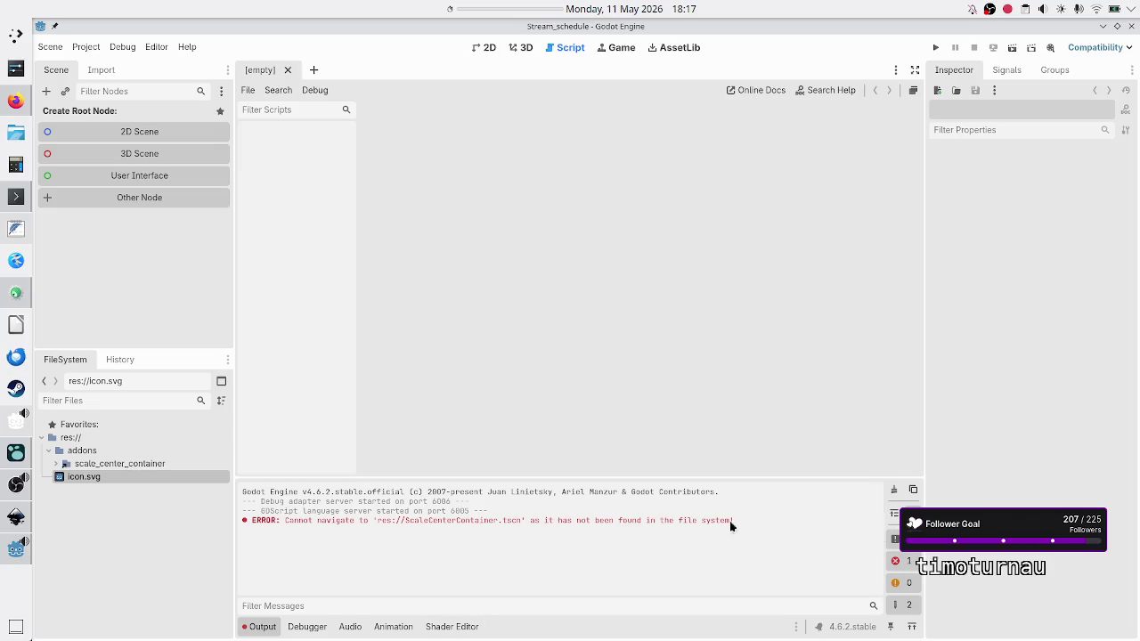
pyautogui.click(894, 490)
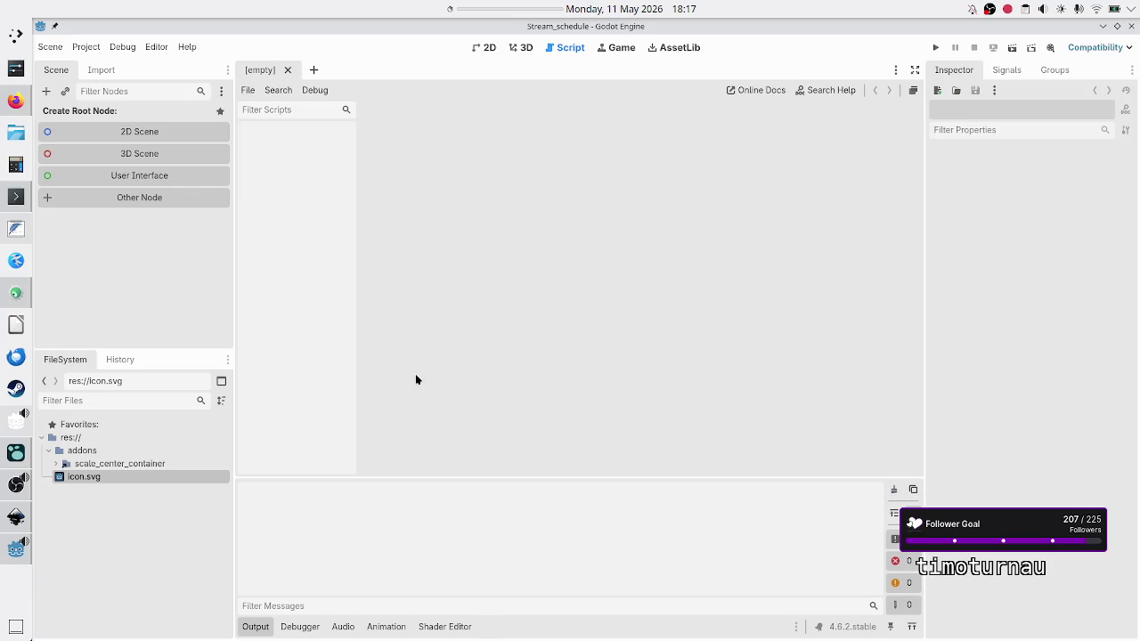
pyautogui.click(163, 513)
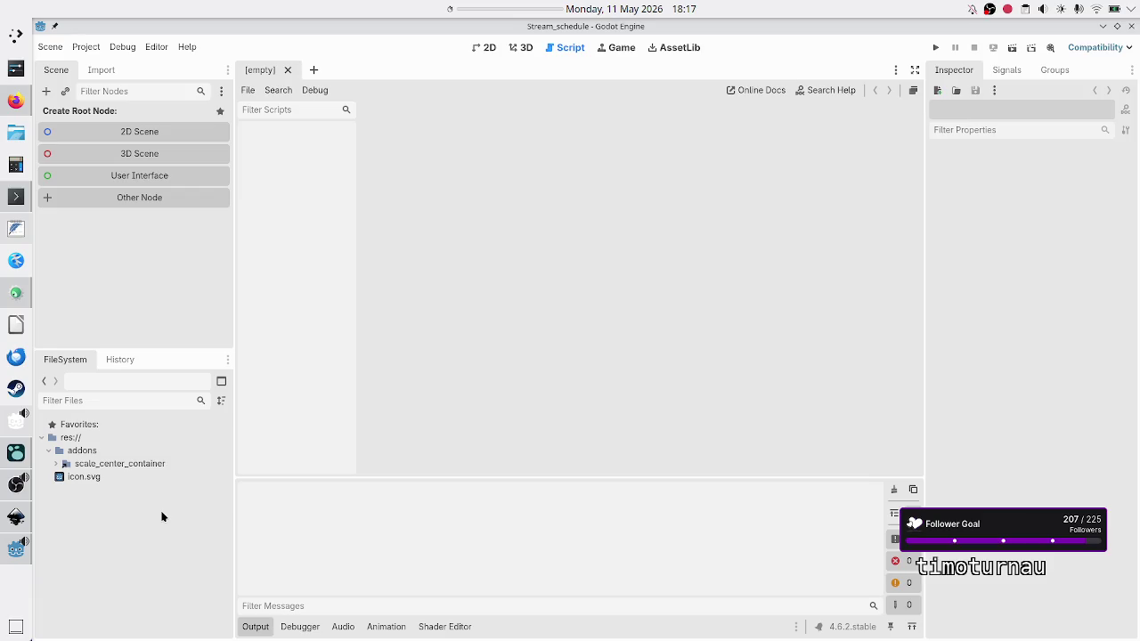
# Reload the current project and show the Output log again.
pyautogui.click(86, 47)
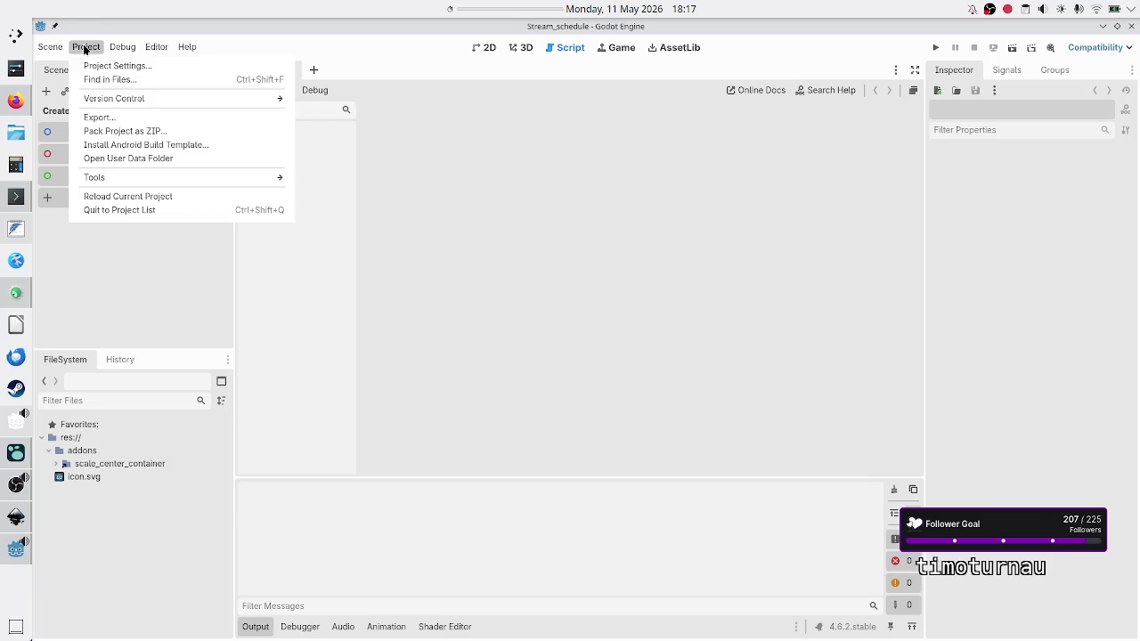
pyautogui.click(117, 195)
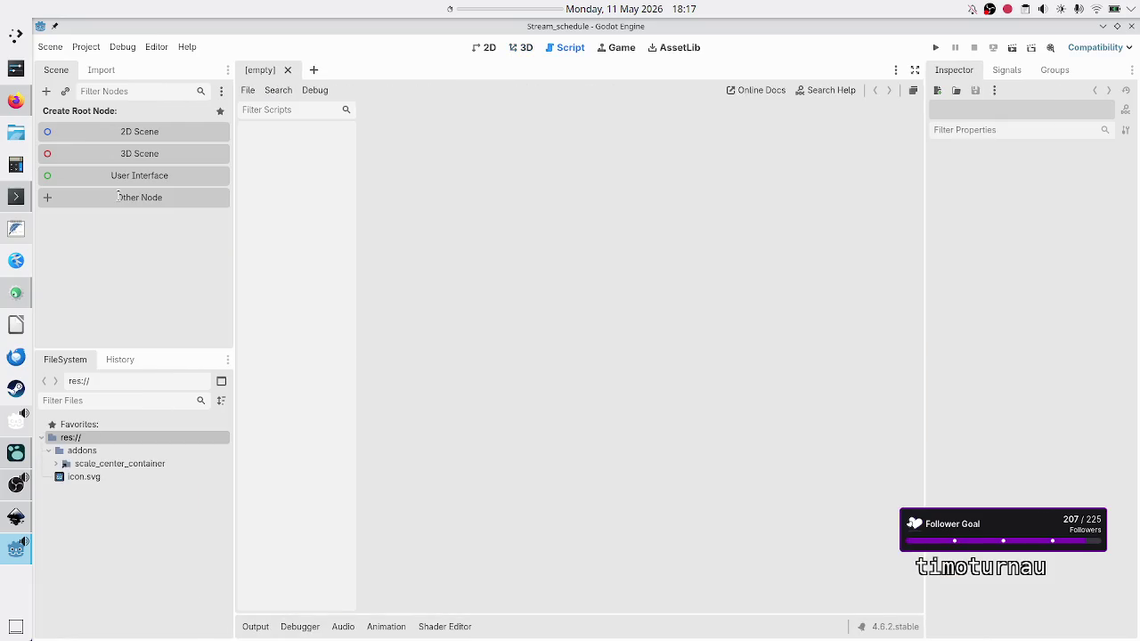
pyautogui.click(256, 627)
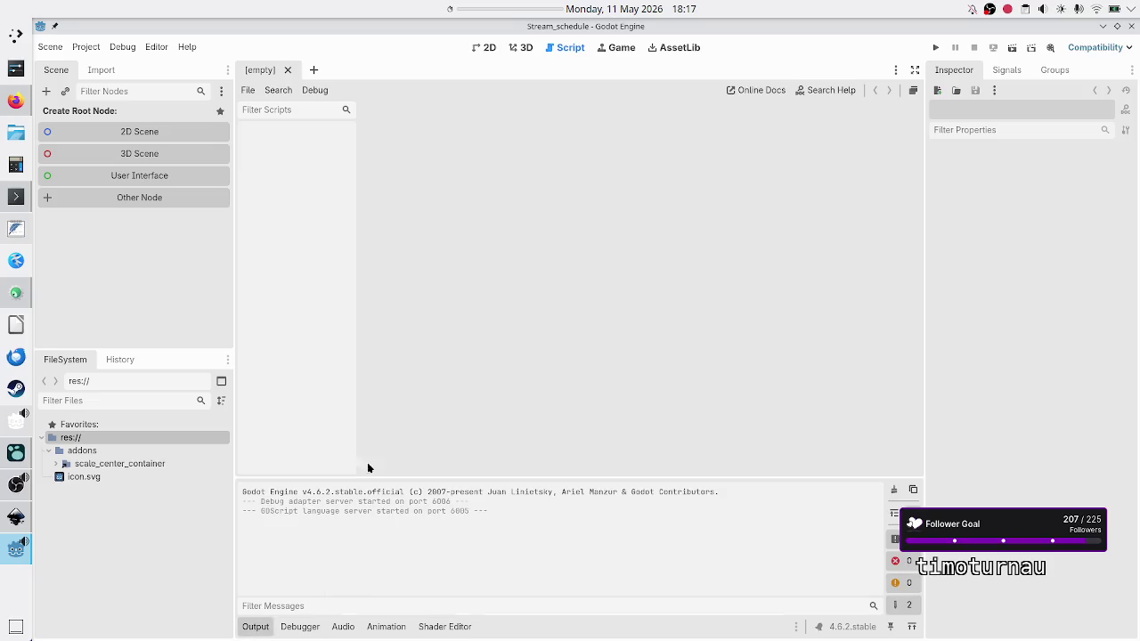
pyautogui.click(86, 47)
pyautogui.click(99, 69)
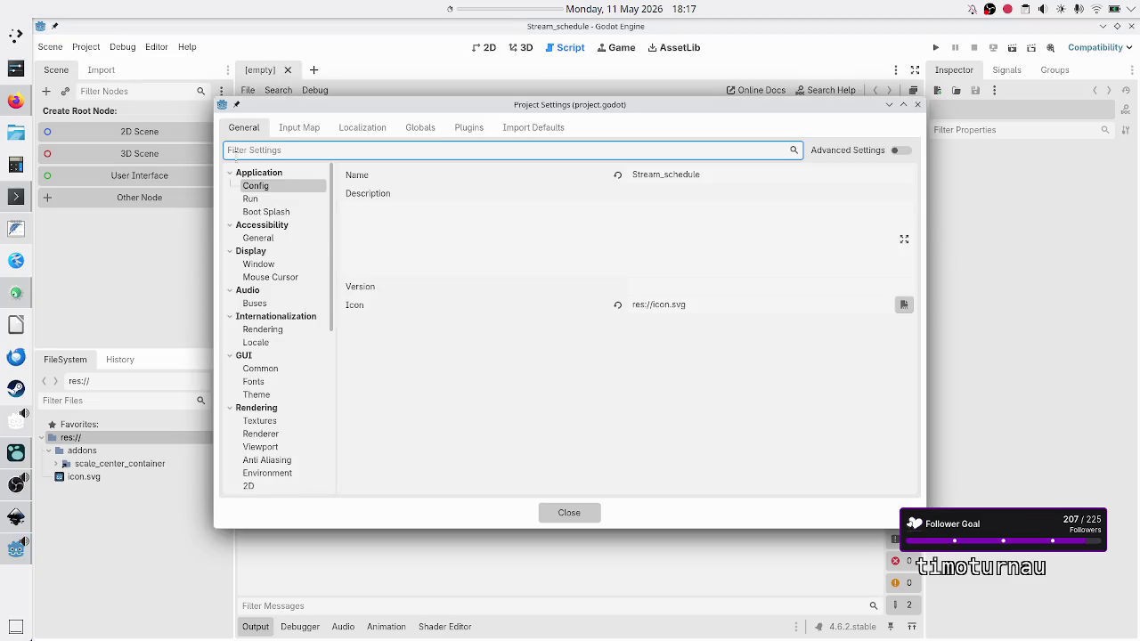
pyautogui.click(414, 132)
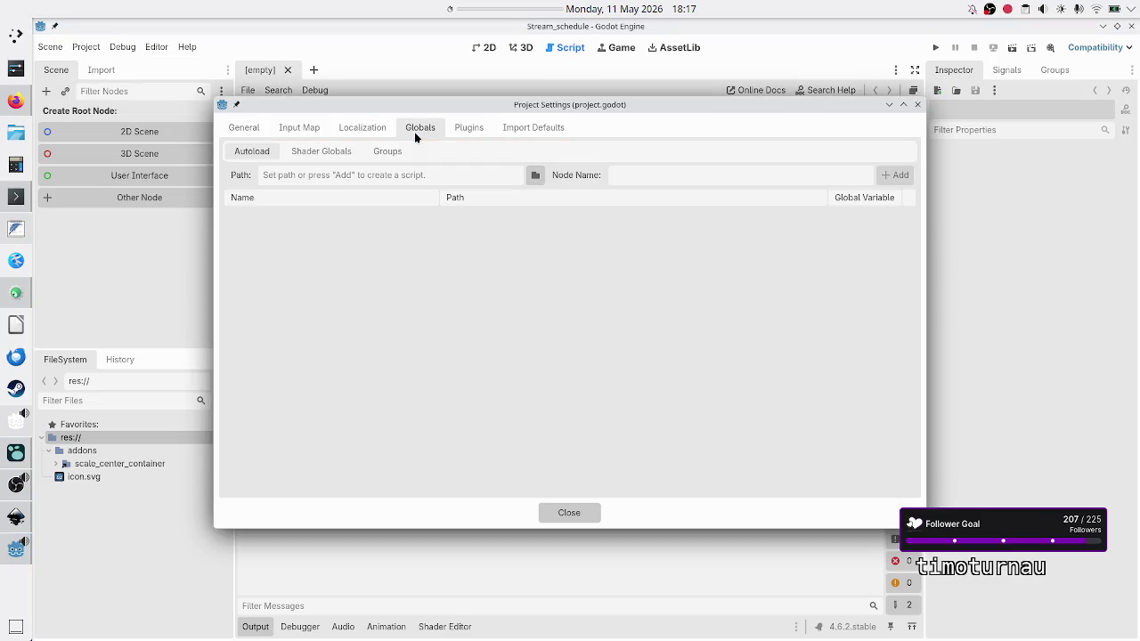
pyautogui.click(462, 129)
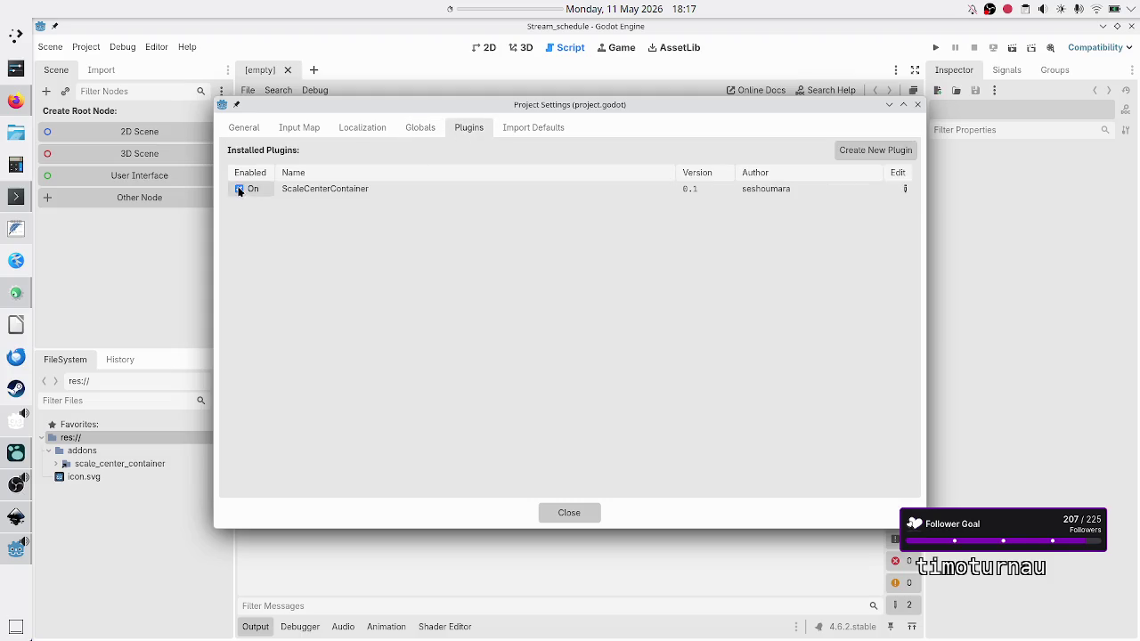
pyautogui.moveTo(481, 112); pyautogui.dragTo(687, 52)
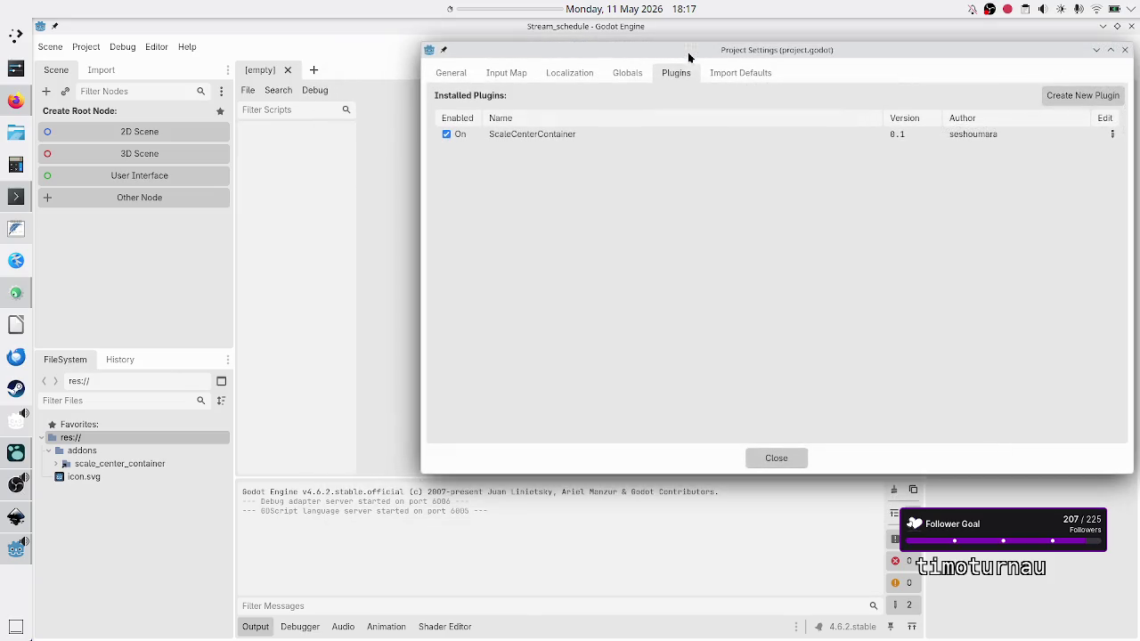
pyautogui.click(446, 135)
pyautogui.click(447, 134)
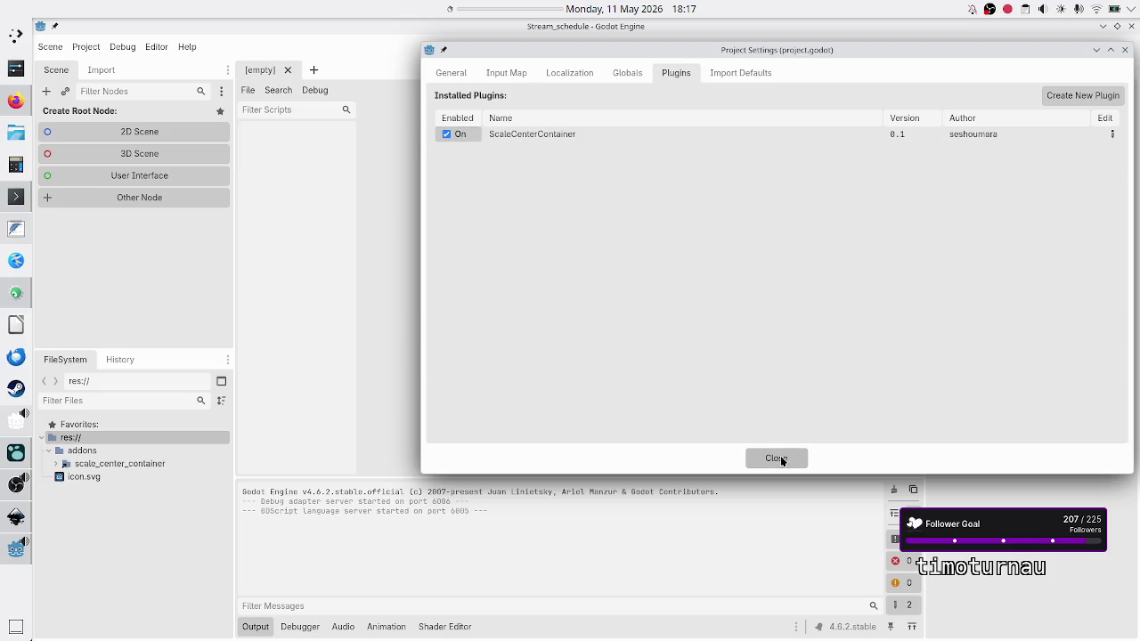
pyautogui.click(780, 458)
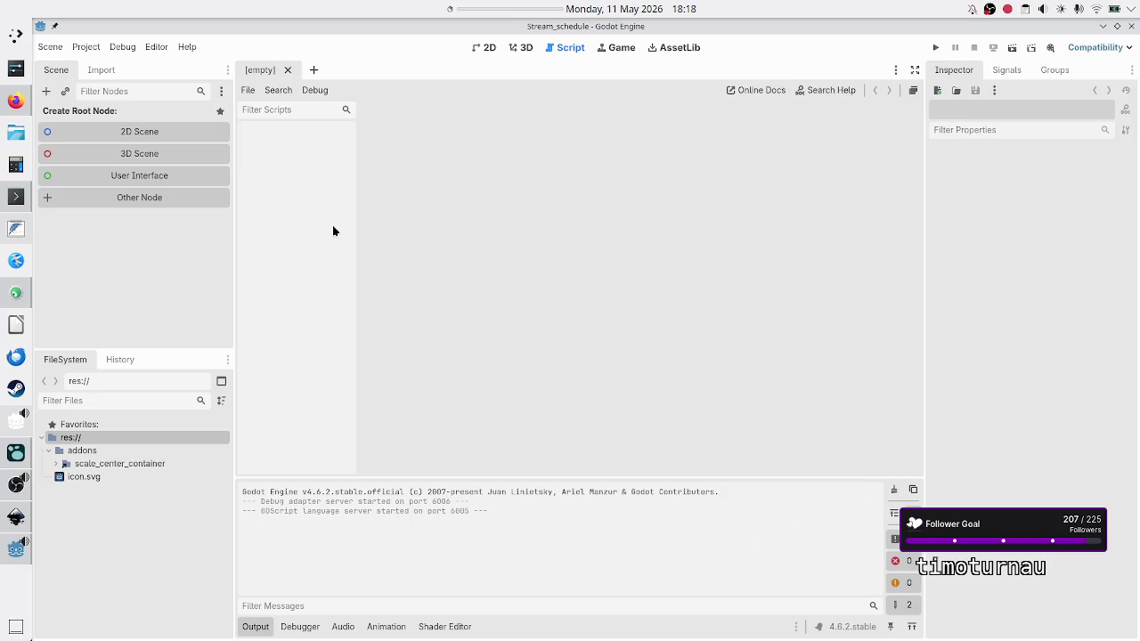
# Create a Control root node for a new user-interface scene.
pyautogui.click(134, 176)
pyautogui.hotkey('ctrl', 'd')
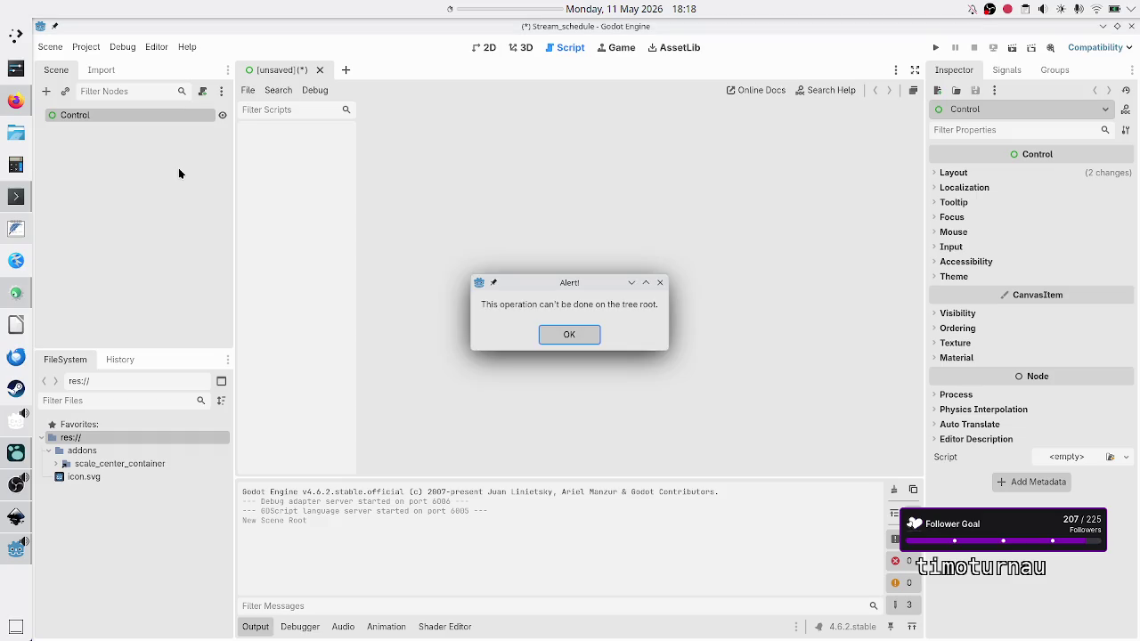
pyautogui.press('Return')
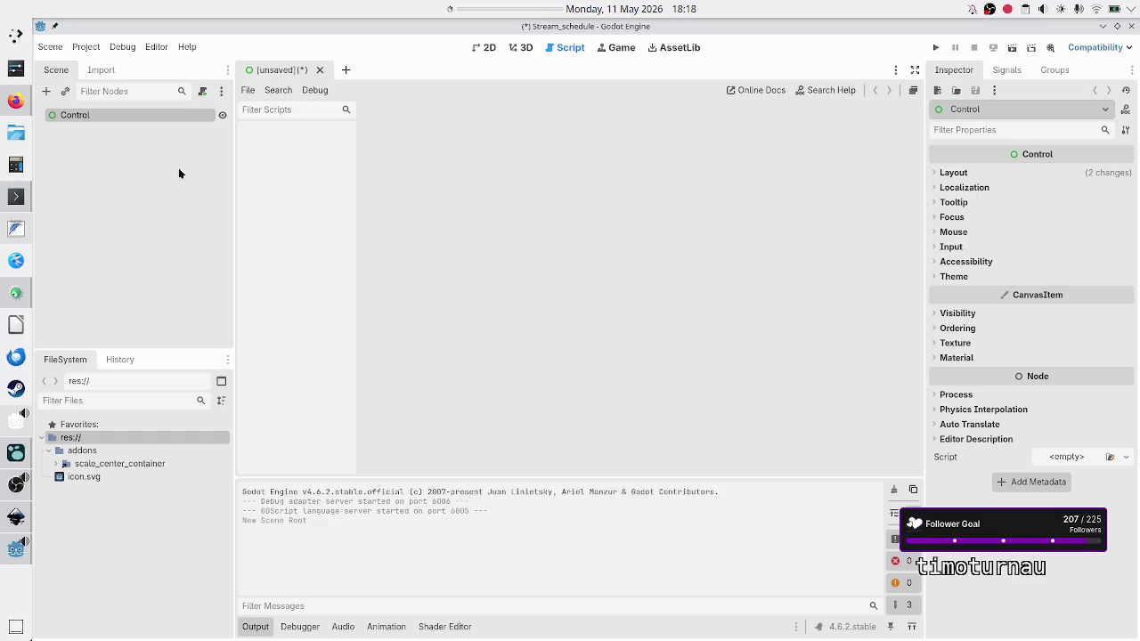
# Save the scene as Schedule.tscn.
pyautogui.hotkey('ctrl', 's')
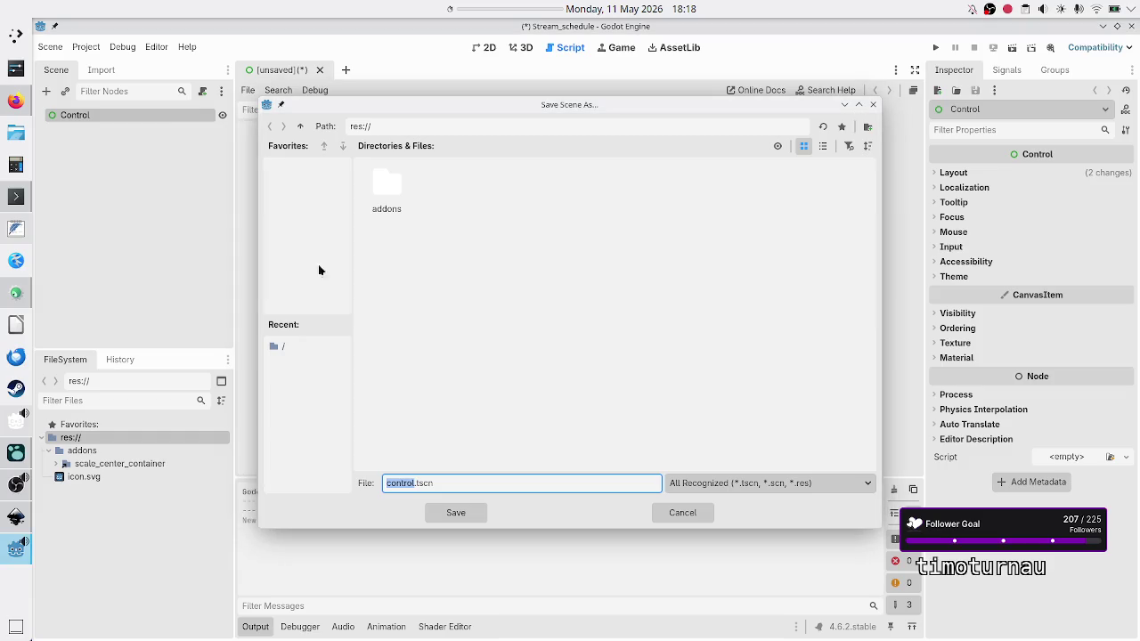
pyautogui.click(476, 485)
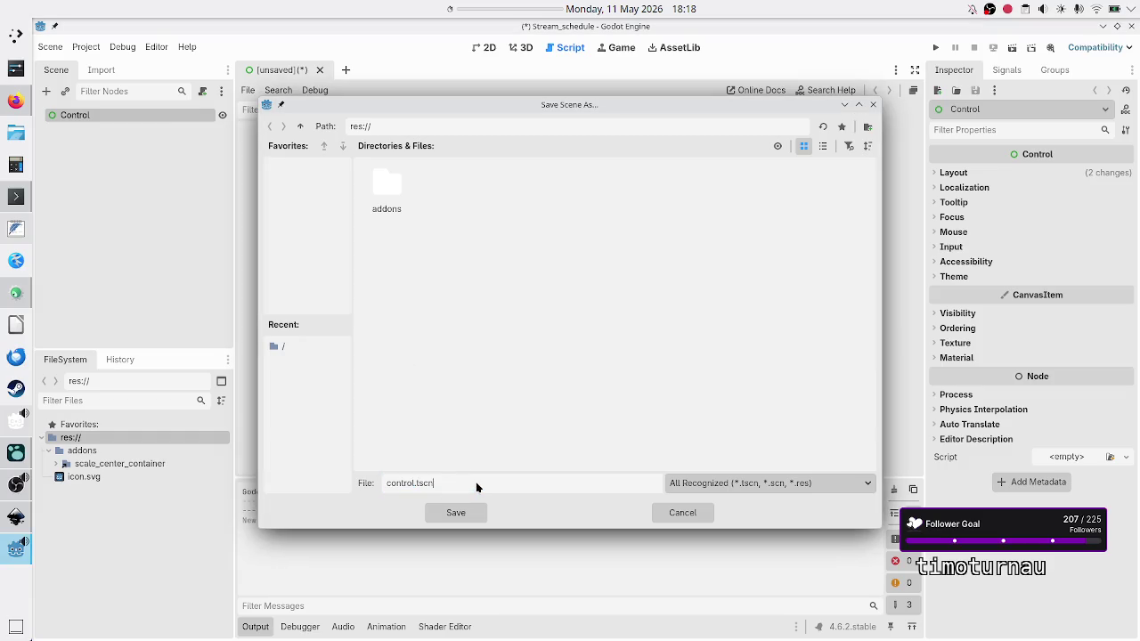
pyautogui.press('Left')
pyautogui.press('Left')
pyautogui.press('Left')
pyautogui.press('BackSpace')
pyautogui.press('BackSpace')
pyautogui.press('BackSpace')
pyautogui.write('S')
pyautogui.write('chedule')
pyautogui.press('Return')
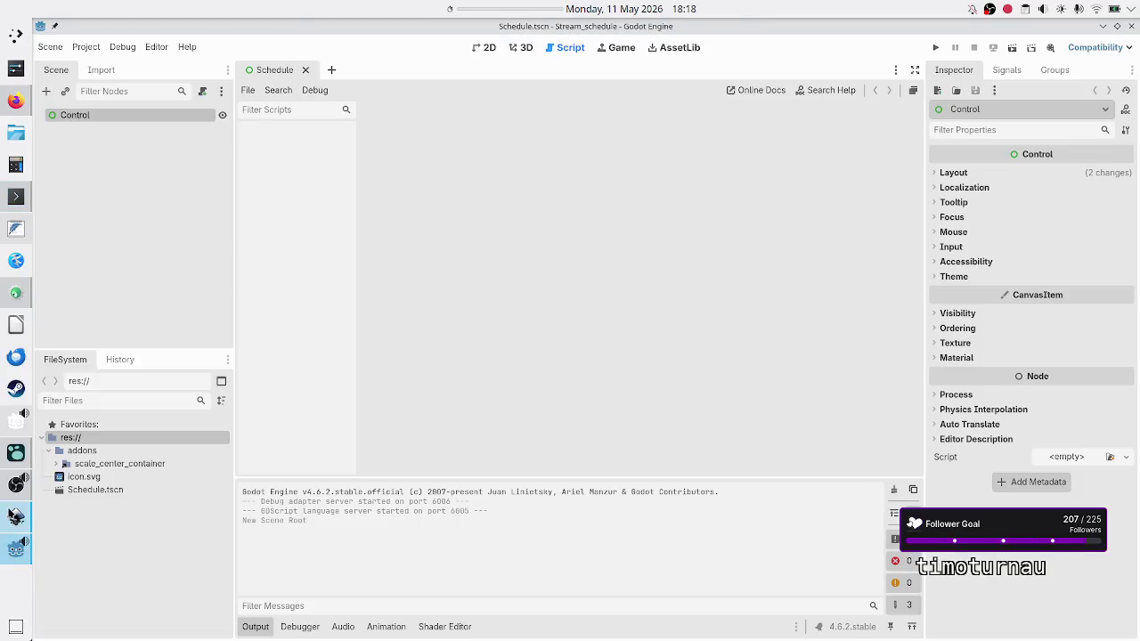
pyautogui.click(15, 516)
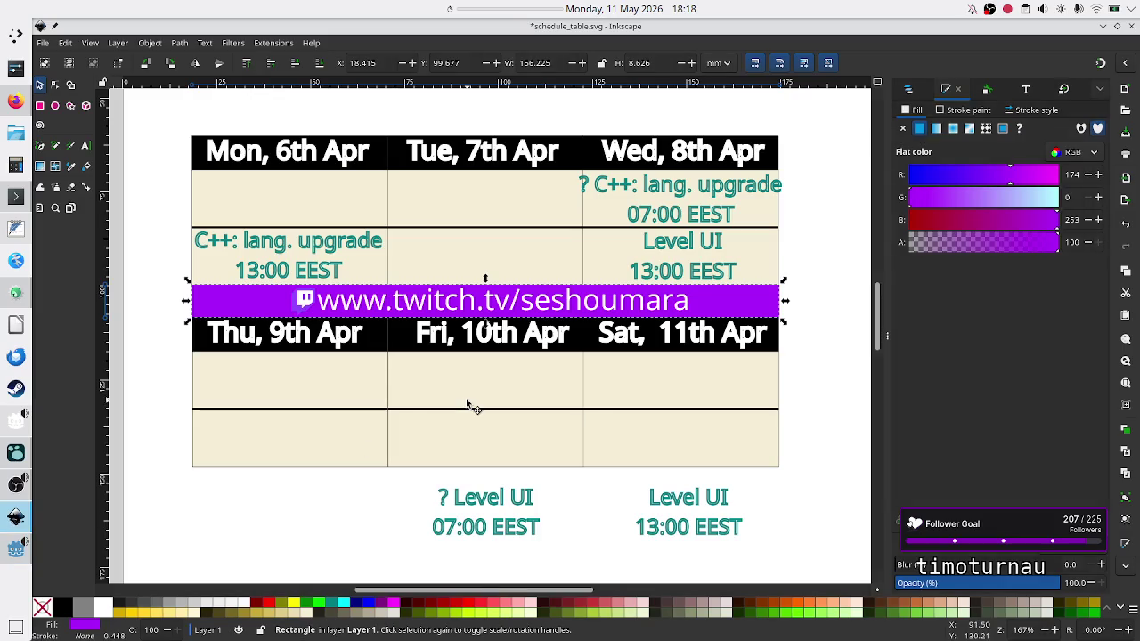
# Deselect the purple banner rectangle in Inkscape and return to Godot.
pyautogui.click(833, 336)
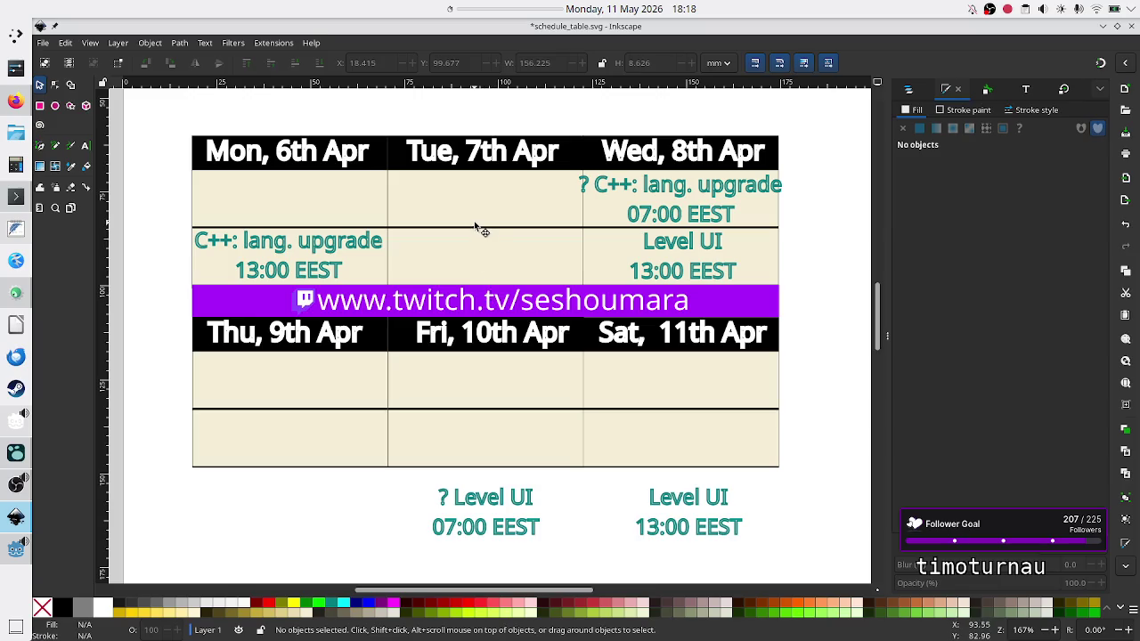
pyautogui.press('alt')
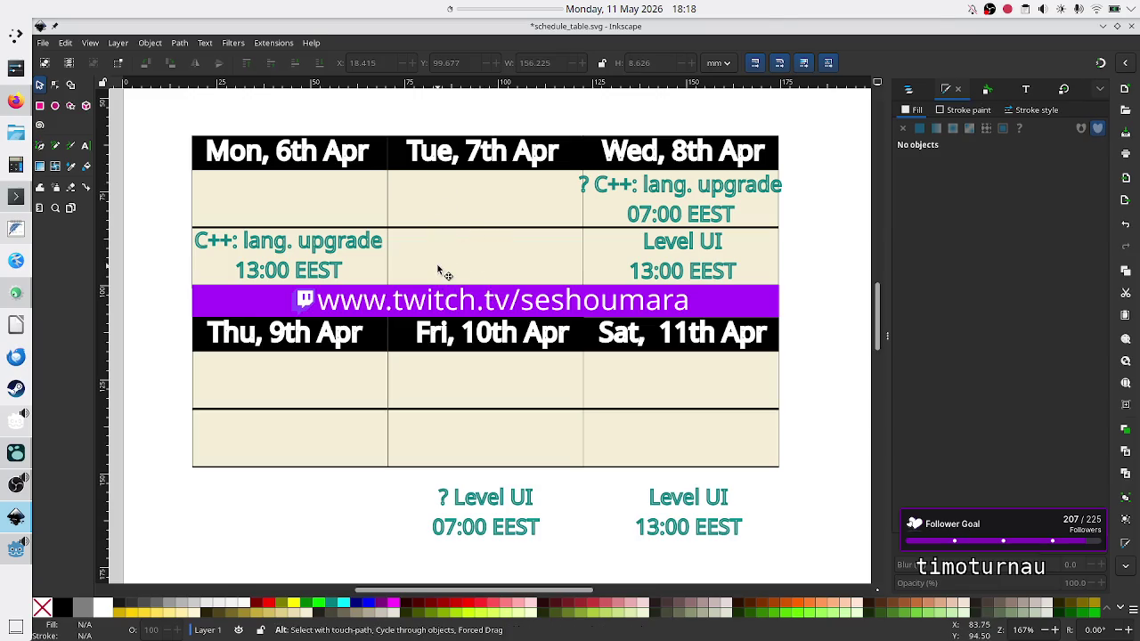
pyautogui.hotkey('alt', 'Tab')
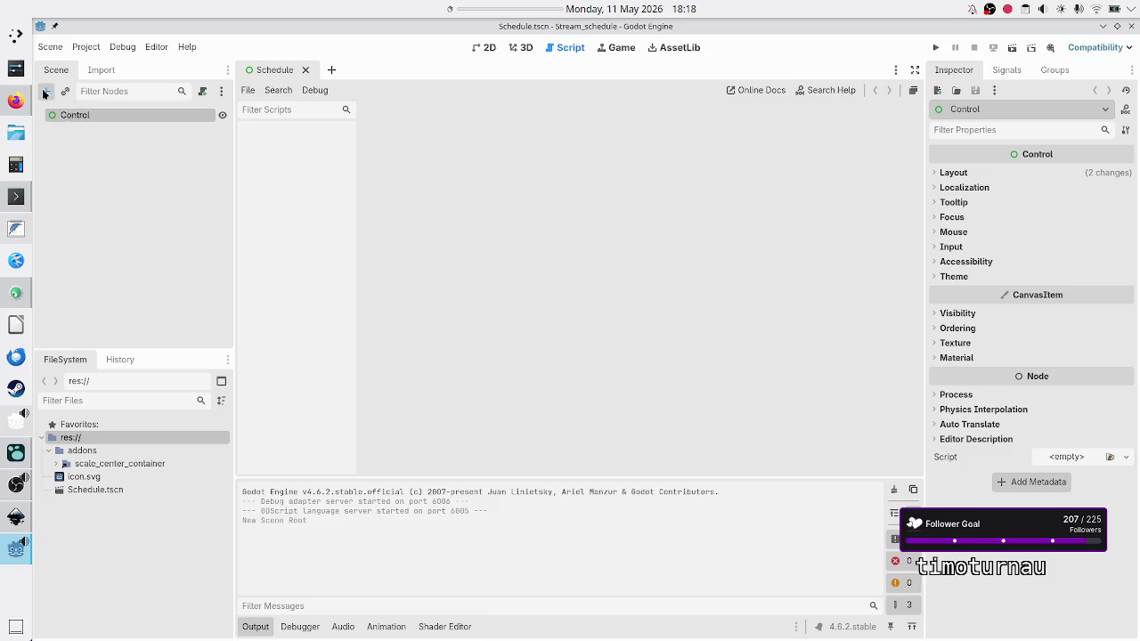
# Add a VBoxContainer under the Control root.
pyautogui.click(46, 91)
pyautogui.write('vbox')
pyautogui.press('Return')
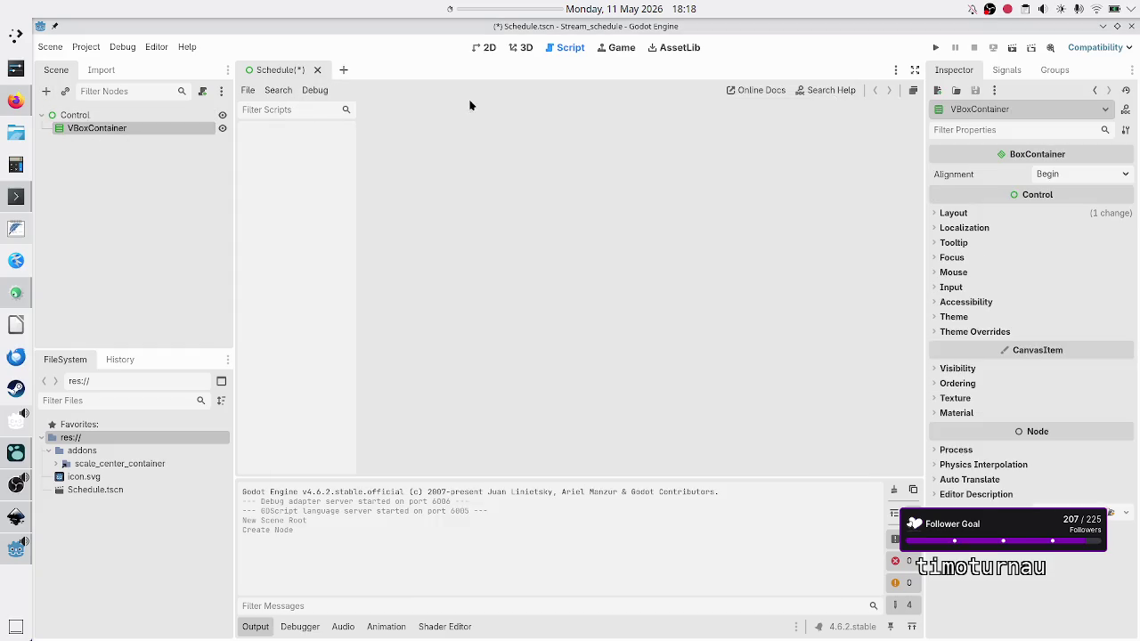
# Apply the Full Rect anchor preset to the VBoxContainer.
pyautogui.click(486, 47)
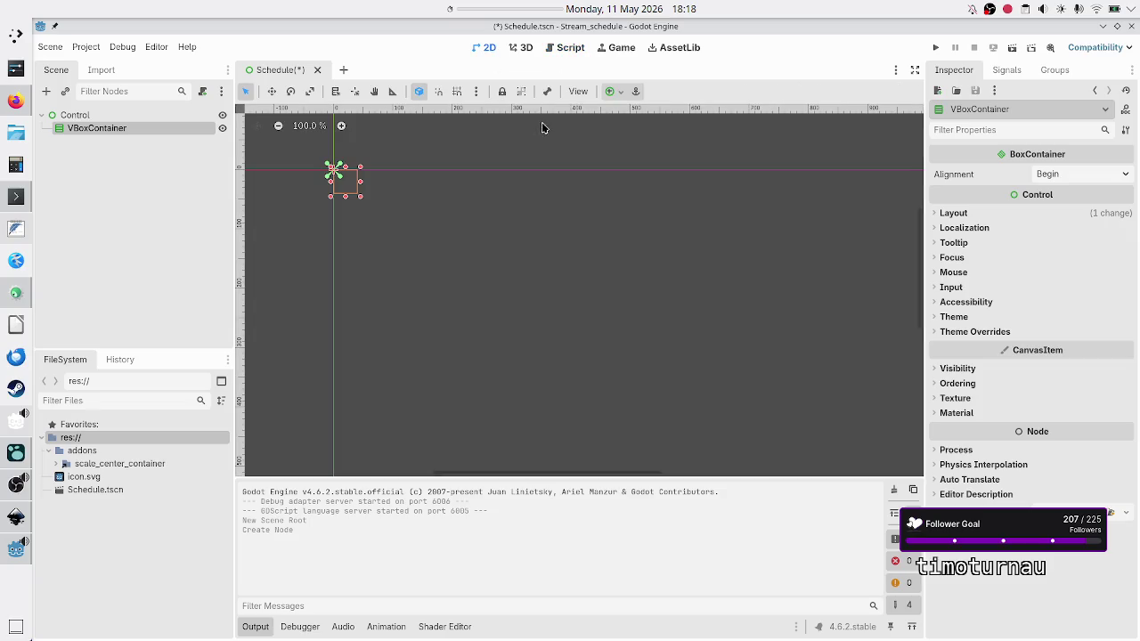
pyautogui.click(621, 93)
pyautogui.click(682, 202)
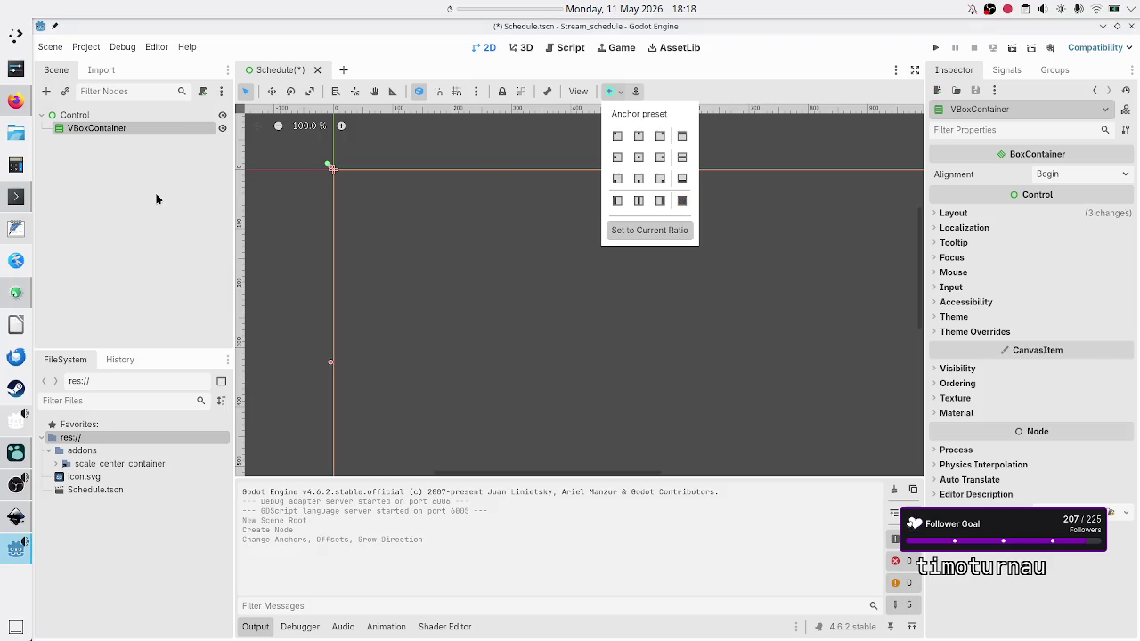
pyautogui.click(135, 158)
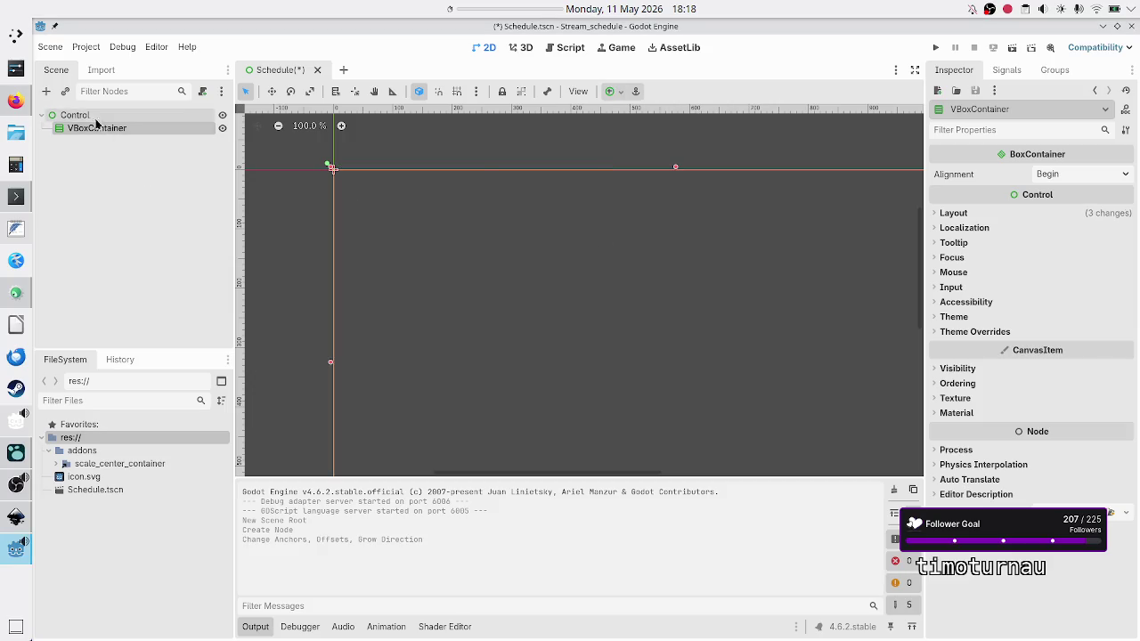
# Add an HBoxContainer child under the VBoxContainer.
pyautogui.click(46, 91)
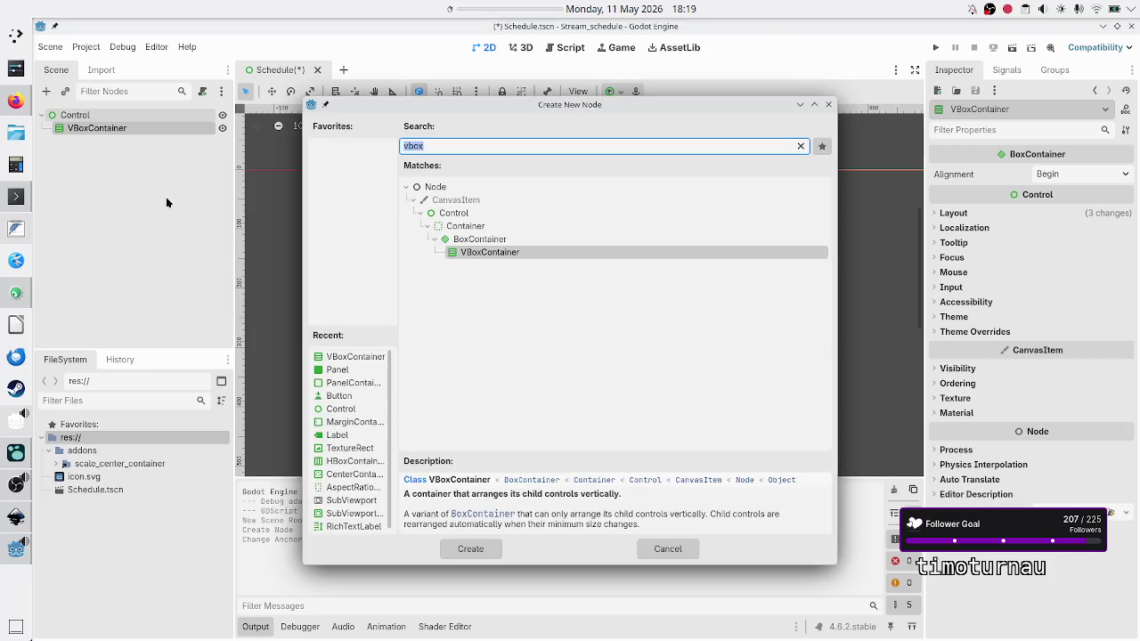
pyautogui.write('hbox')
pyautogui.press('Return')
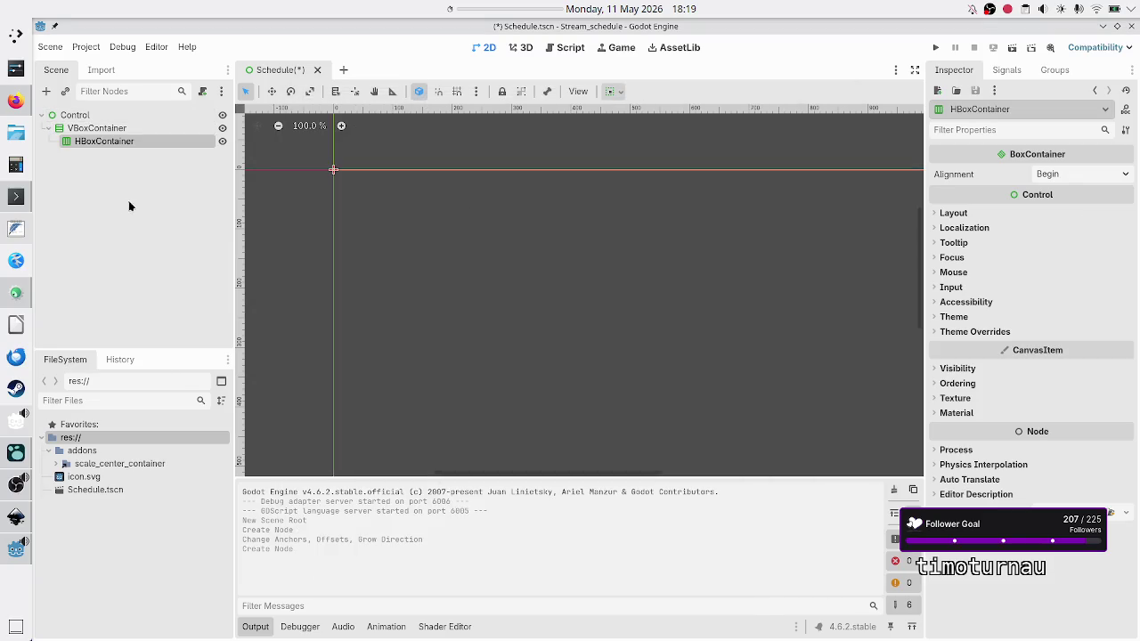
pyautogui.click(106, 128)
pyautogui.click(48, 92)
# Add a Panel node under the VBoxContainer.
pyautogui.write('scale')
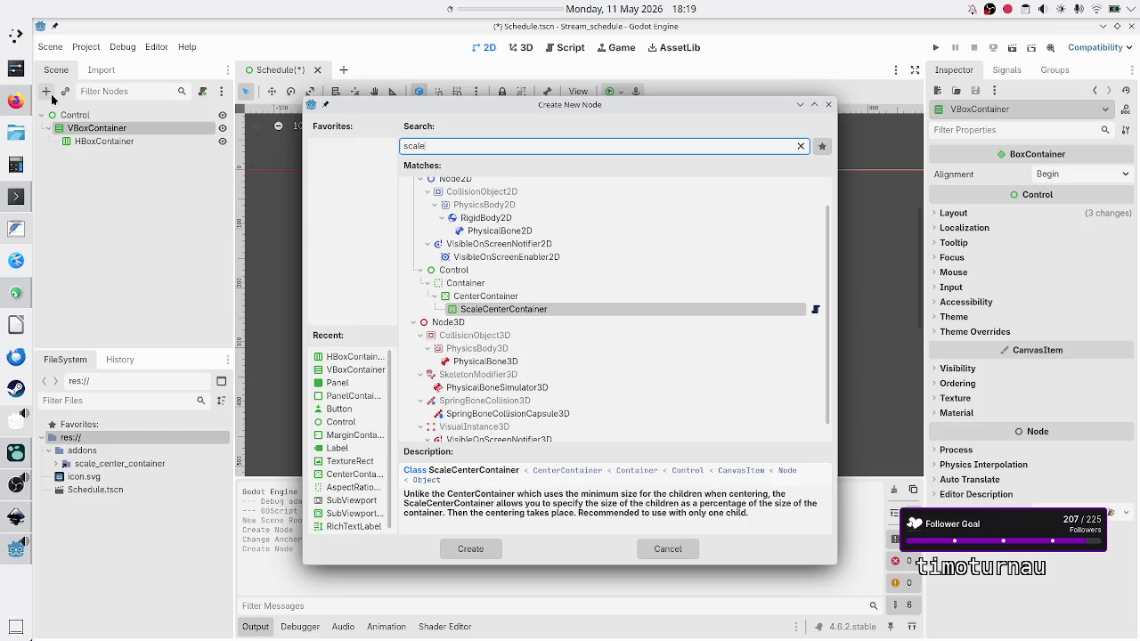
pyautogui.press('BackSpace')
pyautogui.press('BackSpace')
pyautogui.press('BackSpace')
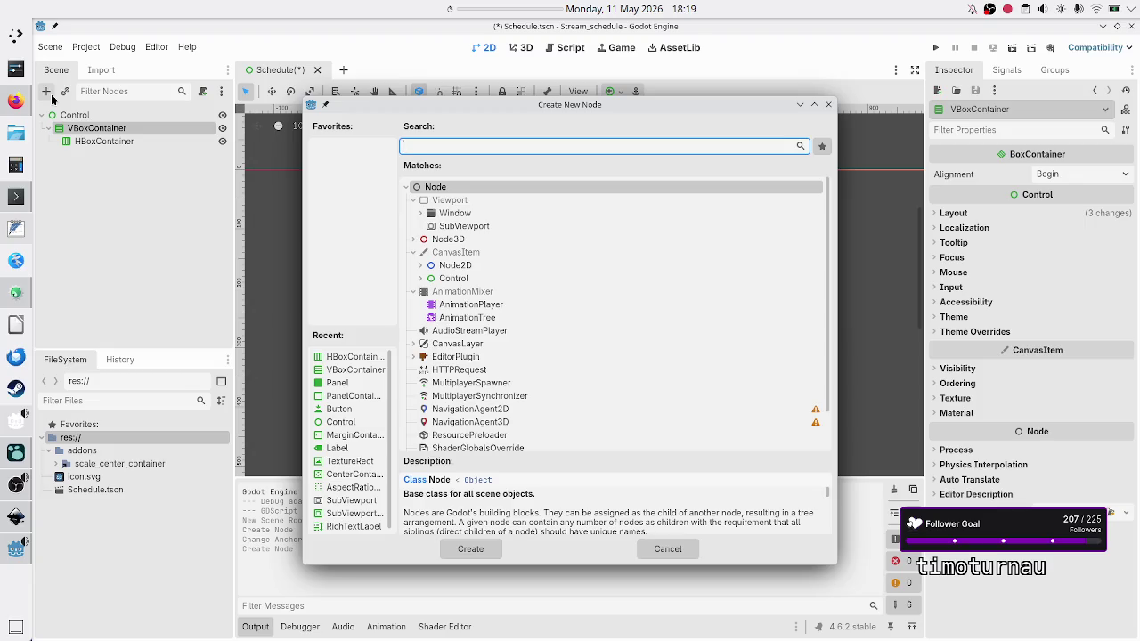
pyautogui.write('panel')
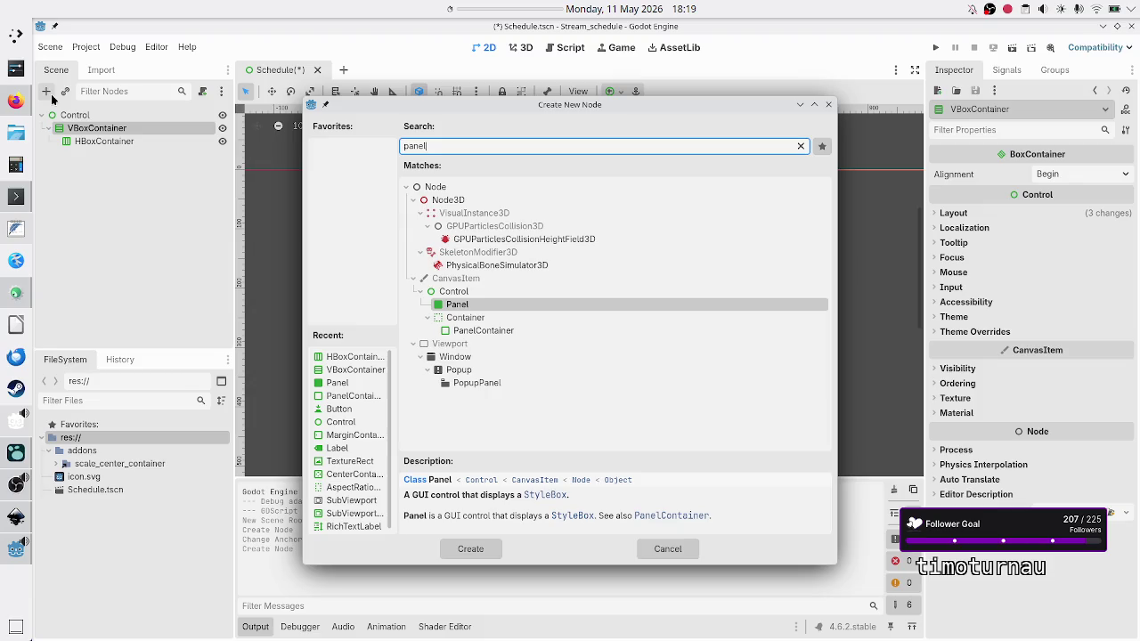
pyautogui.press('Return')
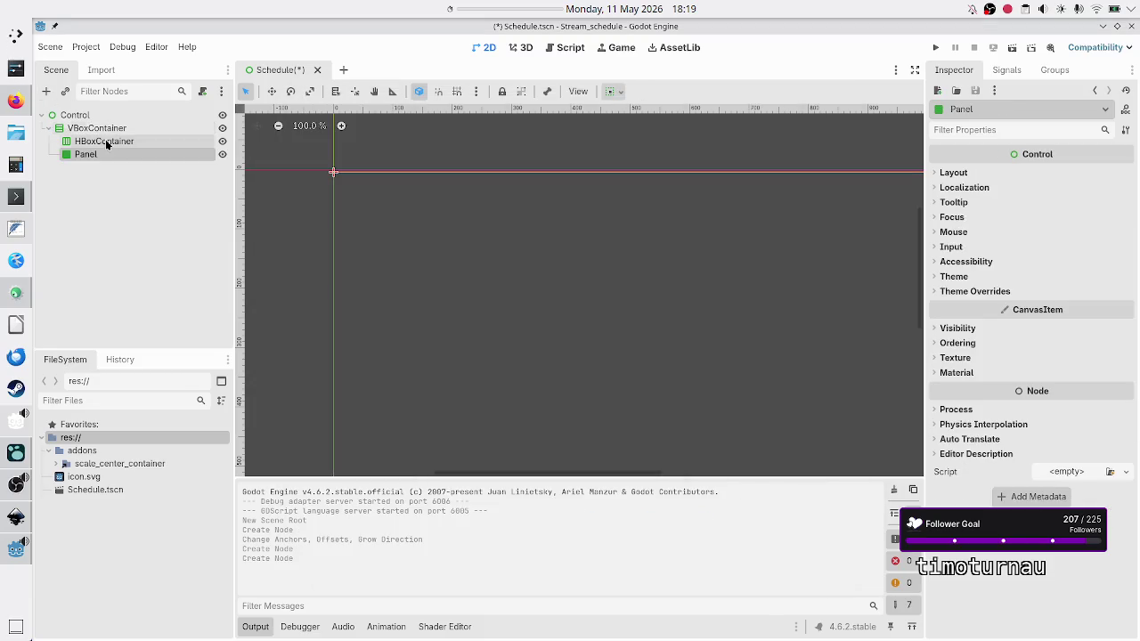
# Add a second HBoxContainer, HBoxContainer2, under the VBoxContainer.
pyautogui.click(105, 143)
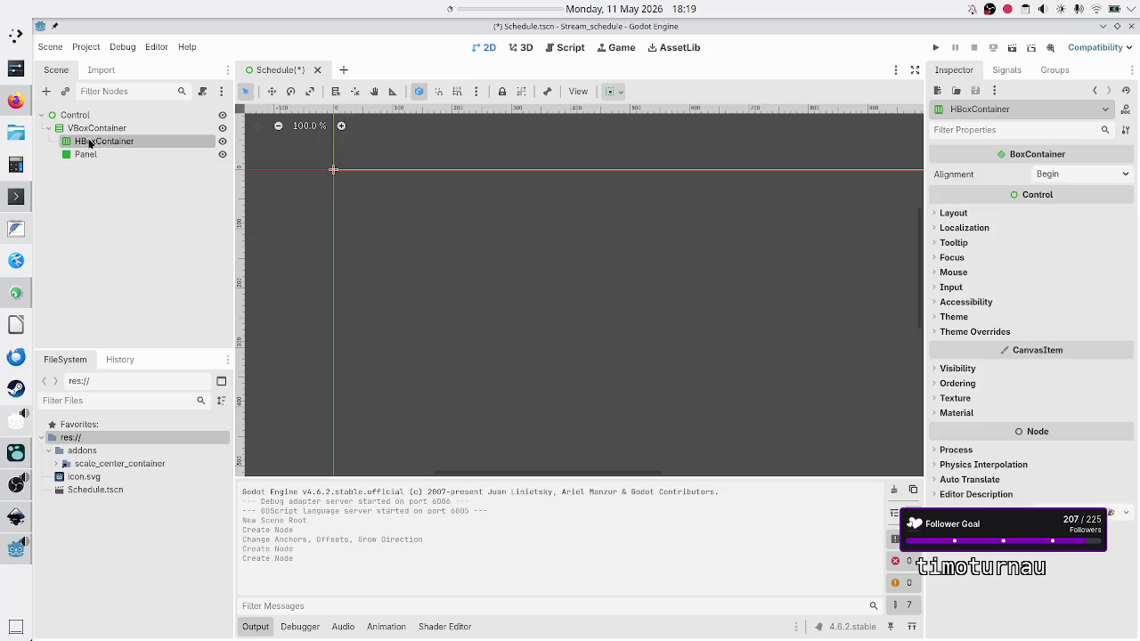
pyautogui.click(85, 130)
pyautogui.click(43, 92)
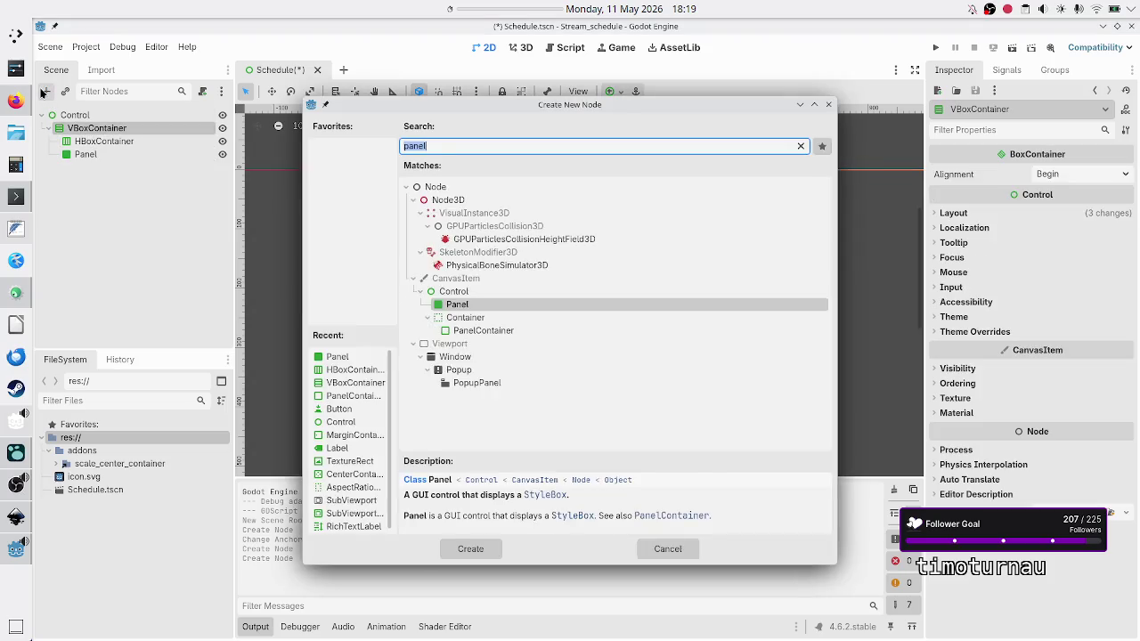
pyautogui.write('hbox')
pyautogui.press('Return')
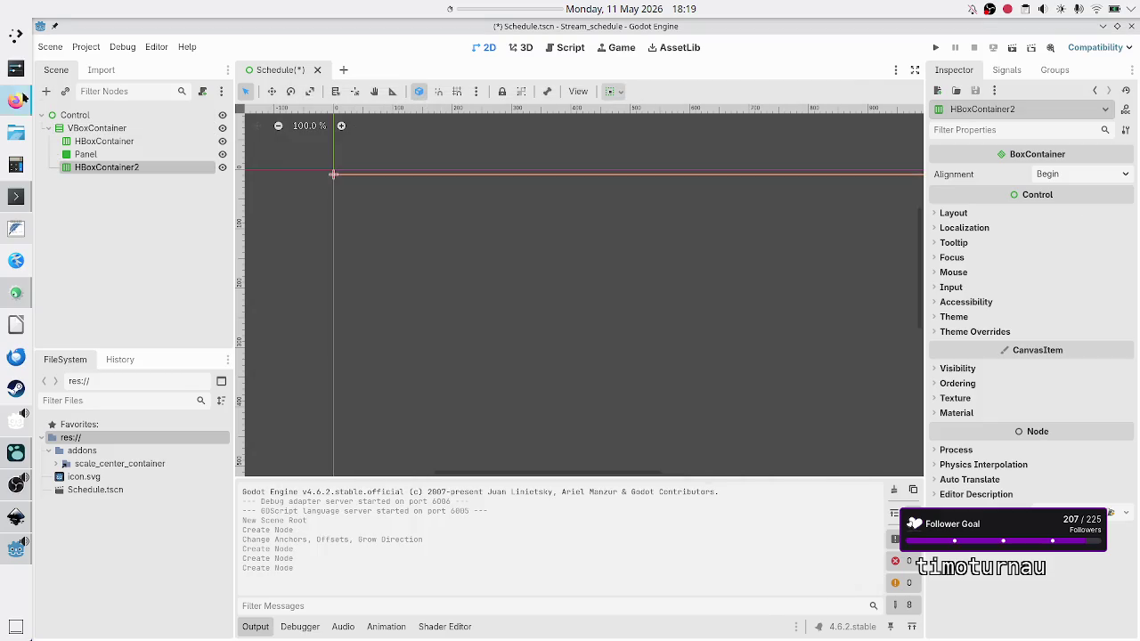
pyautogui.doubleClick(99, 140)
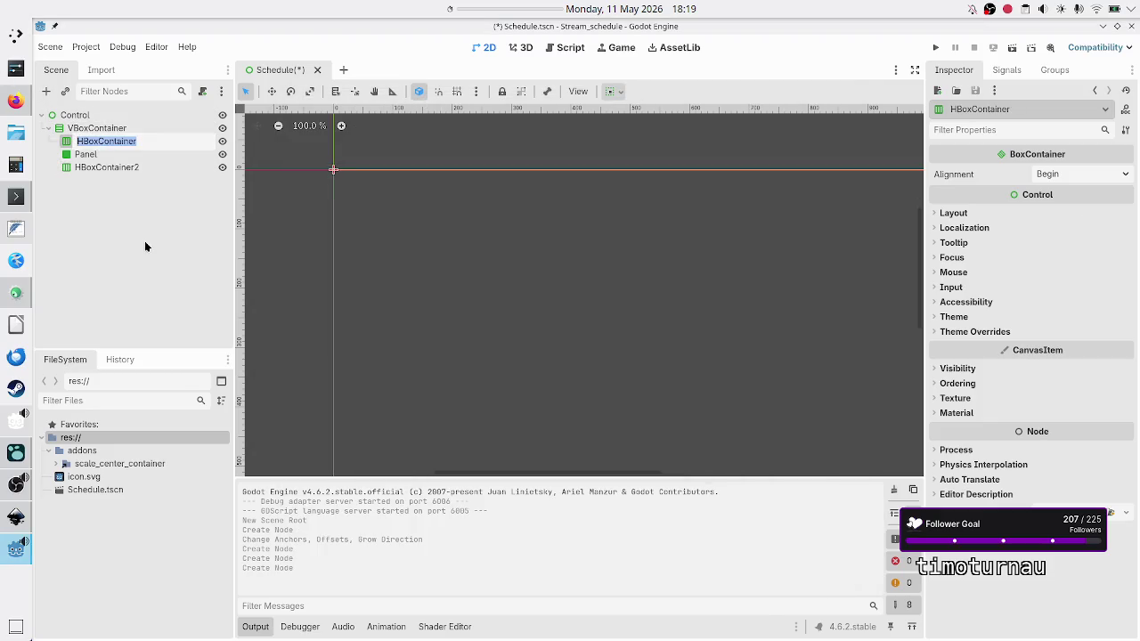
# Rename HBoxContainer to First_half and HBoxContainer2 to Second_half.
pyautogui.write('First_half')
pyautogui.press('Return')
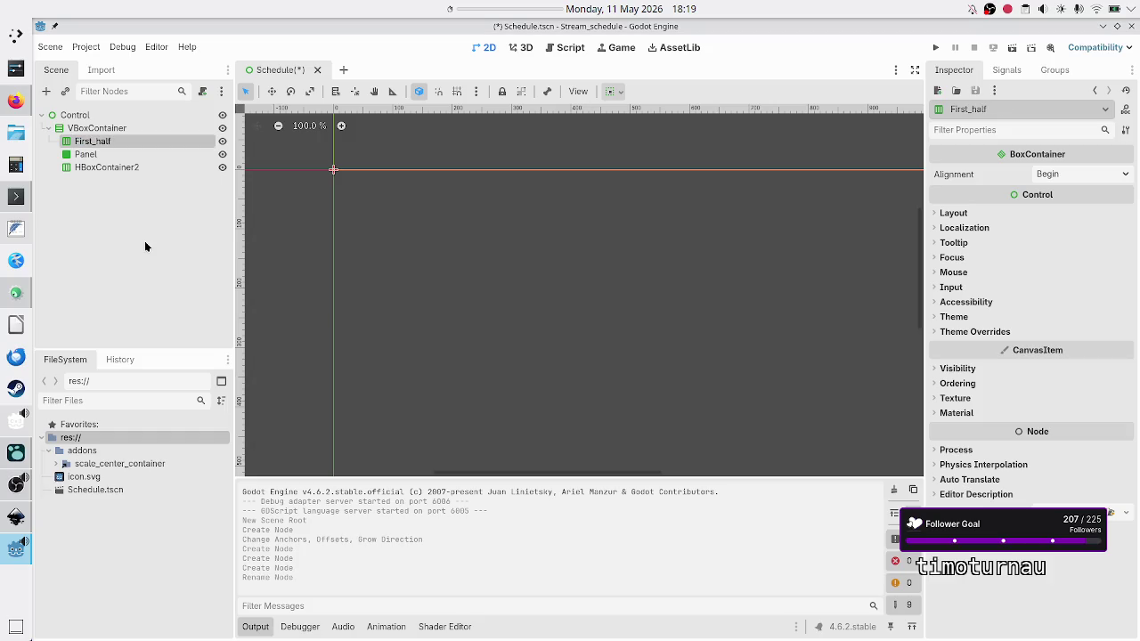
pyautogui.click(129, 170)
pyautogui.write('Second_half')
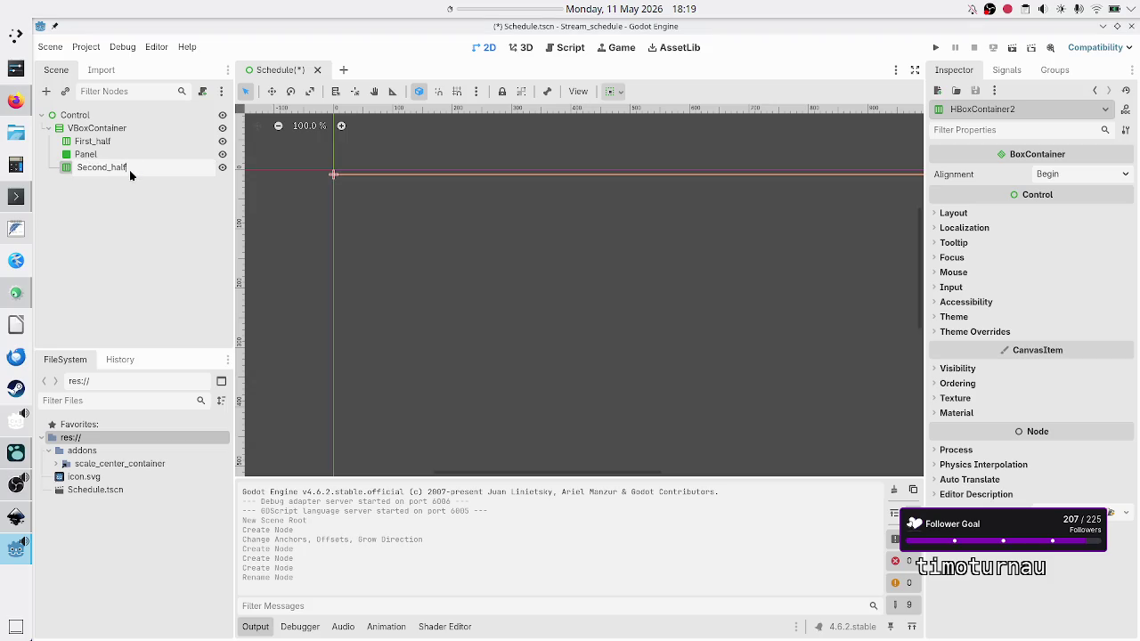
pyautogui.press('Return')
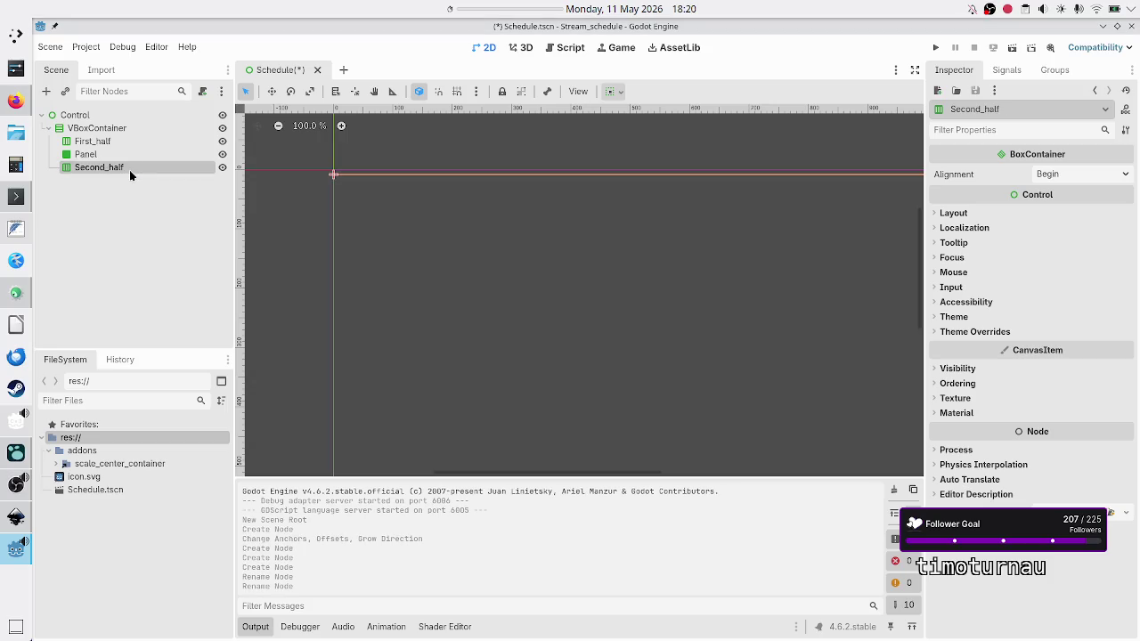
# Rename the Panel node to Channel.
pyautogui.press('Up')
pyautogui.press('F2')
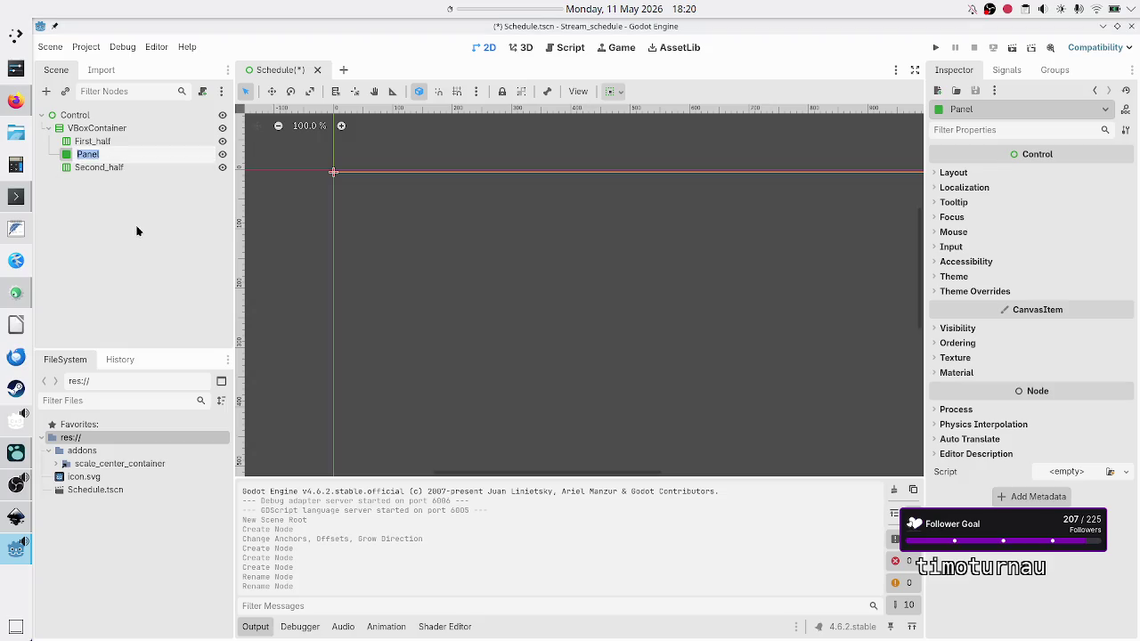
pyautogui.write('Li')
pyautogui.press('BackSpace')
pyautogui.press('BackSpace')
pyautogui.write('Channel')
pyautogui.press('Return')
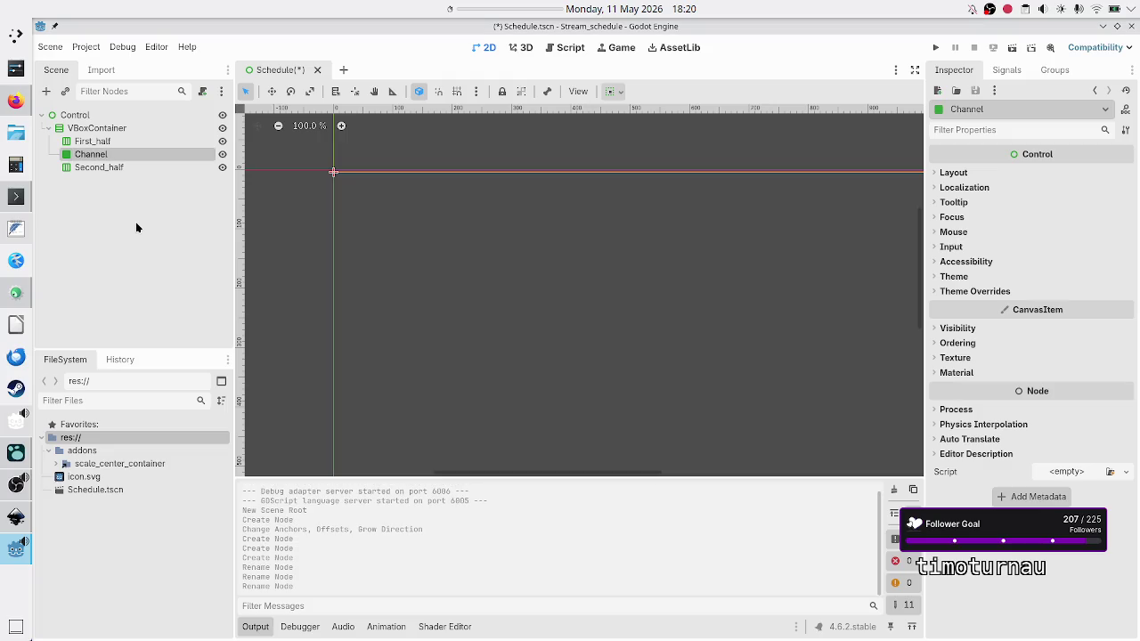
pyautogui.click(109, 141)
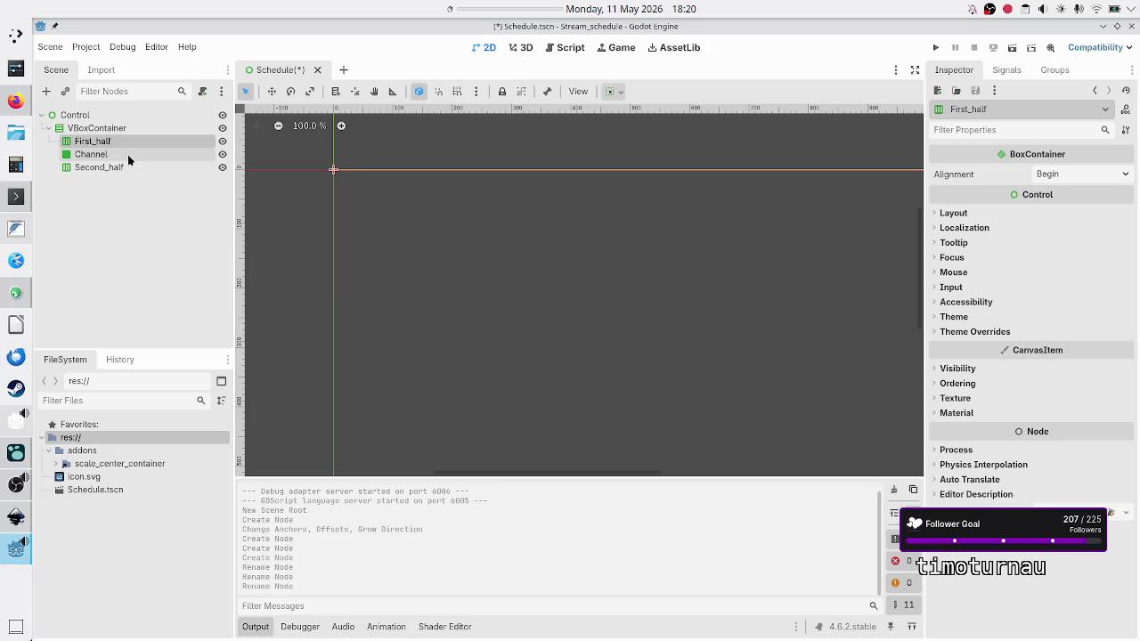
# Make First_half, Channel and Second_half all expand vertically.
pyautogui.click(966, 215)
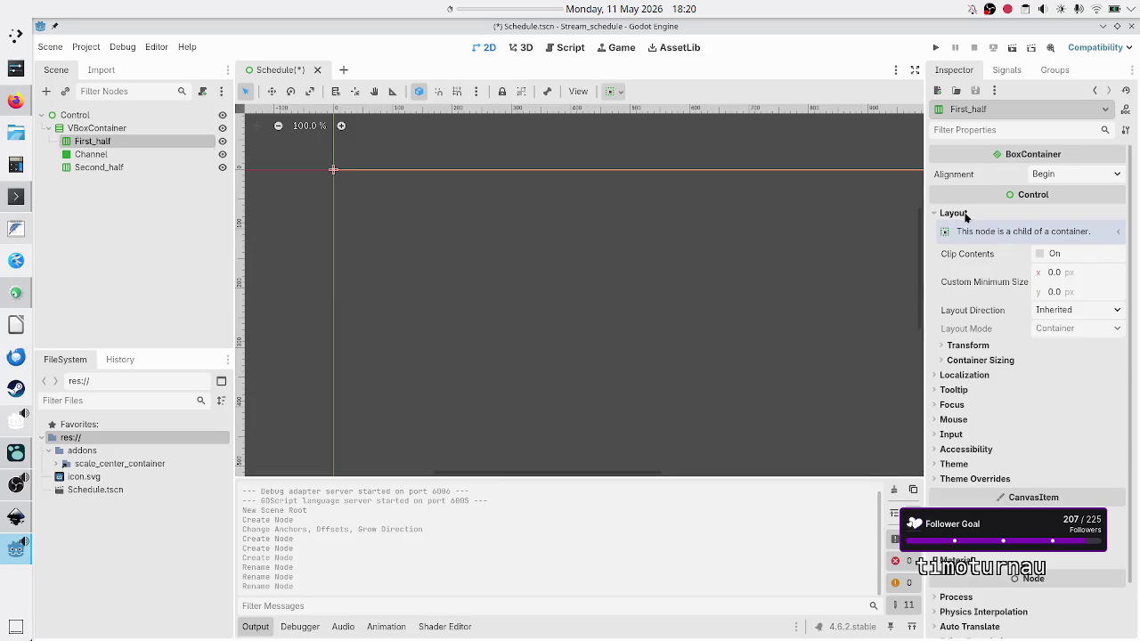
pyautogui.keyDown('shift'); pyautogui.click(87, 167); pyautogui.keyUp('shift')
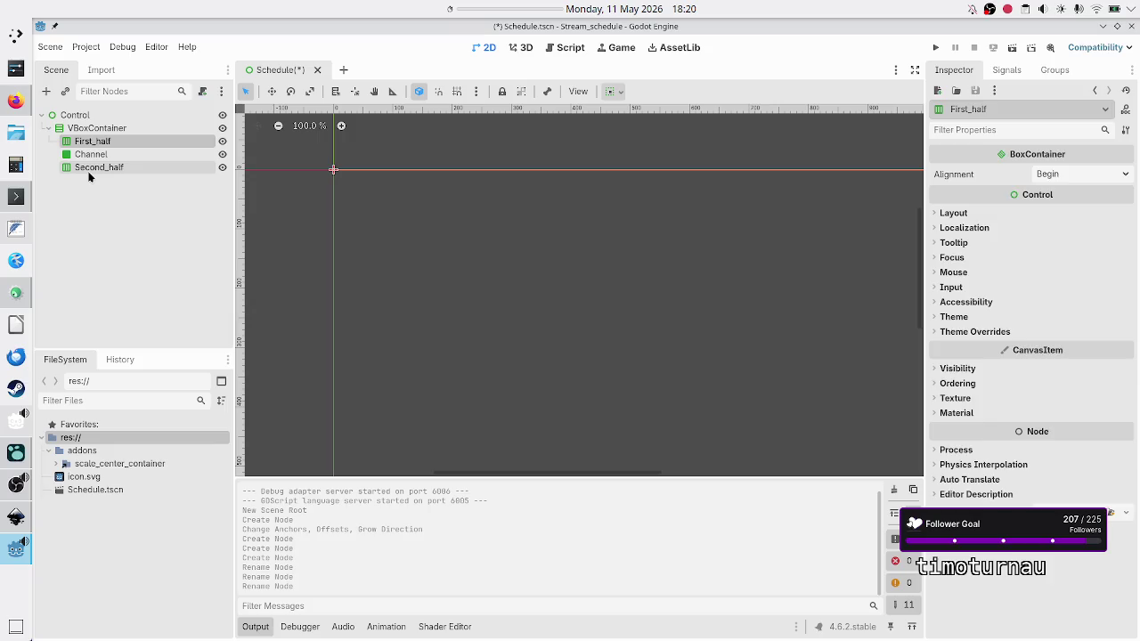
pyautogui.click(978, 175)
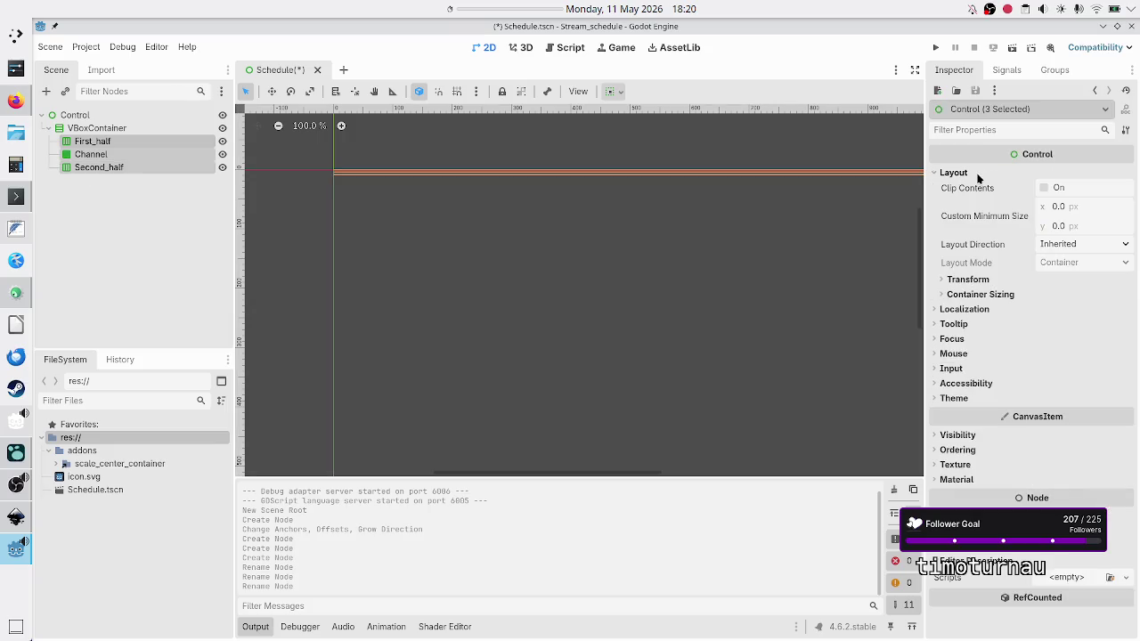
pyautogui.click(985, 295)
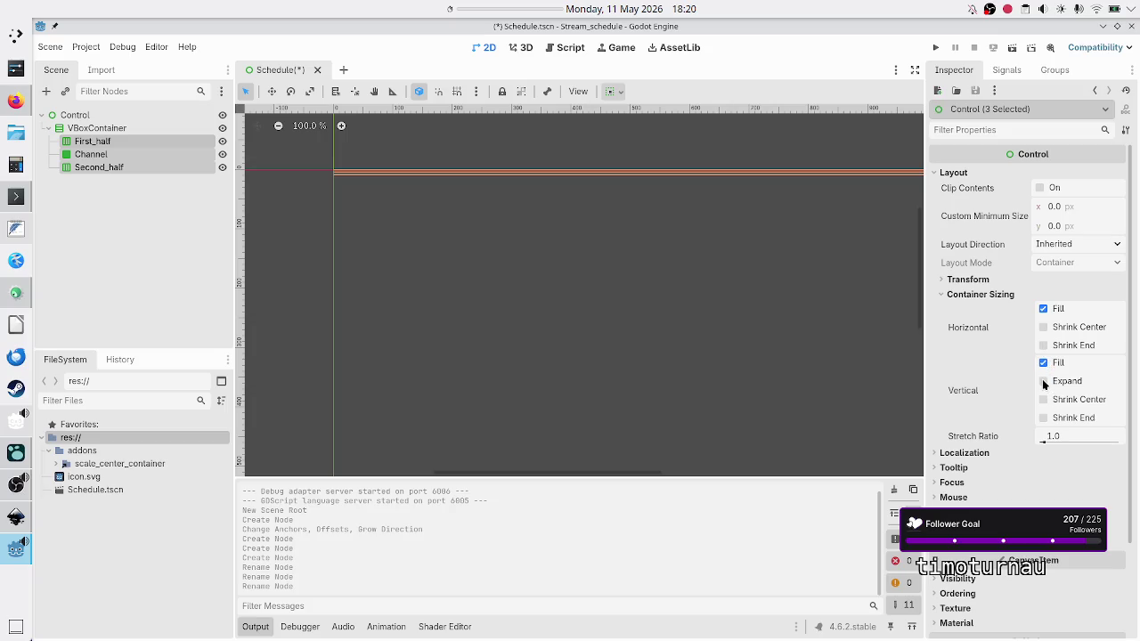
pyautogui.click(1044, 382)
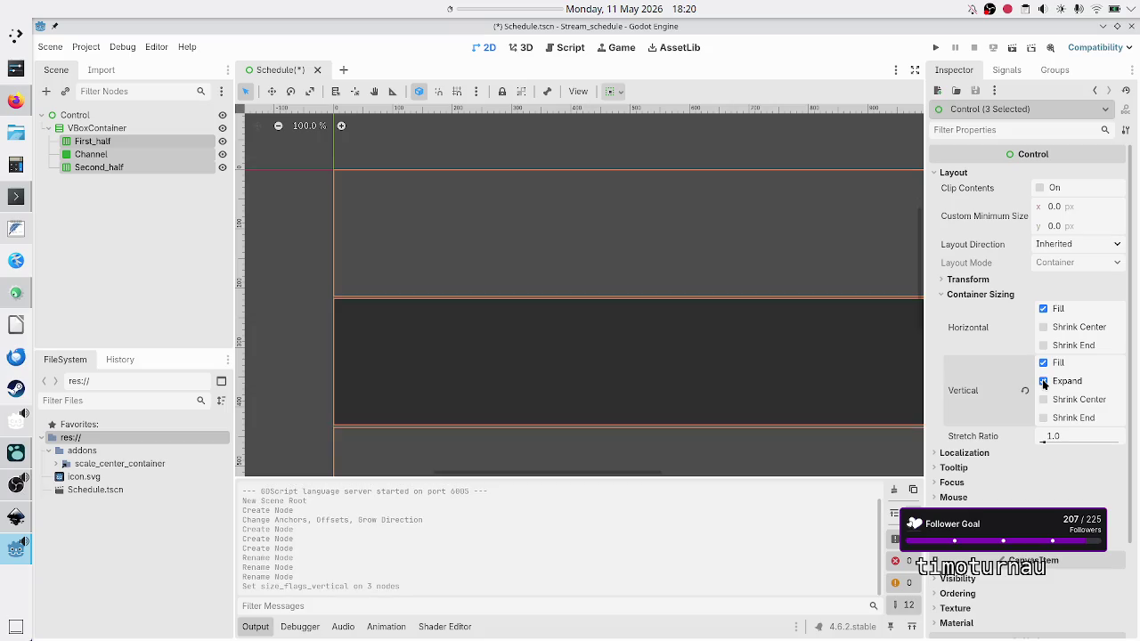
# Set Channel's stretch ratio to 0.3 and compare it with the Inkscape design.
pyautogui.click(262, 628)
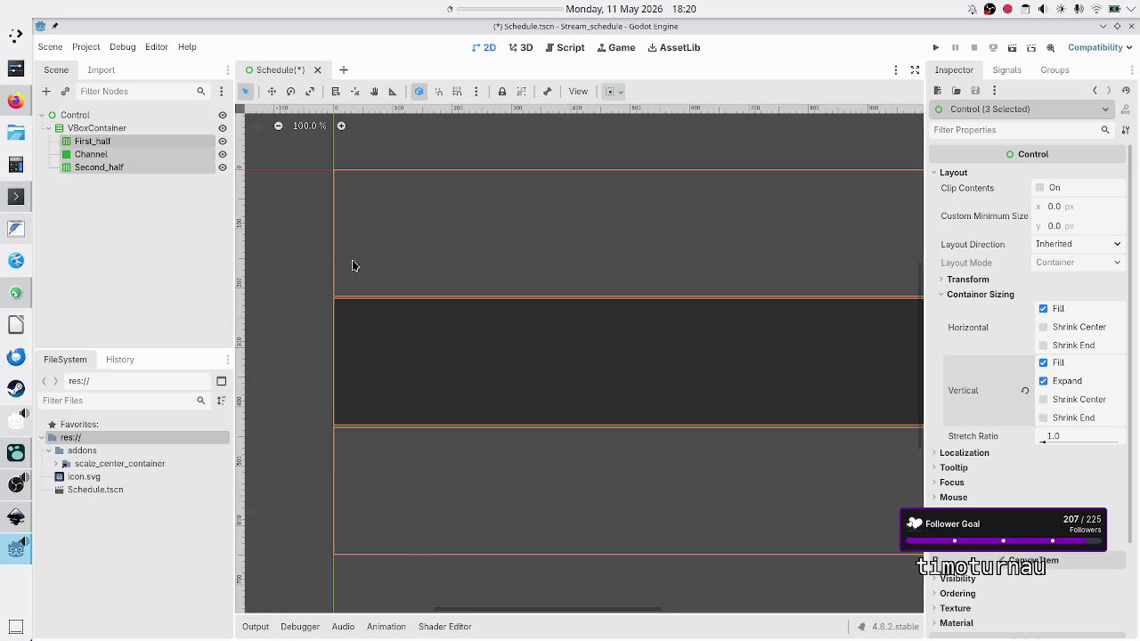
pyautogui.click(184, 256)
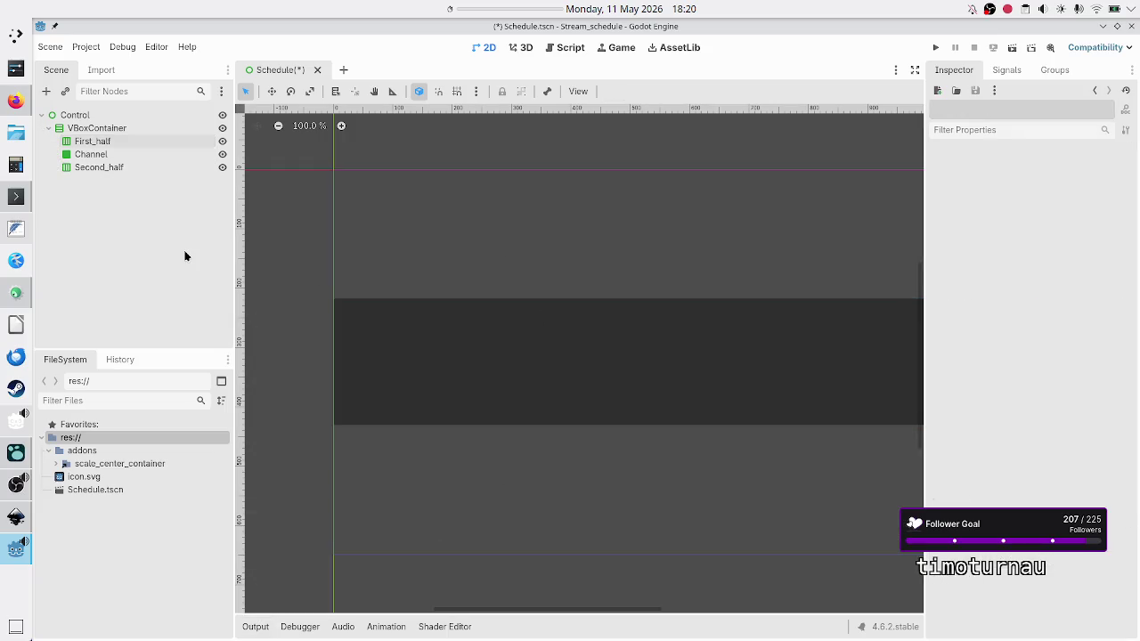
pyautogui.click(129, 157)
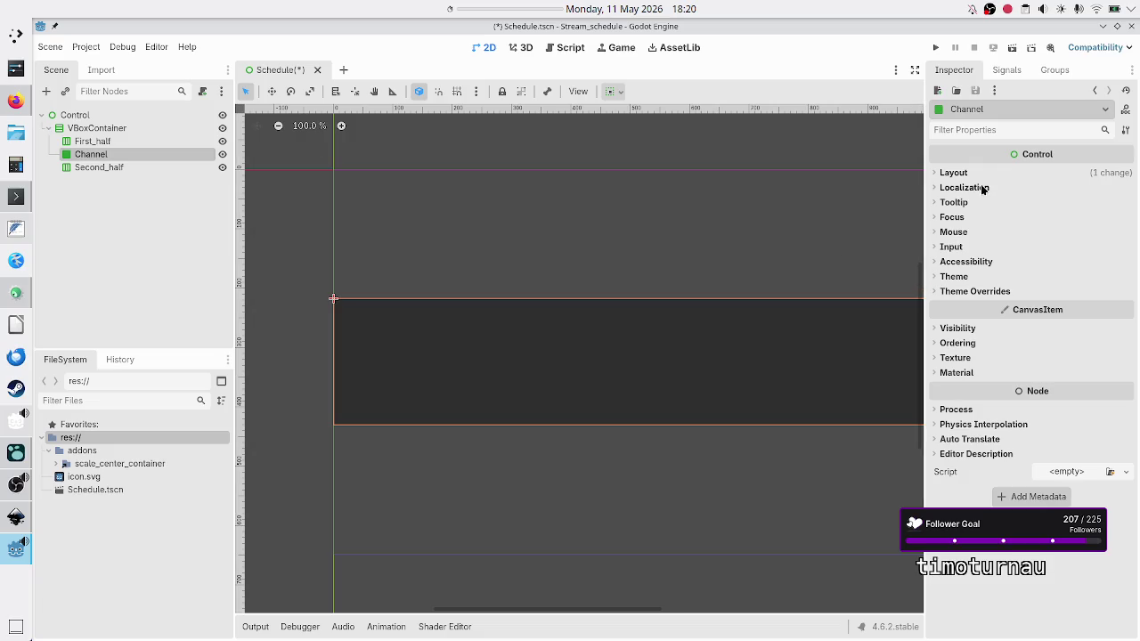
pyautogui.click(973, 172)
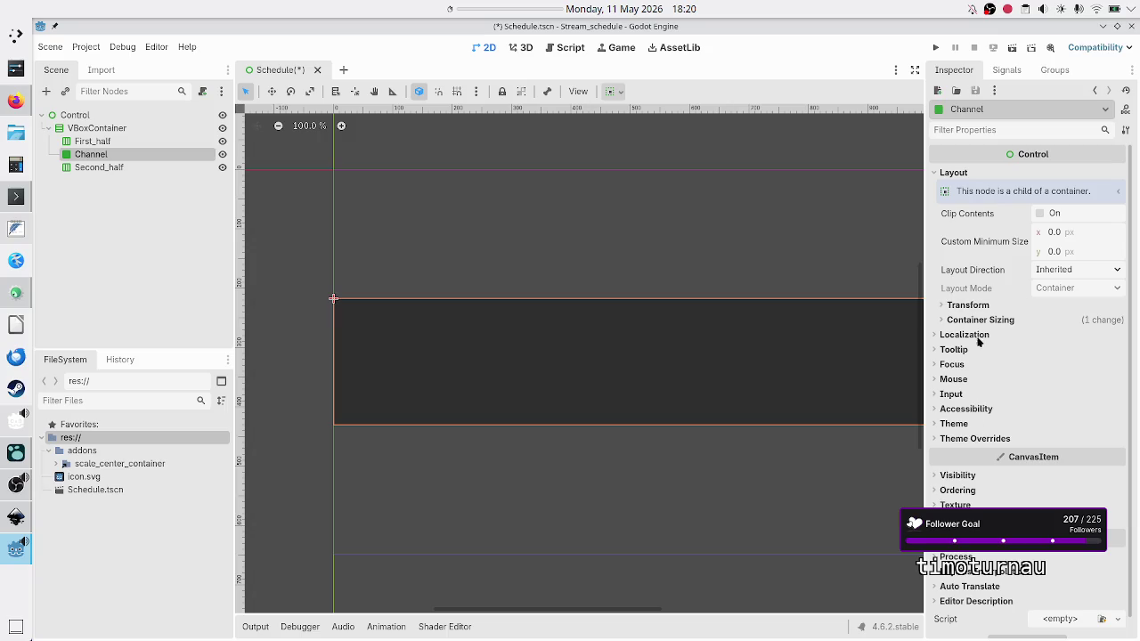
pyautogui.click(980, 322)
pyautogui.click(1069, 389)
pyautogui.write('0.3')
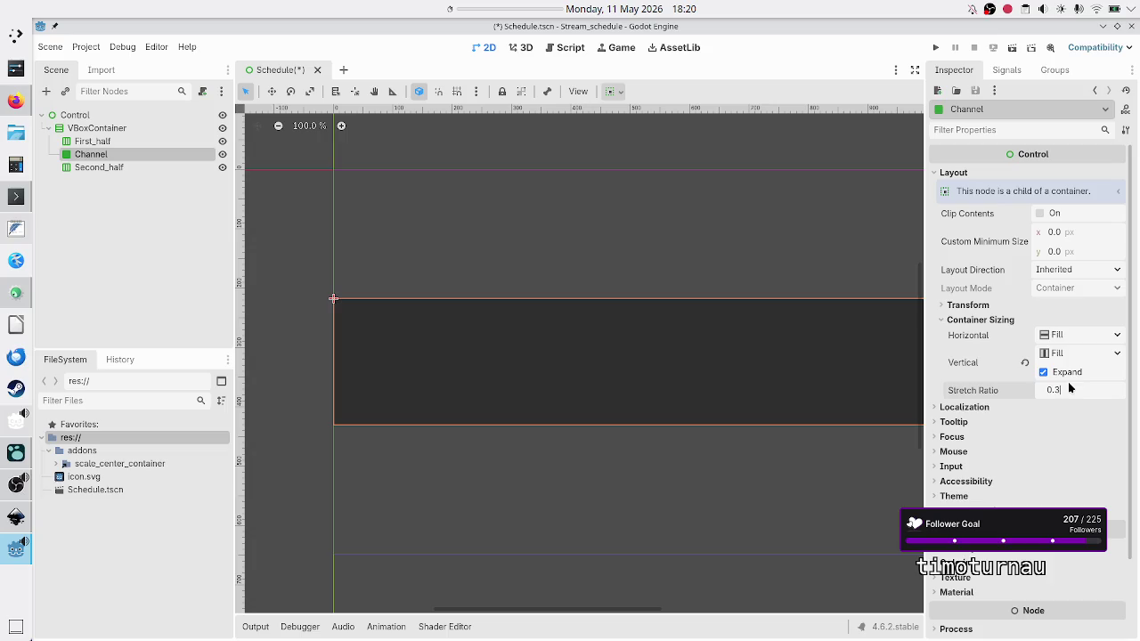
pyautogui.press('Return')
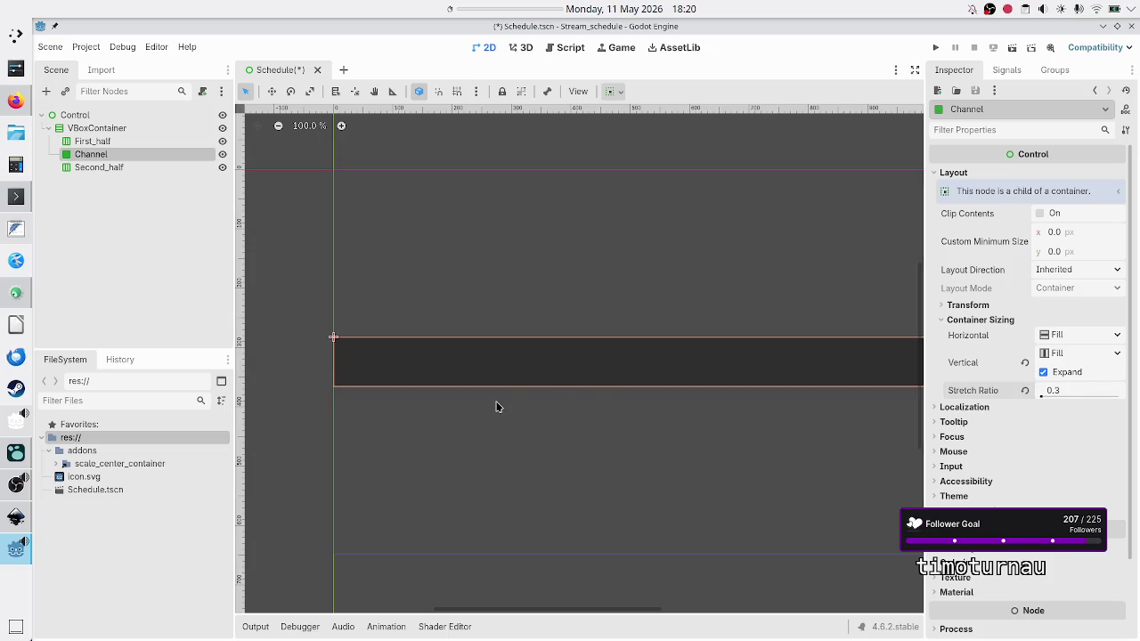
pyautogui.hotkey('alt', 'Tab')
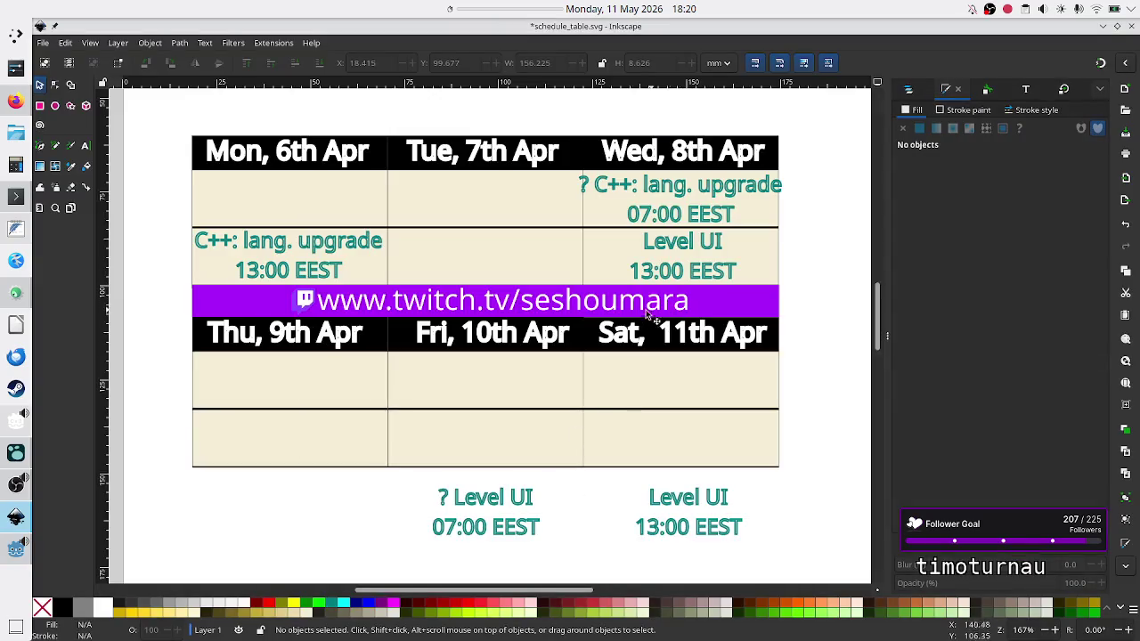
pyautogui.hotkey('alt', 'Tab')
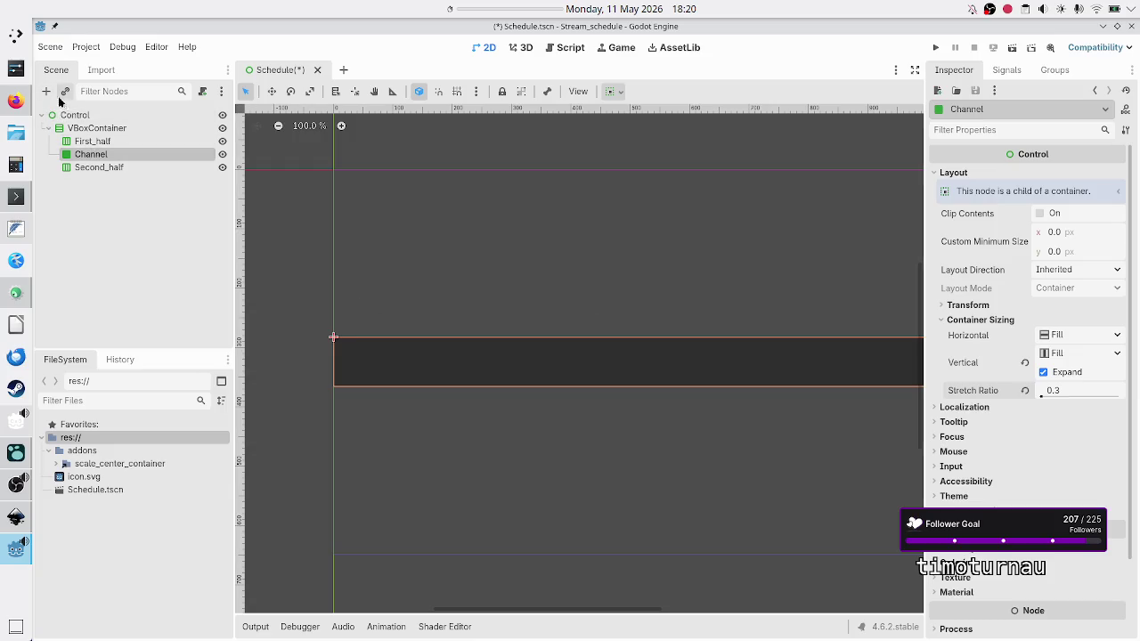
# Add a ScaleCenterContainer under Channel with Full Rect anchors.
pyautogui.click(46, 92)
pyautogui.write('sc')
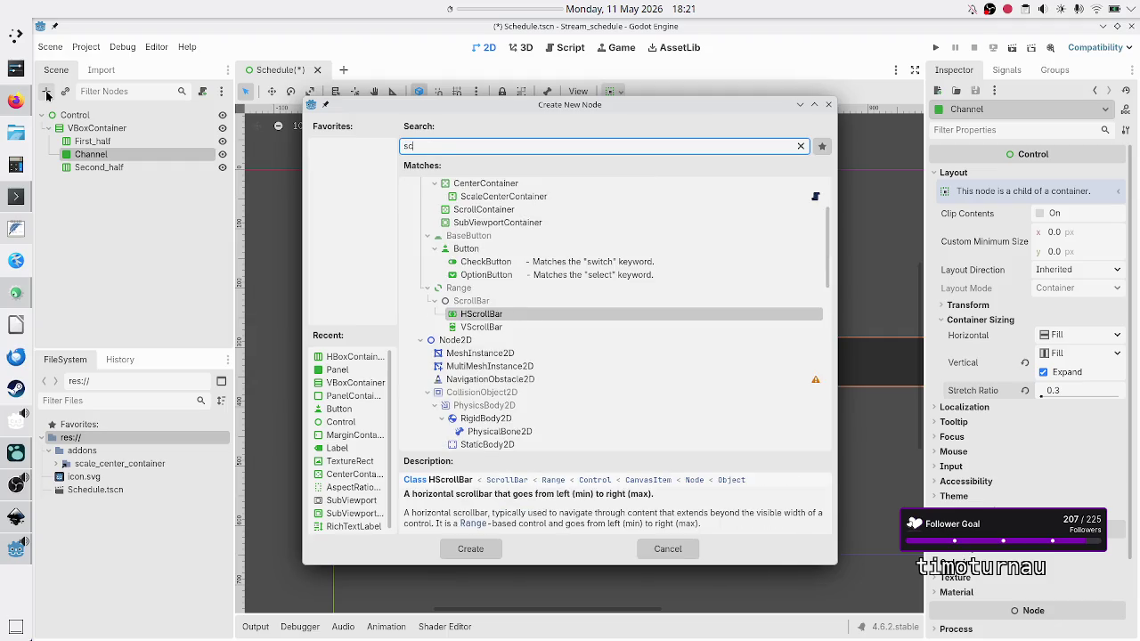
pyautogui.write('ale')
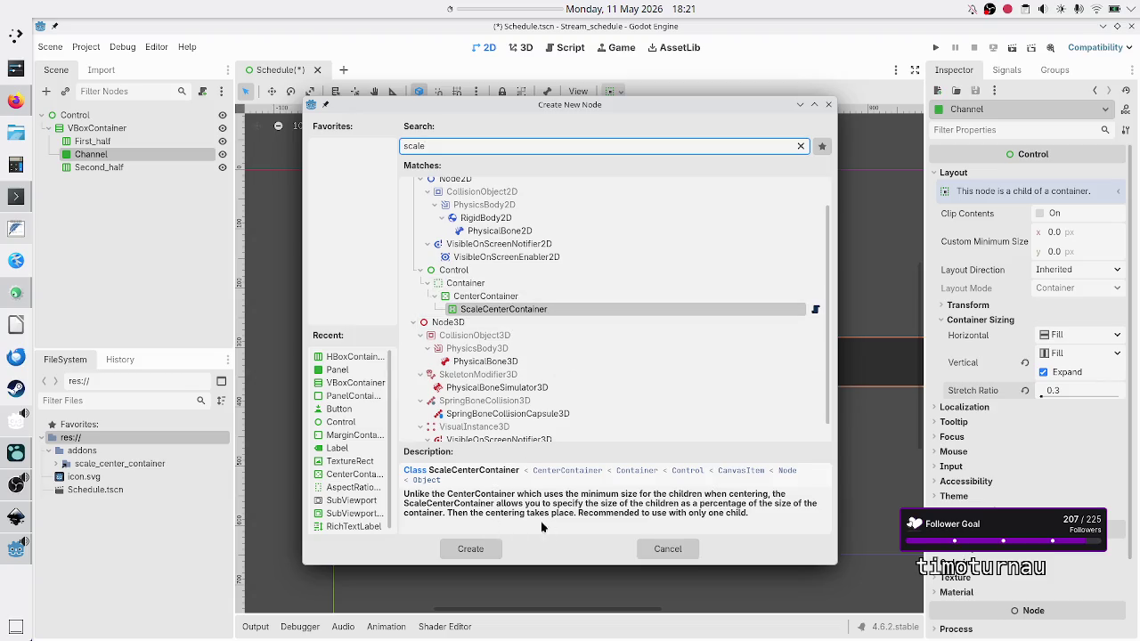
pyautogui.click(467, 547)
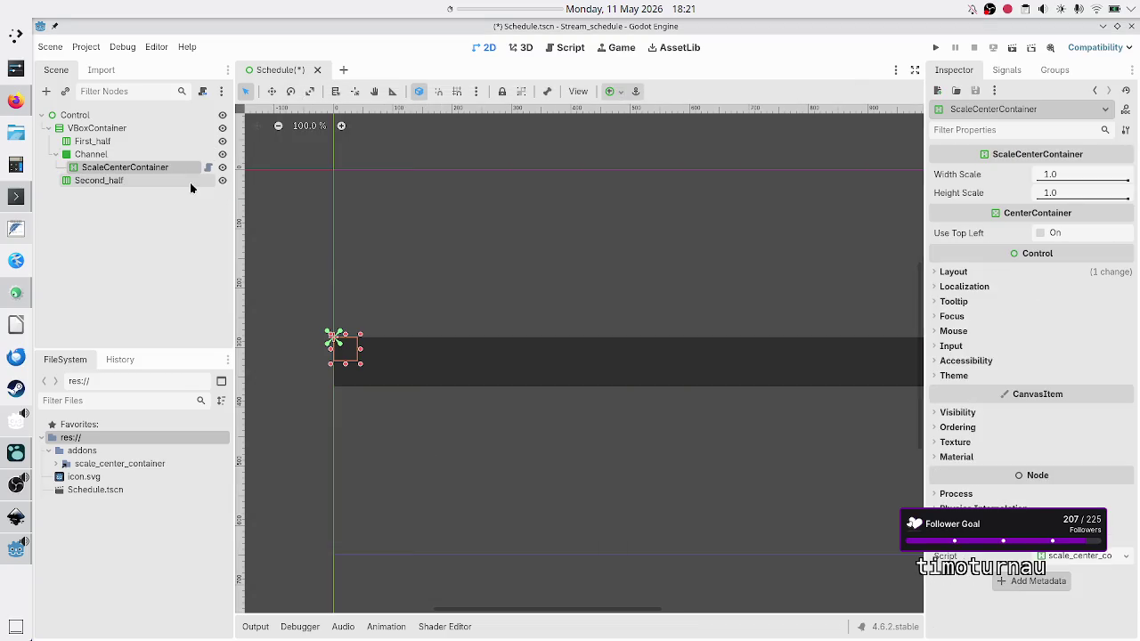
pyautogui.click(616, 91)
pyautogui.click(682, 200)
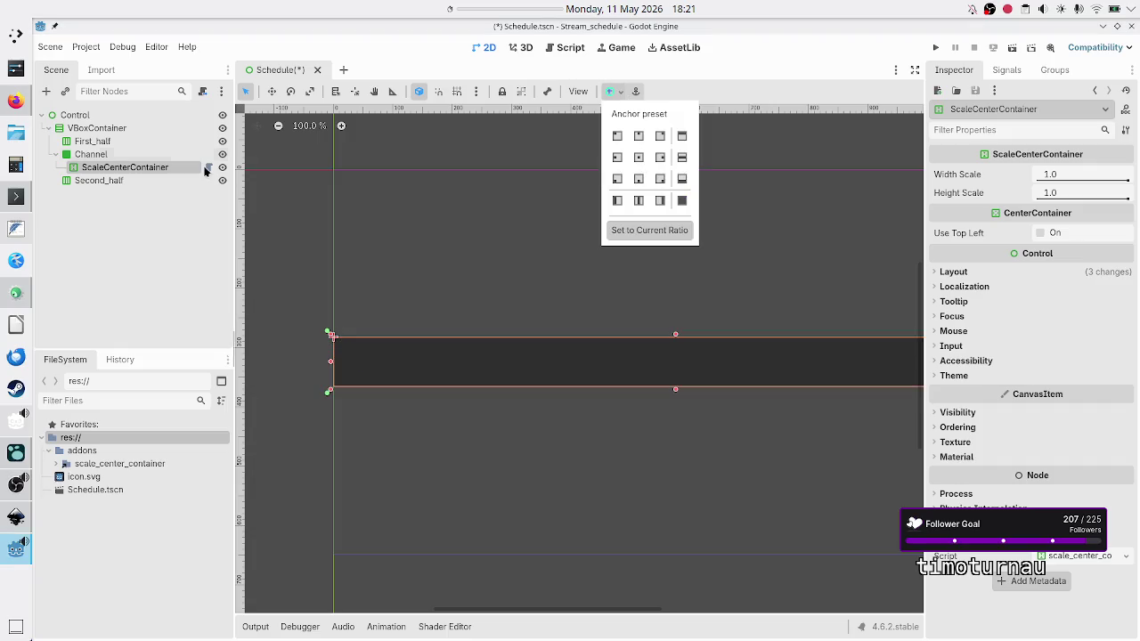
pyautogui.click(125, 166)
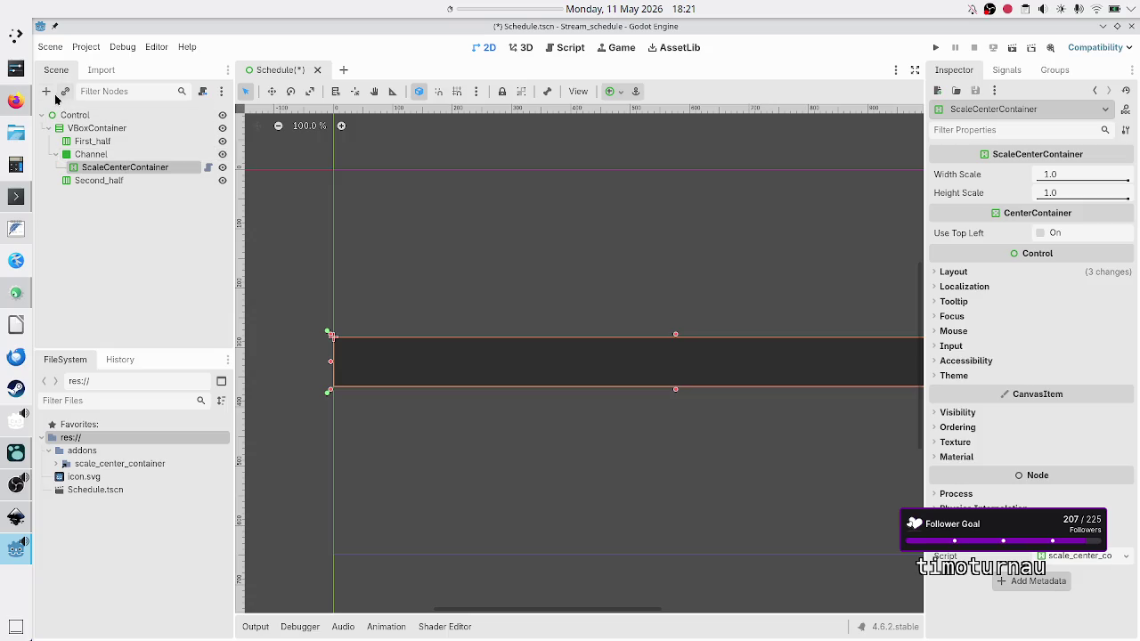
# Add an HBoxContainer inside the ScaleCenterContainer.
pyautogui.click(46, 91)
pyautogui.write('hbc')
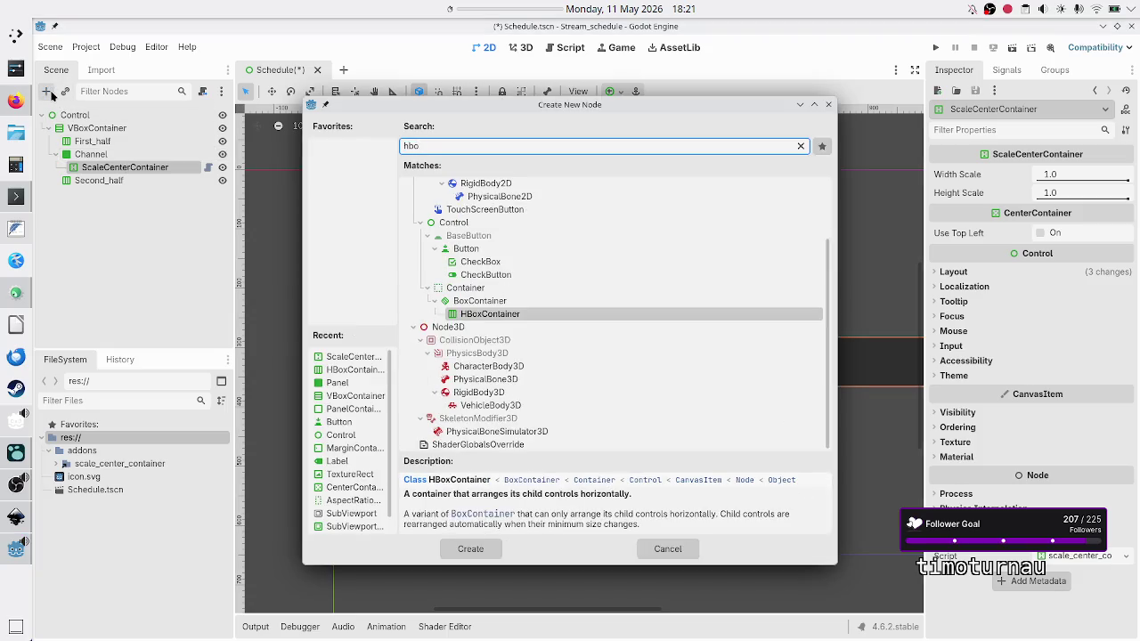
pyautogui.write('x')
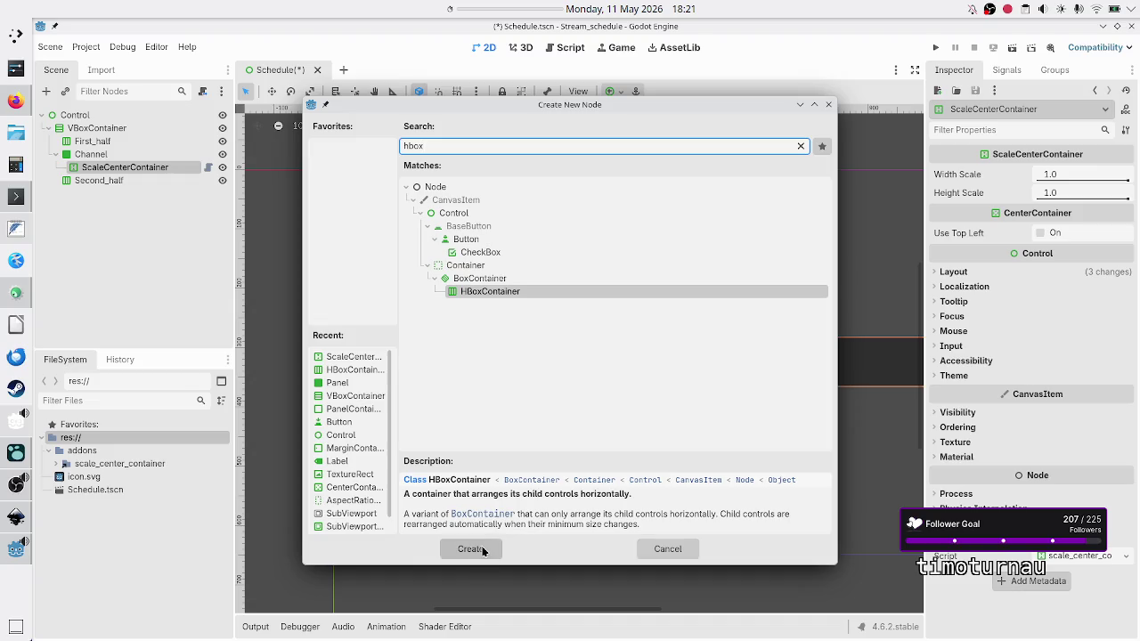
pyautogui.click(483, 552)
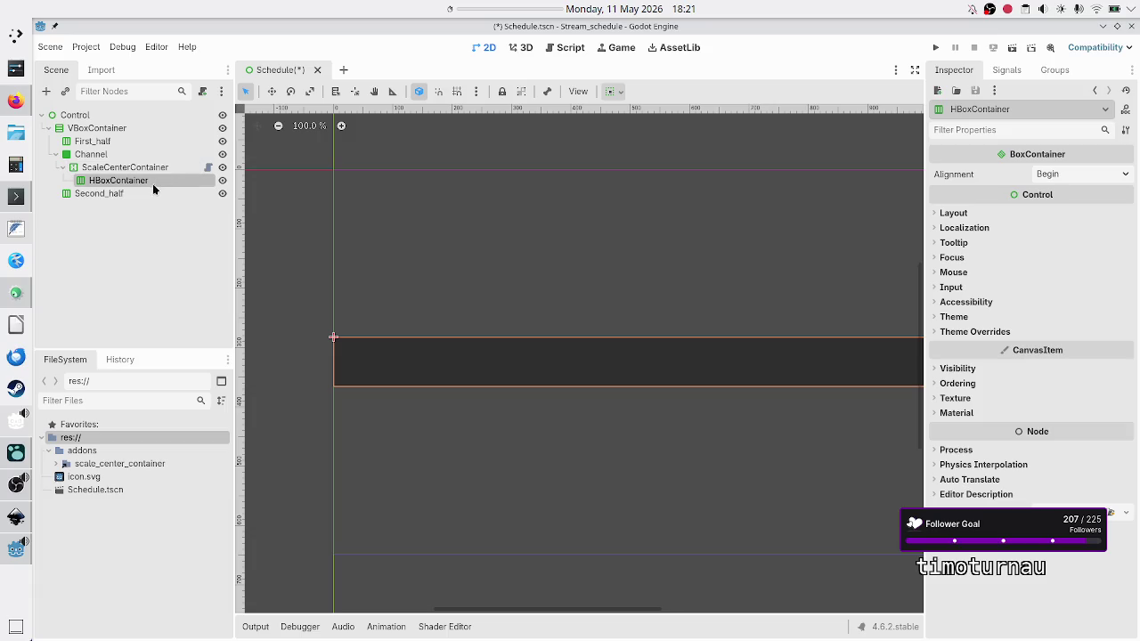
pyautogui.click(134, 167)
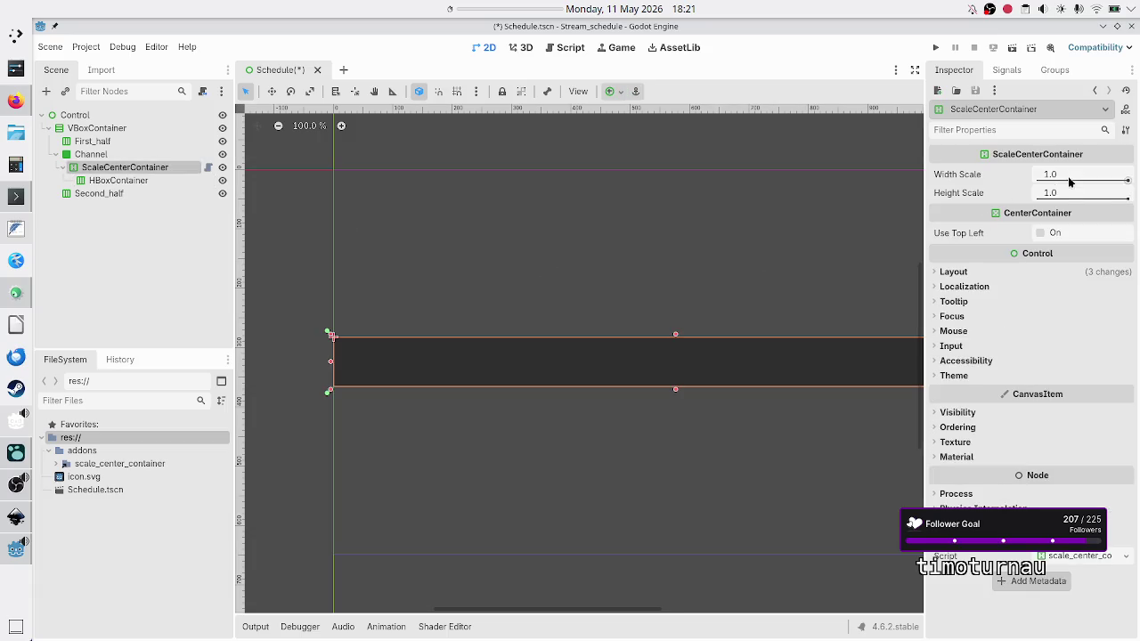
pyautogui.click(143, 180)
# Add a TextureRect inside the HBoxContainer.
pyautogui.click(47, 92)
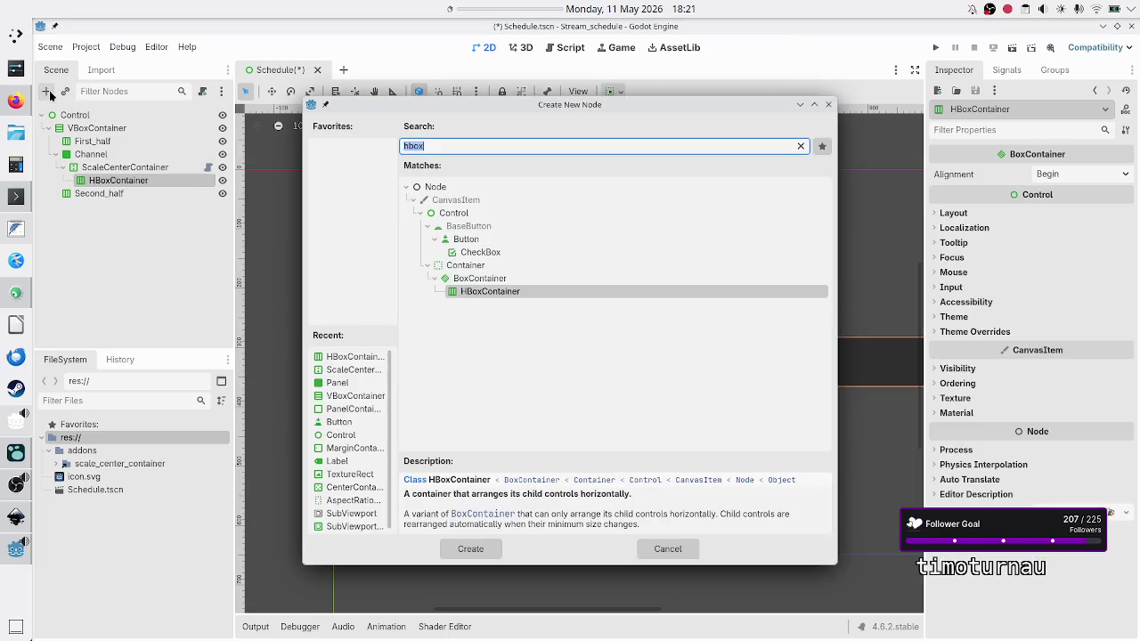
pyautogui.write('texture')
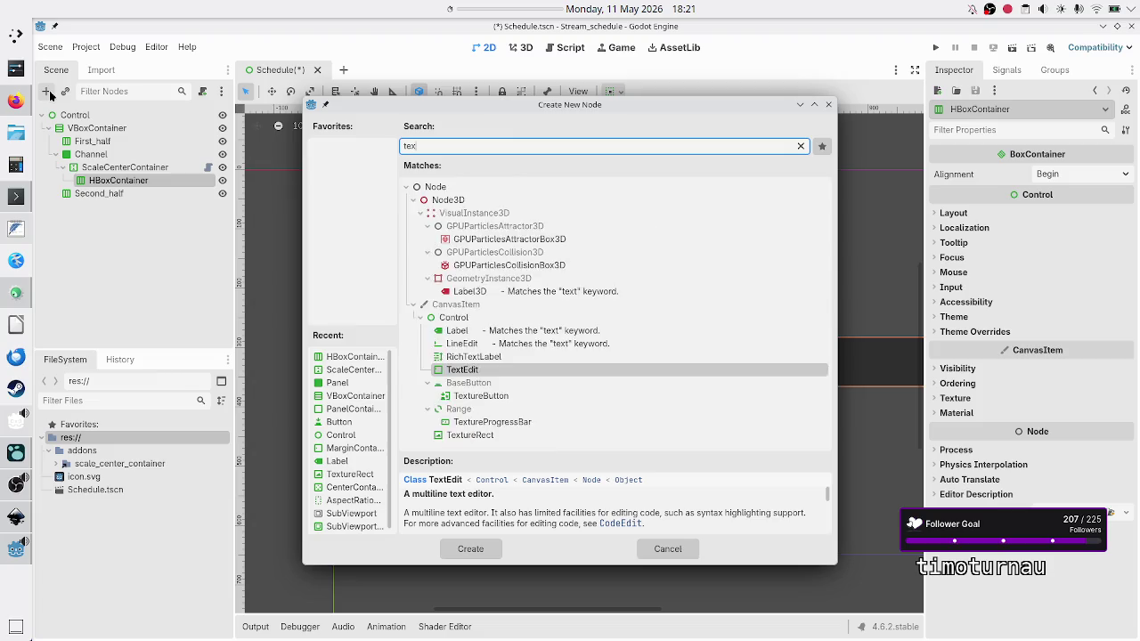
pyautogui.press('Return')
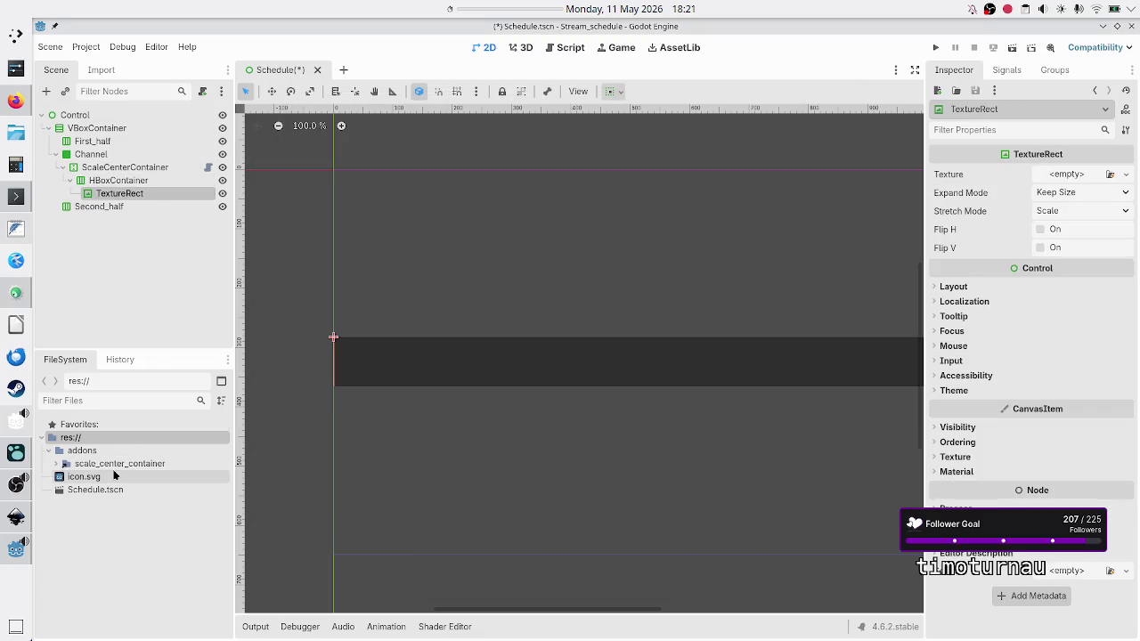
pyautogui.click(152, 538)
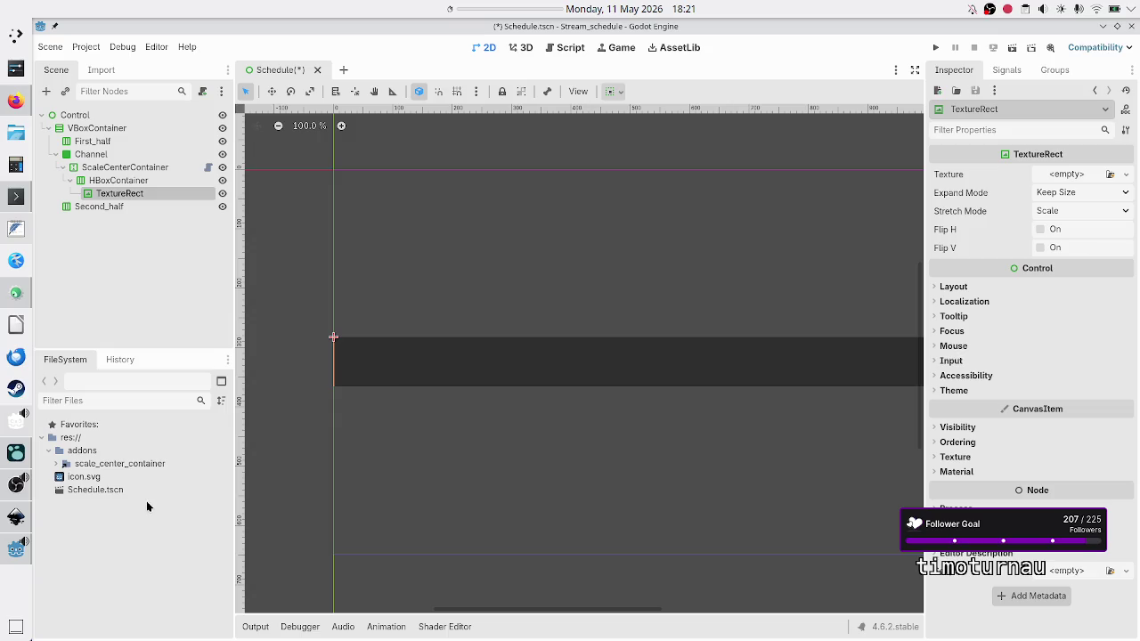
pyautogui.click(16, 196)
pyautogui.write('ls')
pyautogui.press('Return')
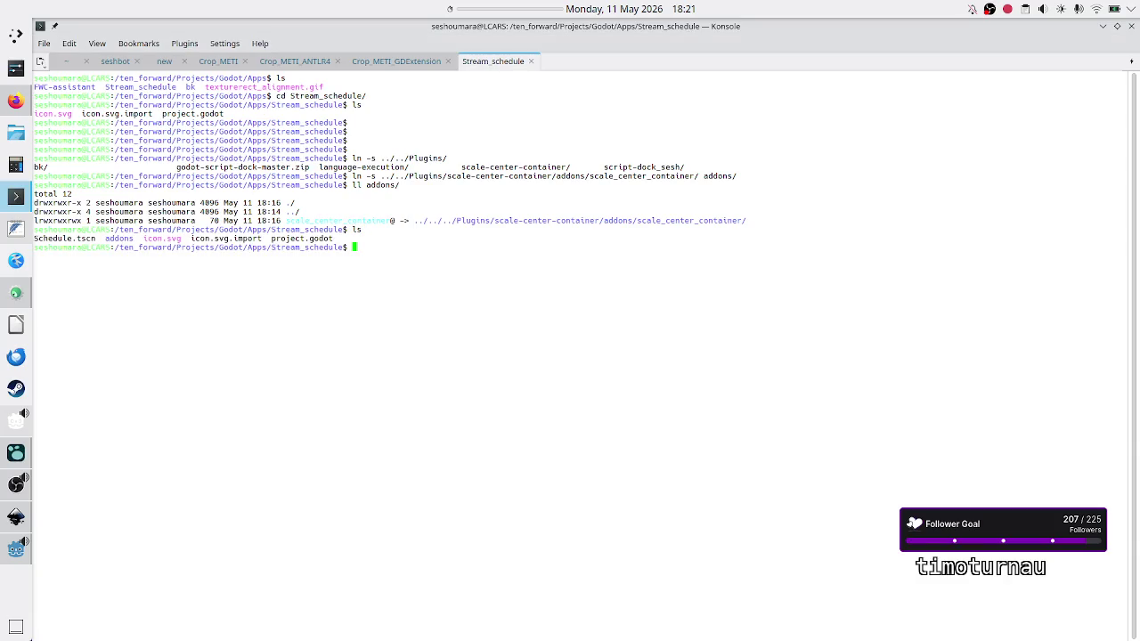
pyautogui.write('cd ..')
pyautogui.press('Return')
pyautogui.write('ls')
pyautogui.press('Return')
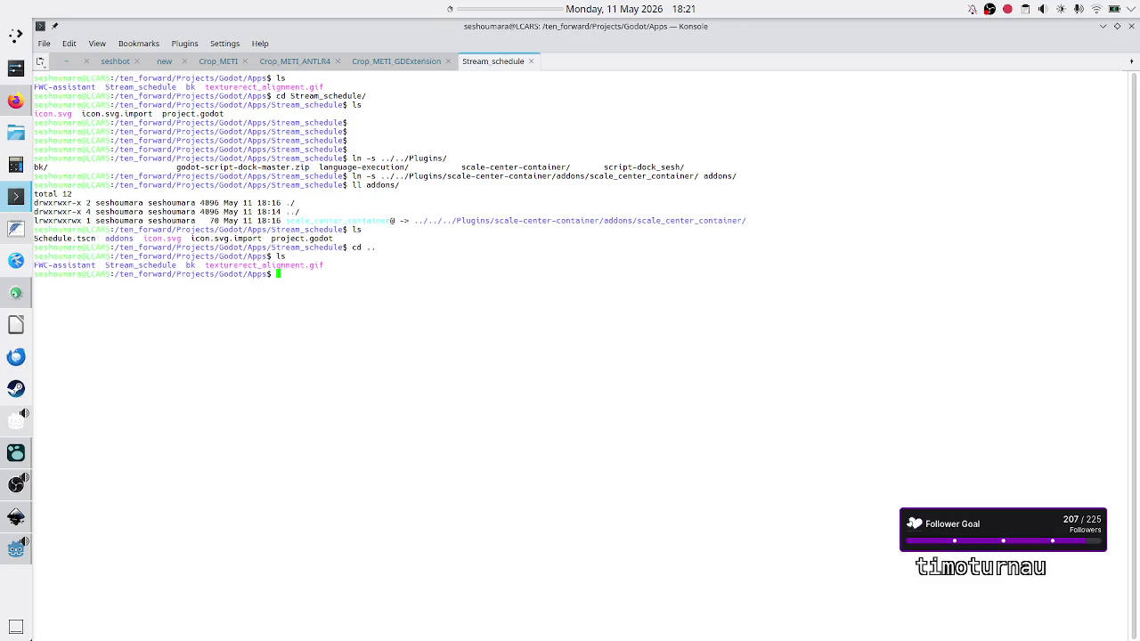
pyautogui.write('cd bk/')
pyautogui.press('Return')
pyautogui.write('ls')
pyautogui.press('Return')
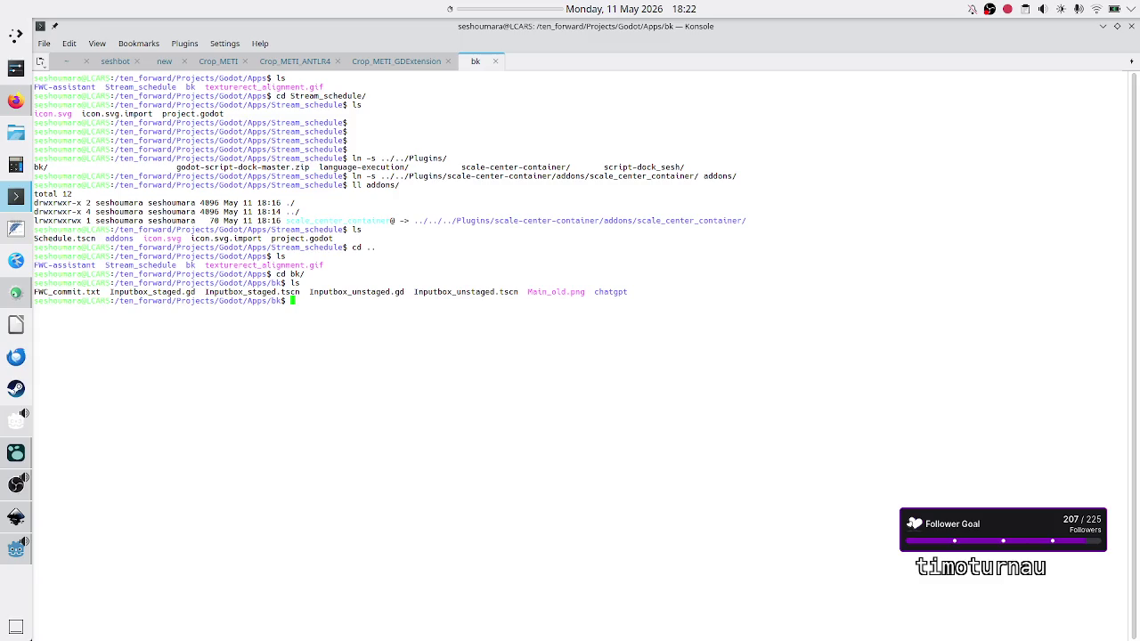
pyautogui.press('Return')
pyautogui.press('Return')
pyautogui.press('Return')
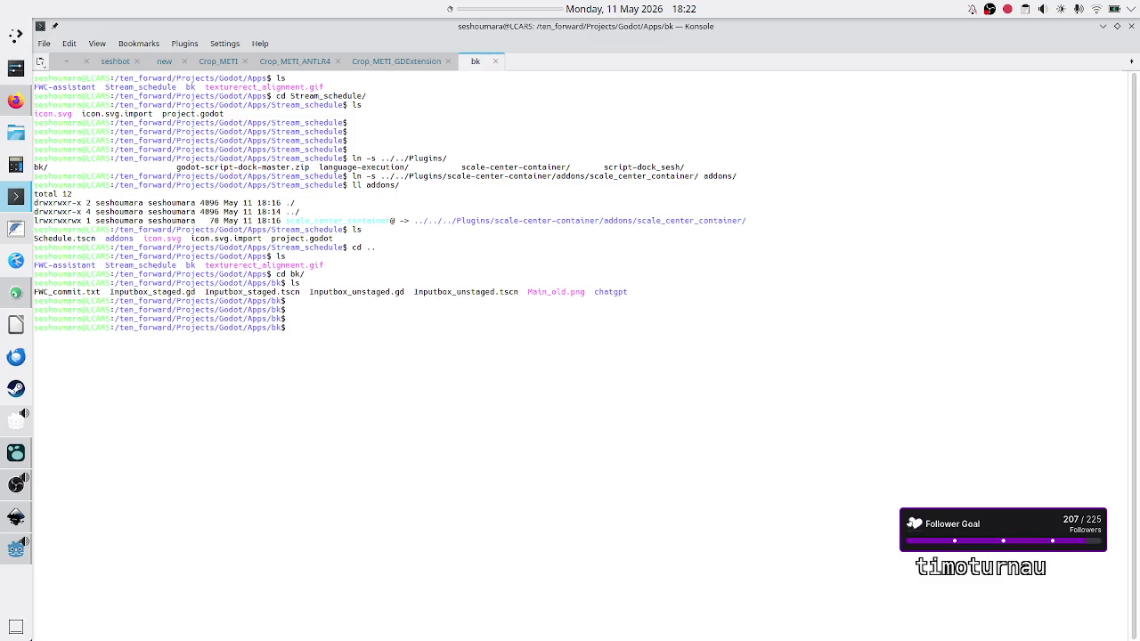
pyautogui.write('cd ..')
pyautogui.press('Return')
pyautogui.write('ls')
pyautogui.press('Return')
pyautogui.write('clear')
pyautogui.press('Return')
pyautogui.write('ls')
pyautogui.press('Return')
pyautogui.press('Return')
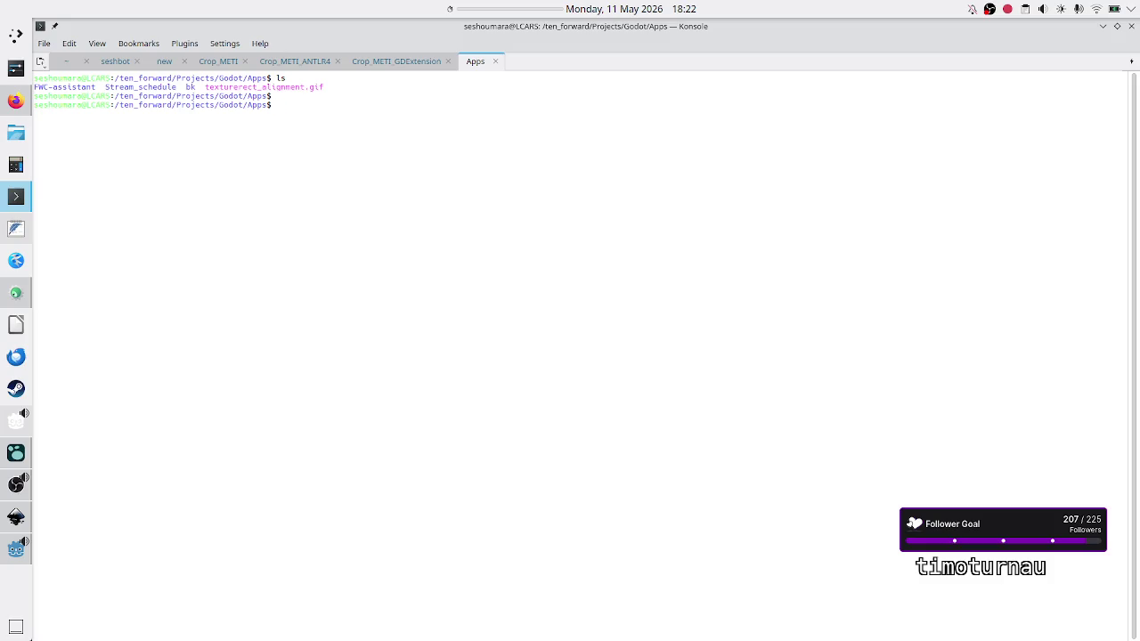
pyautogui.write('cd Sctr')
pyautogui.press('Tab')
pyautogui.press('BackSpace')
pyautogui.press('BackSpace')
pyautogui.press('BackSpace')
pyautogui.write('tr')
pyautogui.press('Tab')
pyautogui.press('Return')
pyautogui.write('ls')
pyautogui.press('Return')
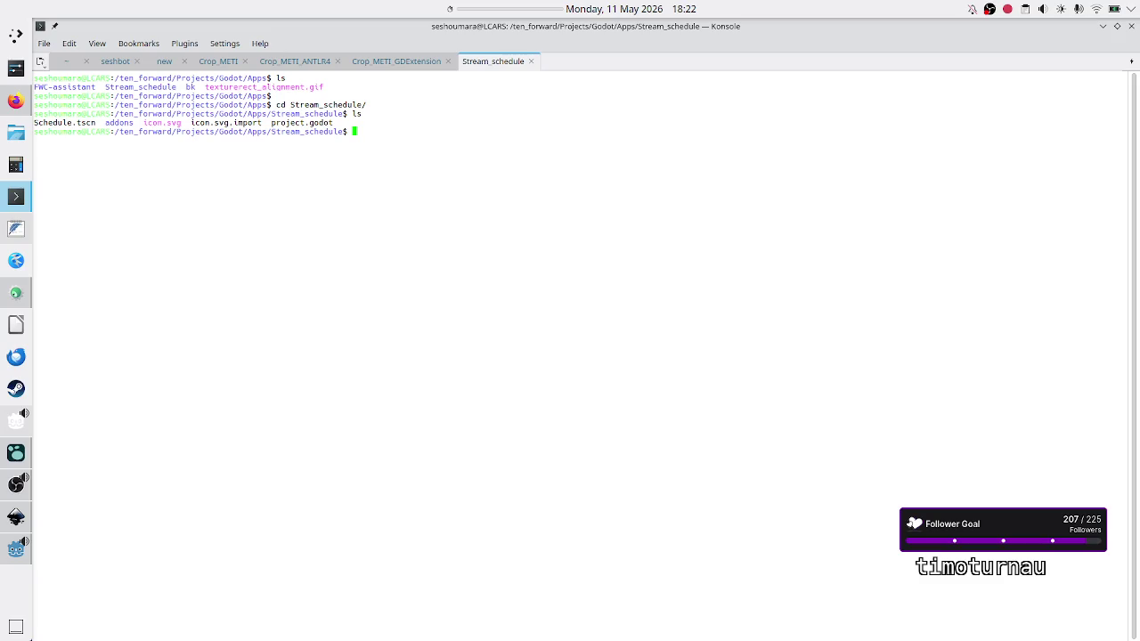
pyautogui.press('Return')
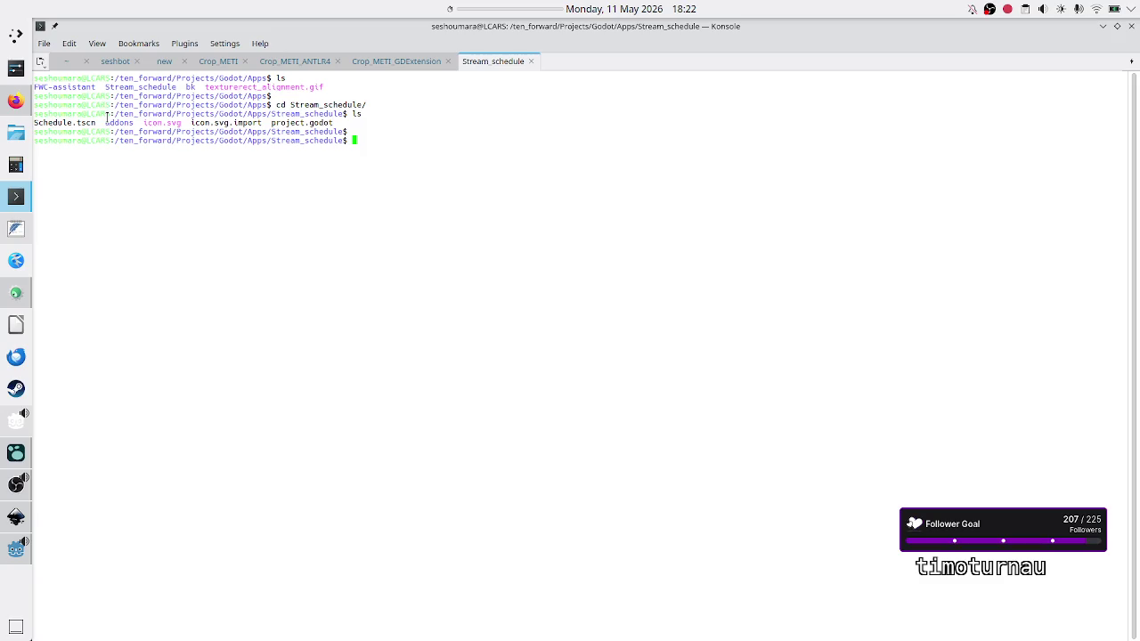
pyautogui.click(40, 64)
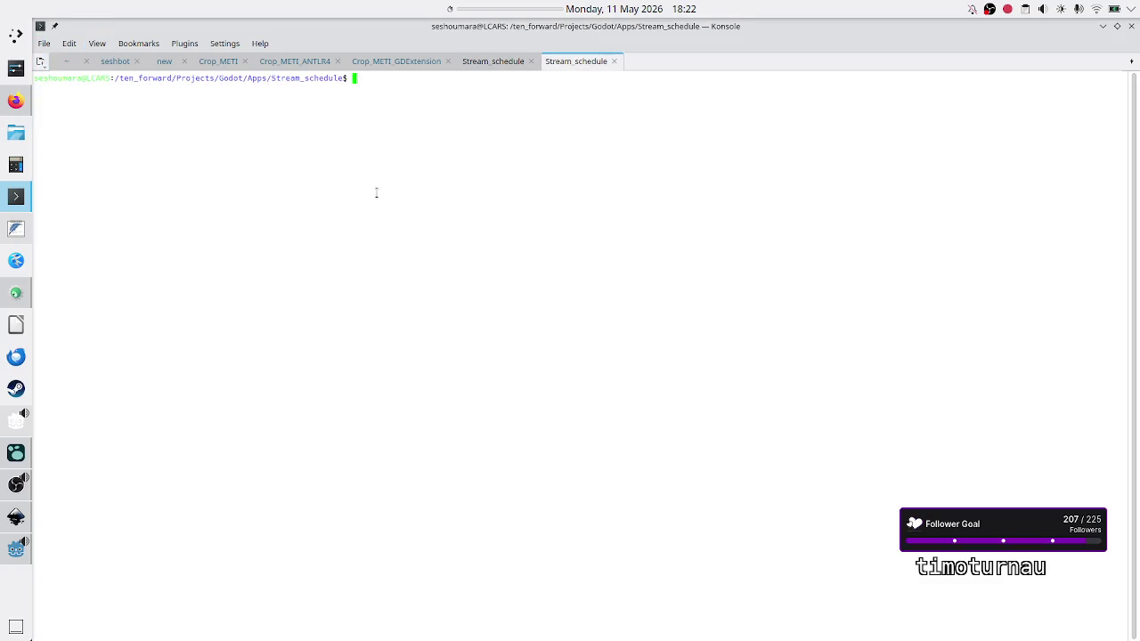
# Go to the Downloads folder and list its contents.
pyautogui.write('cd')
pyautogui.press('Return')
pyautogui.write('cd Downloads/')
pyautogui.press('Return')
pyautogui.write('ls')
pyautogui.press('Return')
pyautogui.write('cd')
pyautogui.press('BackSpace')
pyautogui.press('BackSpace')
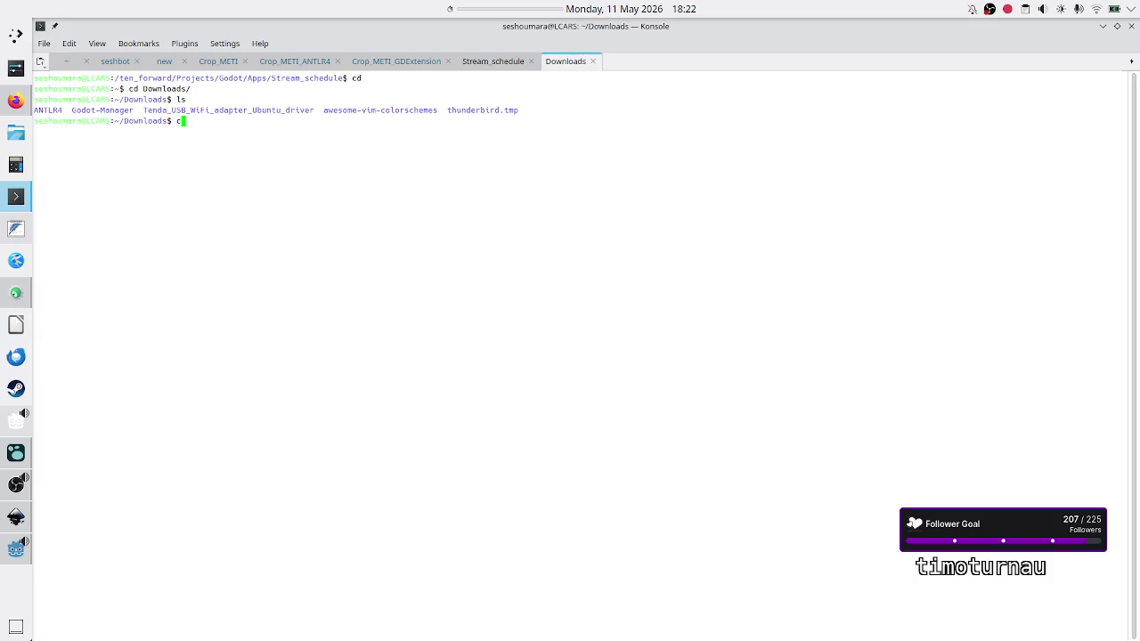
pyautogui.press('Return')
pyautogui.press('Return')
pyautogui.press('Return')
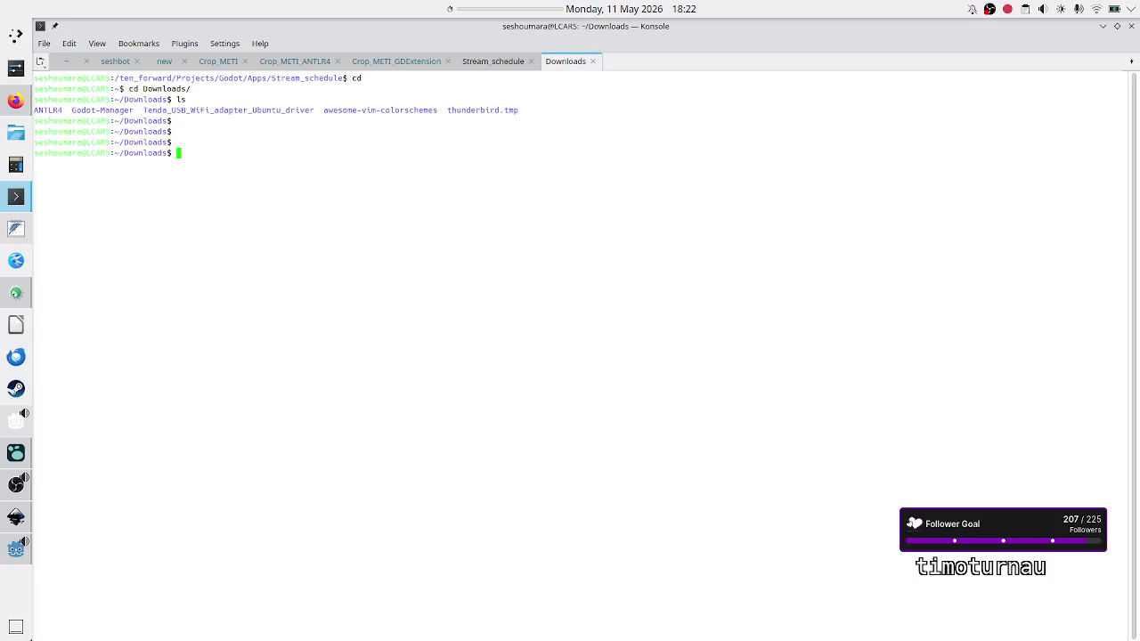
# Search command history for Twitch and select the Twitch-Brand.zip unzip and folder commands.
pyautogui.write('history')
pyautogui.write('|grep -i')
pyautogui.write(' twitch')
pyautogui.press('Return')
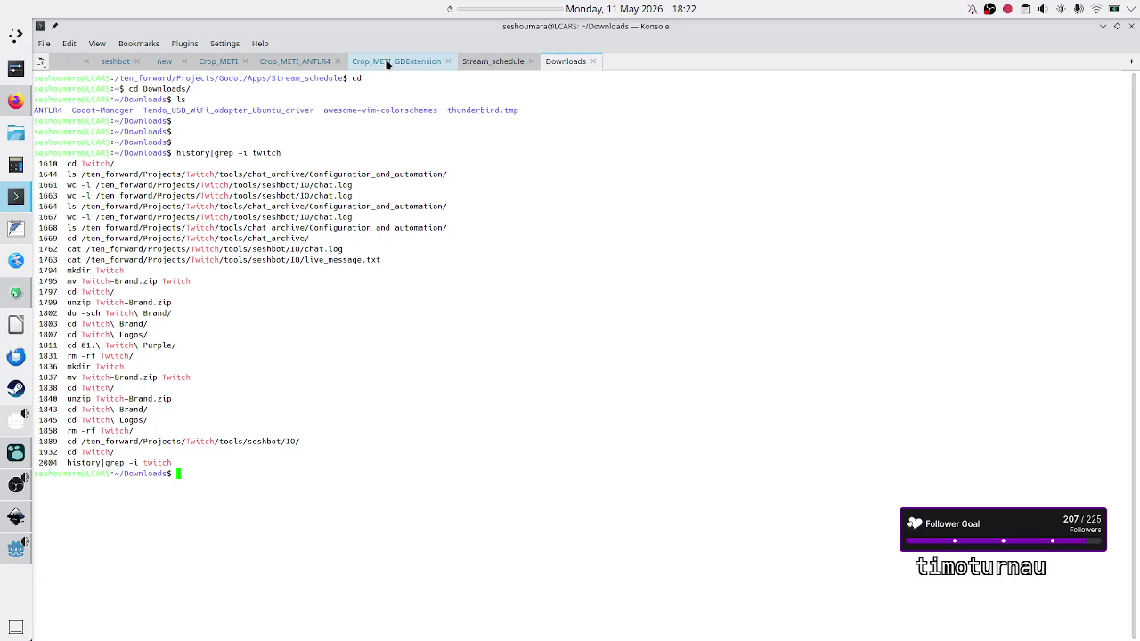
pyautogui.doubleClick(114, 282)
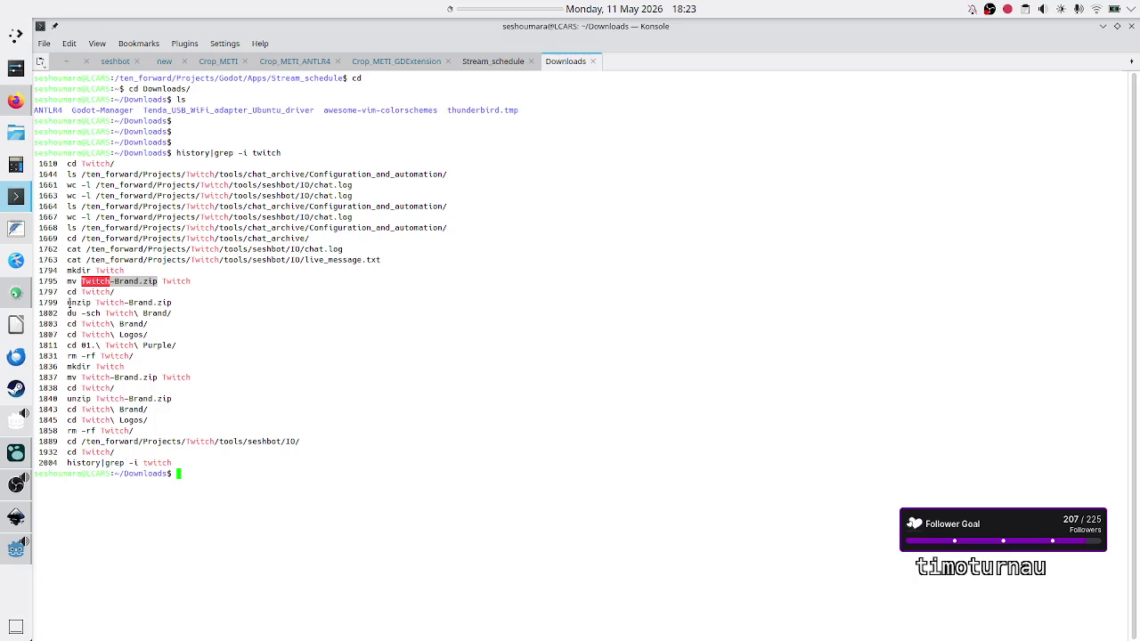
pyautogui.moveTo(96, 302); pyautogui.dragTo(179, 303)
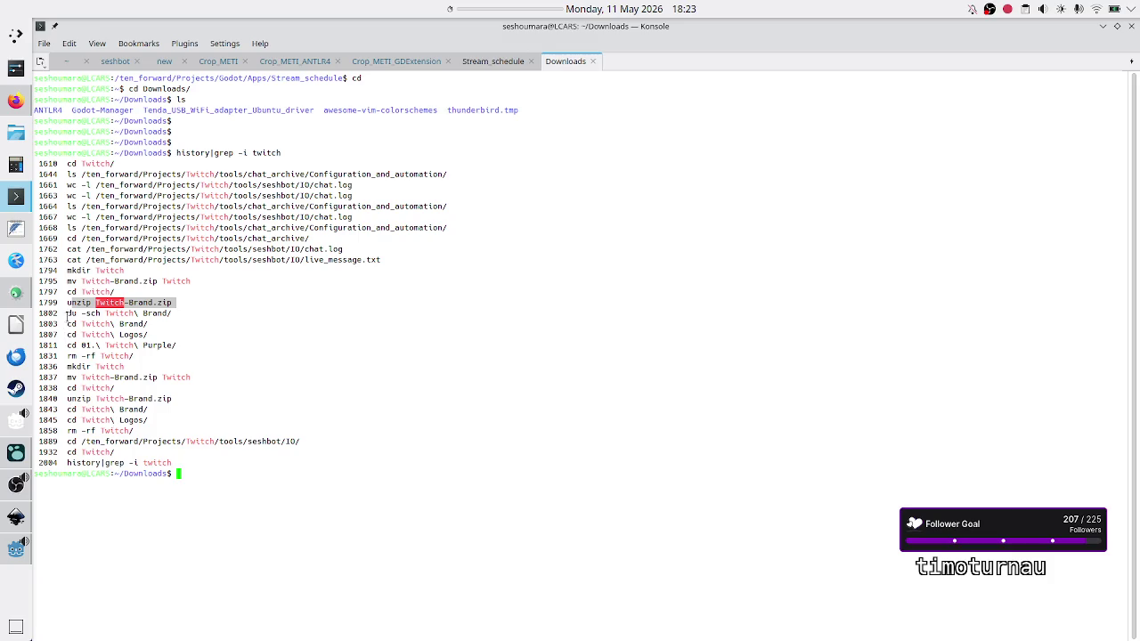
pyautogui.moveTo(67, 304)
pyautogui.mouseDown()
pyautogui.moveTo(171, 367)
pyautogui.moveTo(185, 388)
pyautogui.moveTo(174, 429)
pyautogui.mouseUp()
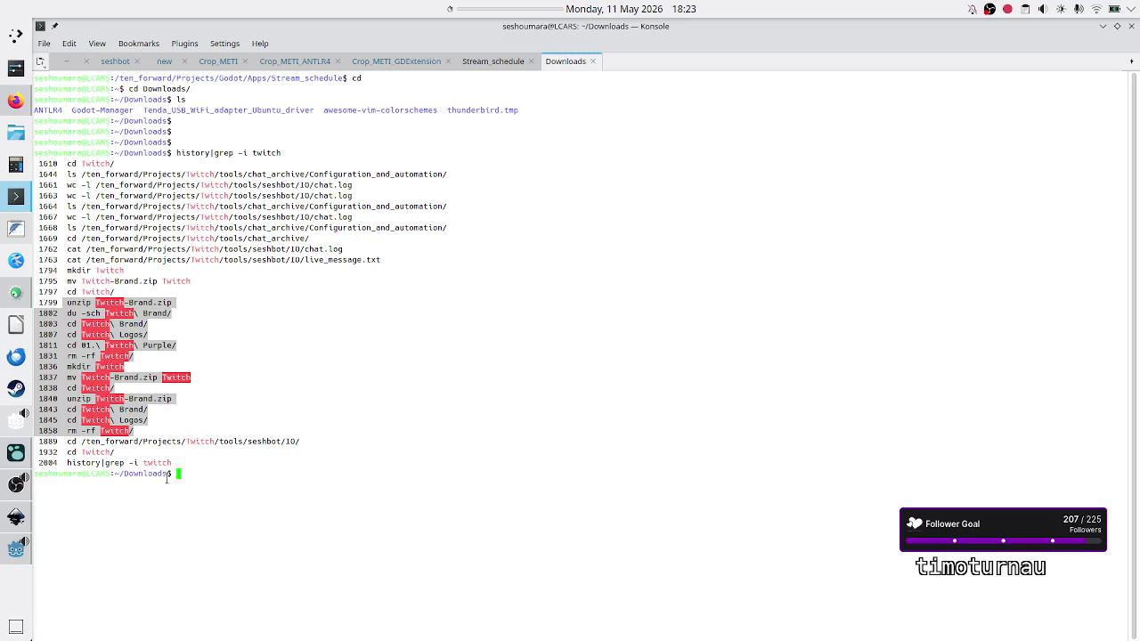
pyautogui.click(301, 478)
# Clear the terminal with the clear command.
pyautogui.write('clear')
pyautogui.press('Return')
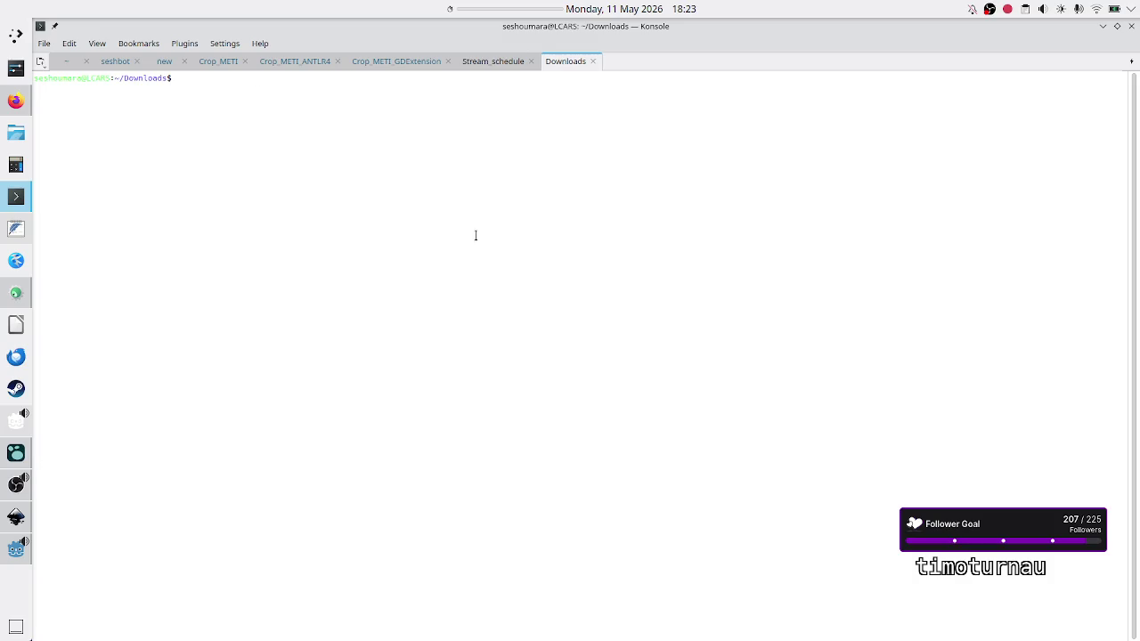
pyautogui.click(496, 61)
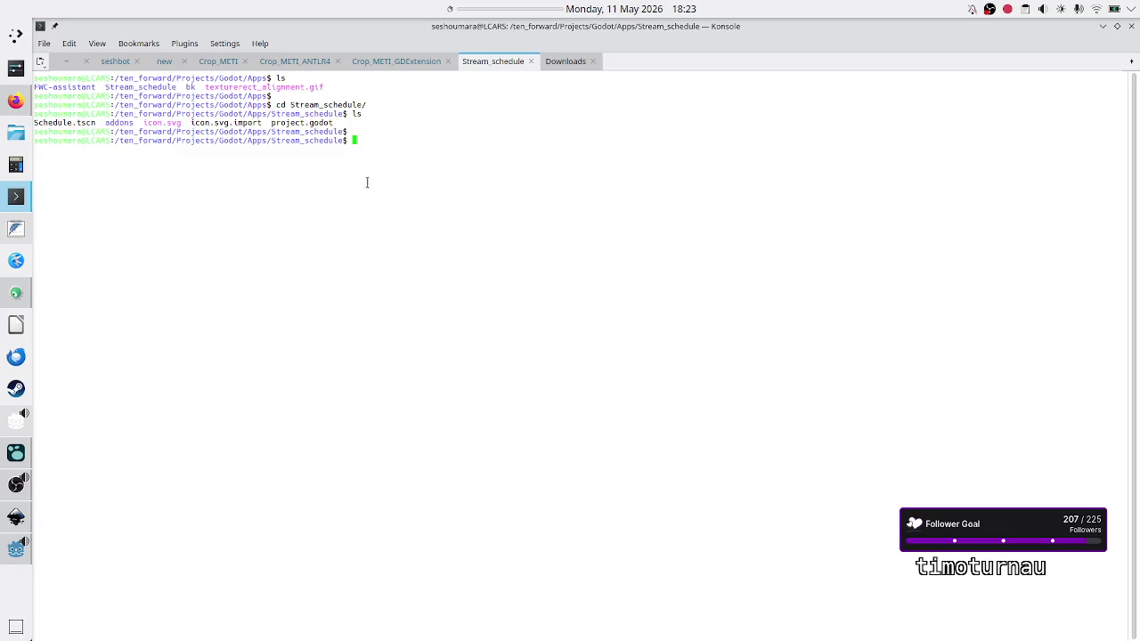
# Copy ../FWC-assistant/Fonts/ into the Stream_schedule project with cp -r and list the folder.
pyautogui.write('cp -r ')
pyautogui.write('../')
pyautogui.write('FW')
pyautogui.press('Tab')
pyautogui.write('Fonts/ .')
pyautogui.press('Return')
pyautogui.write('ls')
pyautogui.press('Return')
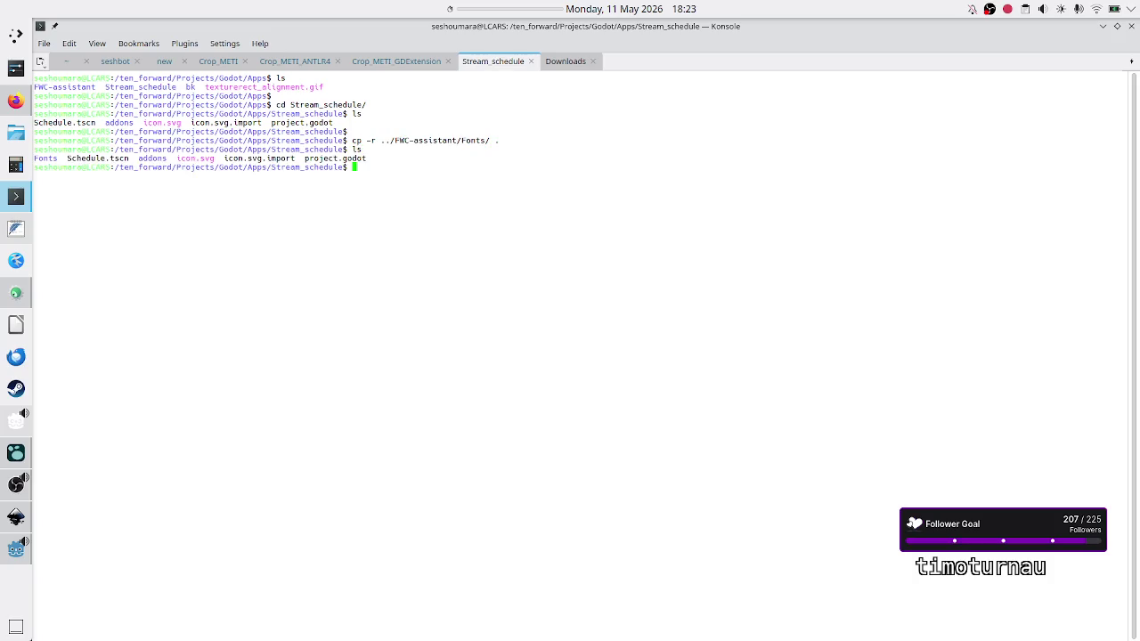
pyautogui.hotkey('alt', 'Tab')
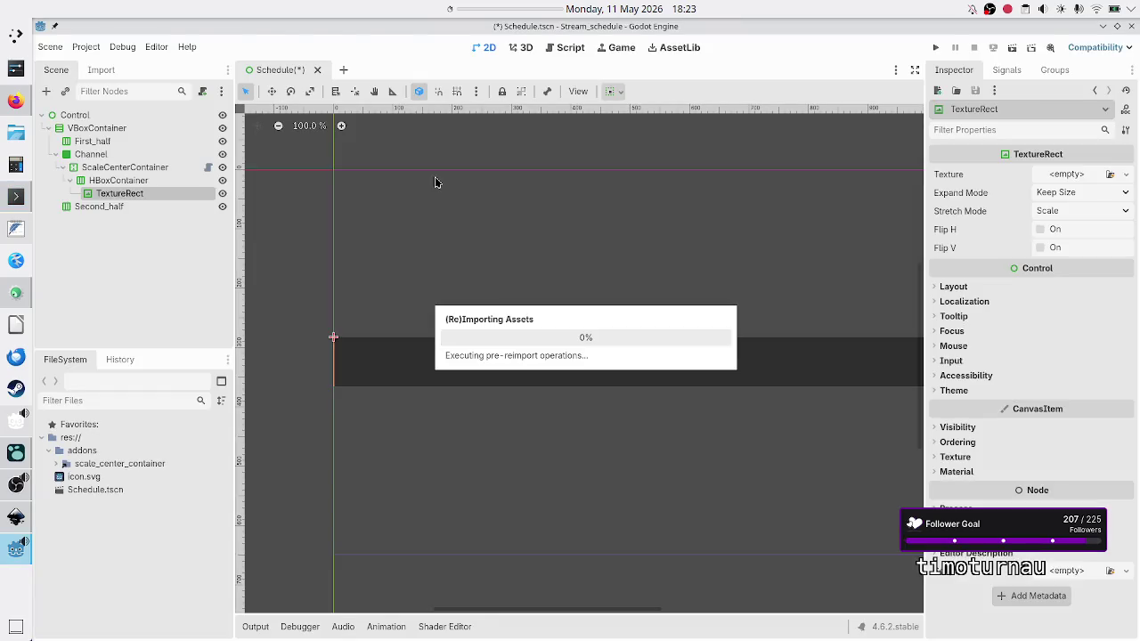
# Leave Godot's reimport running and bring the OBS Studio window forward.
pyautogui.hotkey('alt', 'Tab')
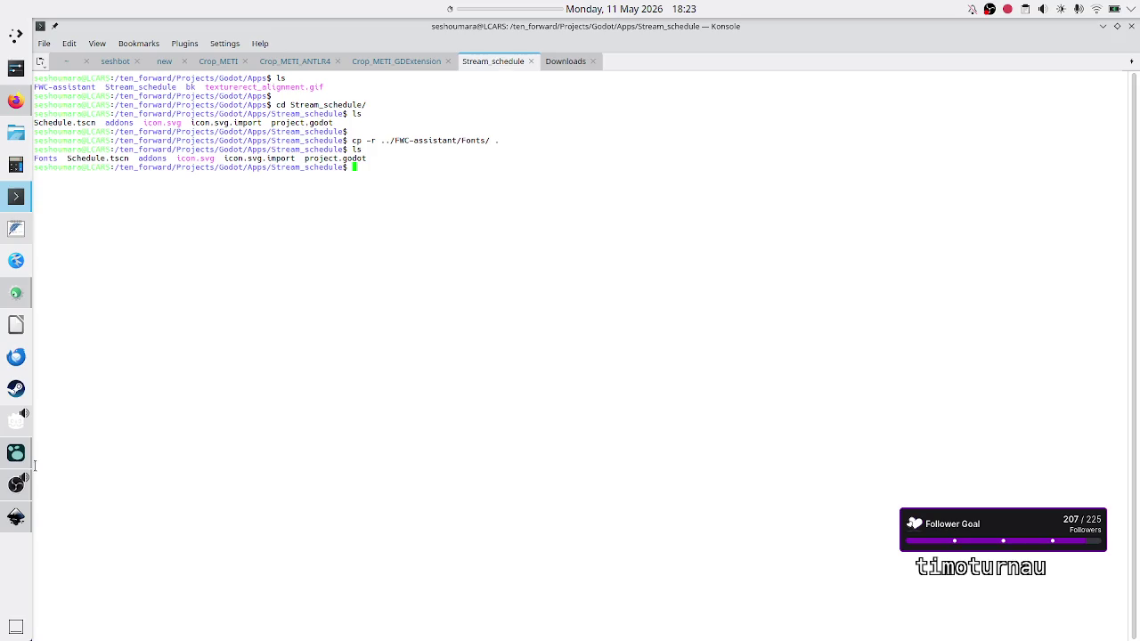
pyautogui.click(8, 492)
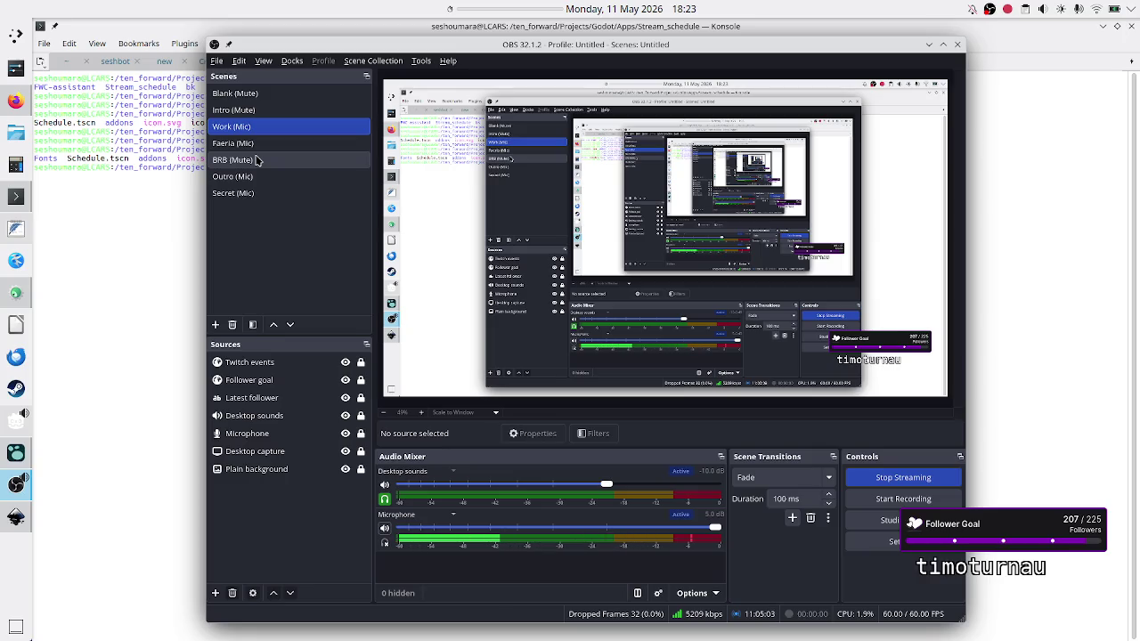
# Make BRB (Mute) the live scene in the OBS Scenes list.
pyautogui.click(256, 160)
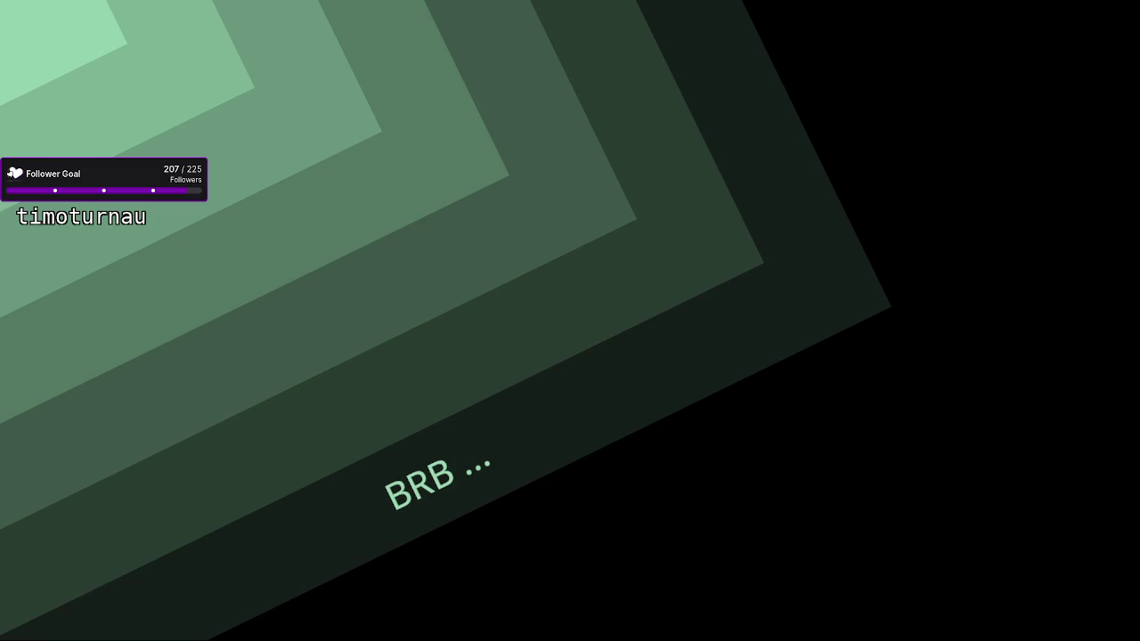
# Switch the live scene to Work (Mic), later returning it to BRB (Mute).
pyautogui.click(256, 129)
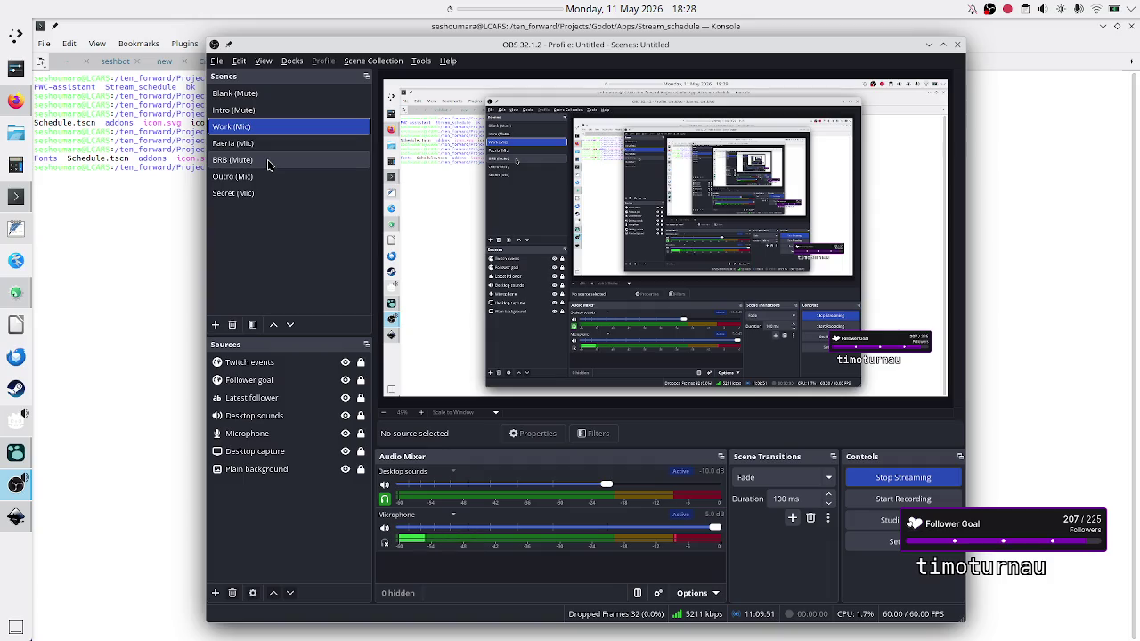
pyautogui.click(267, 164)
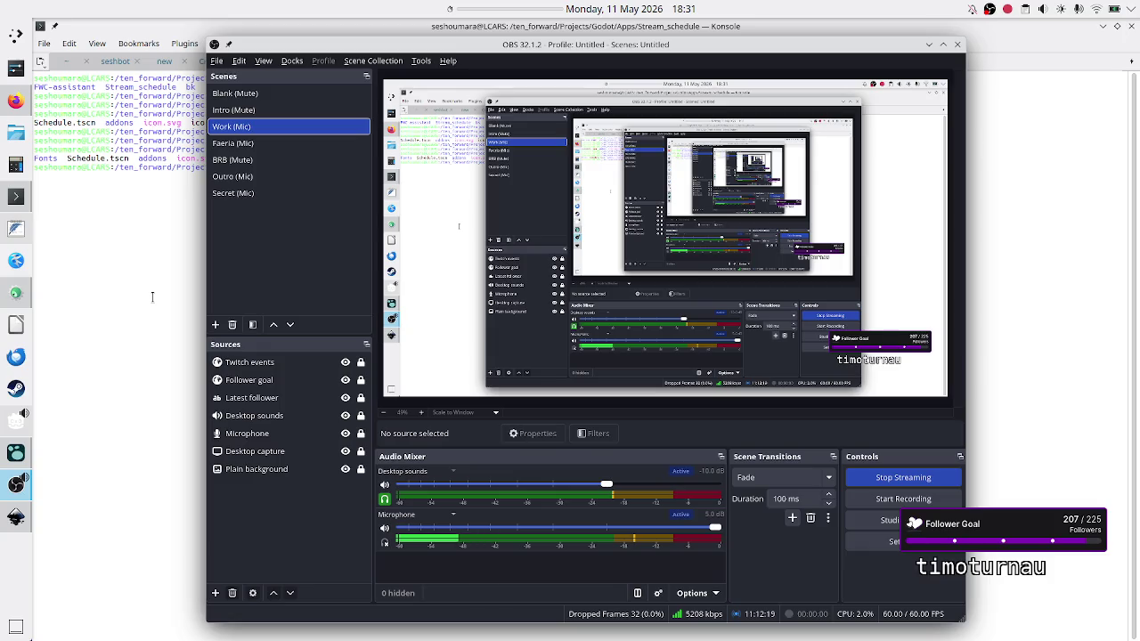
# Bring the Konsole Stream_schedule terminal back to the front over OBS.
pyautogui.click(158, 255)
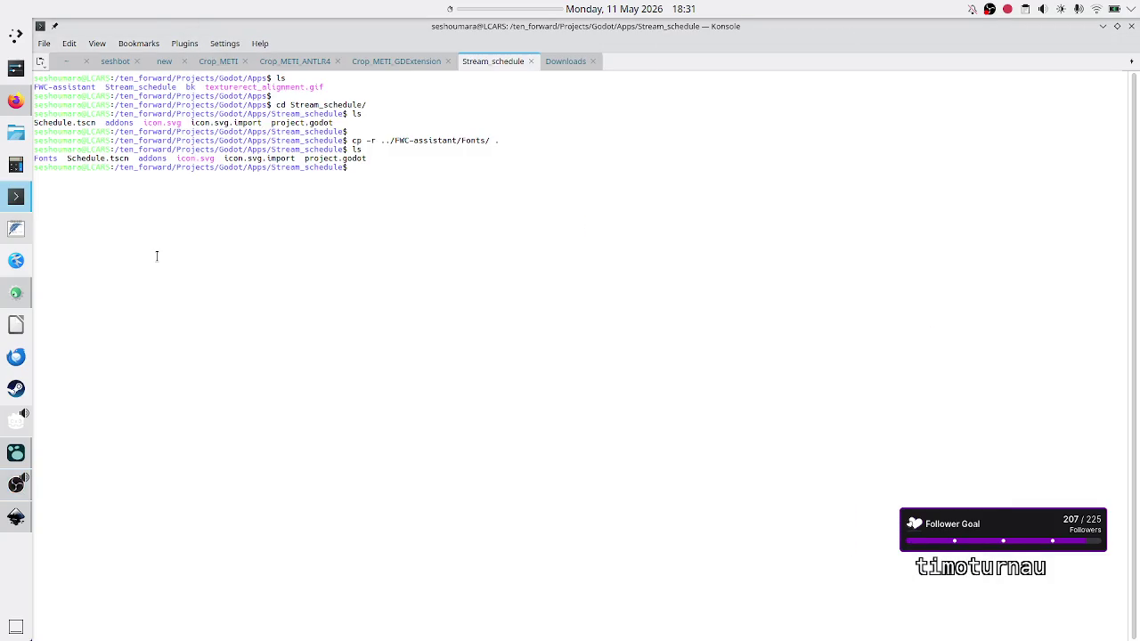
# Close the finished GitHub issue tab and toggle the OBS microphone mute off and on.
pyautogui.click(17, 107)
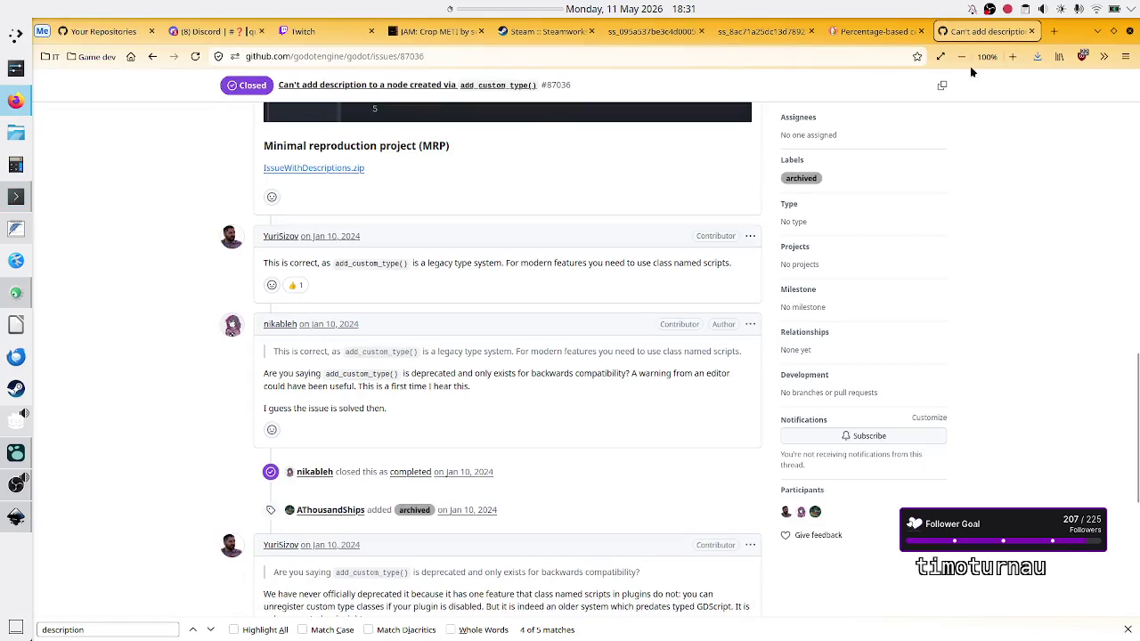
pyautogui.click(1032, 32)
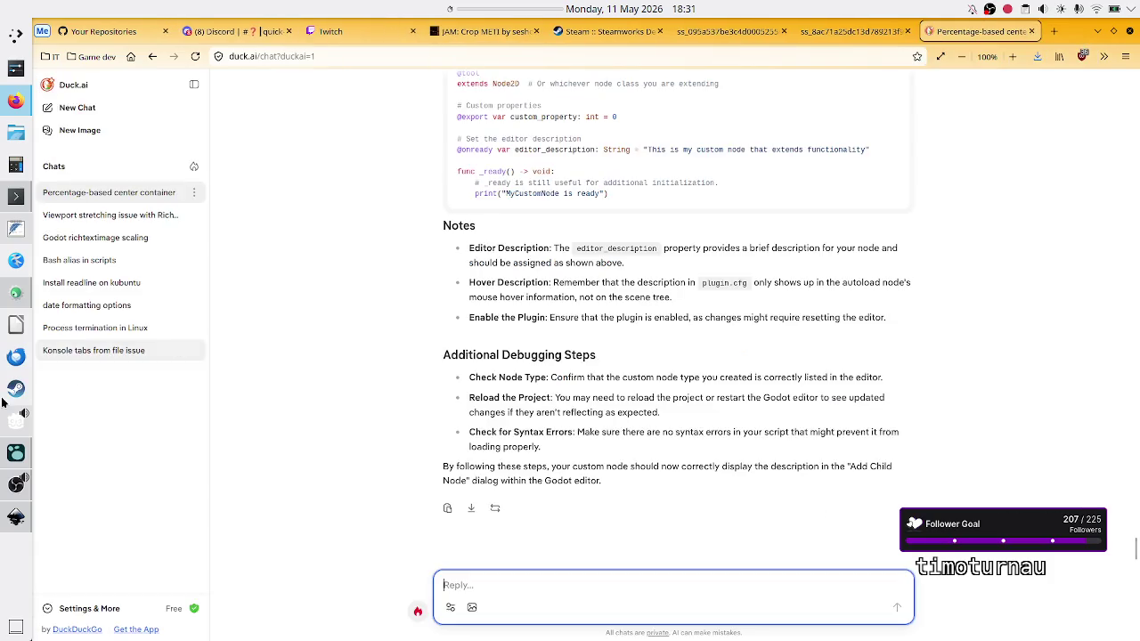
pyautogui.click(16, 484)
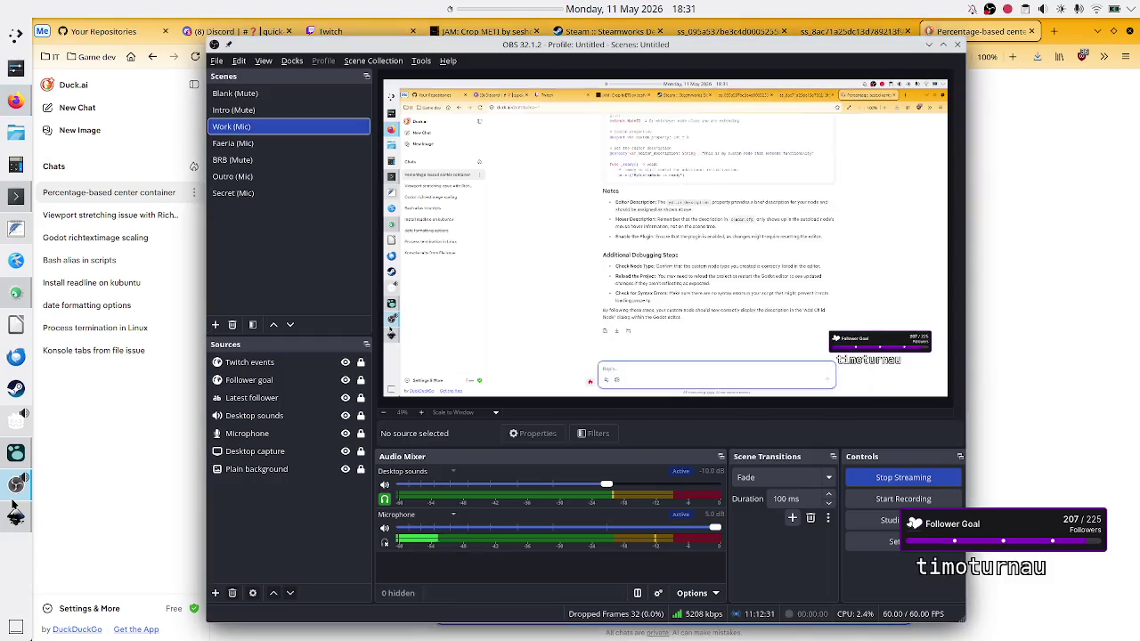
pyautogui.click(385, 530)
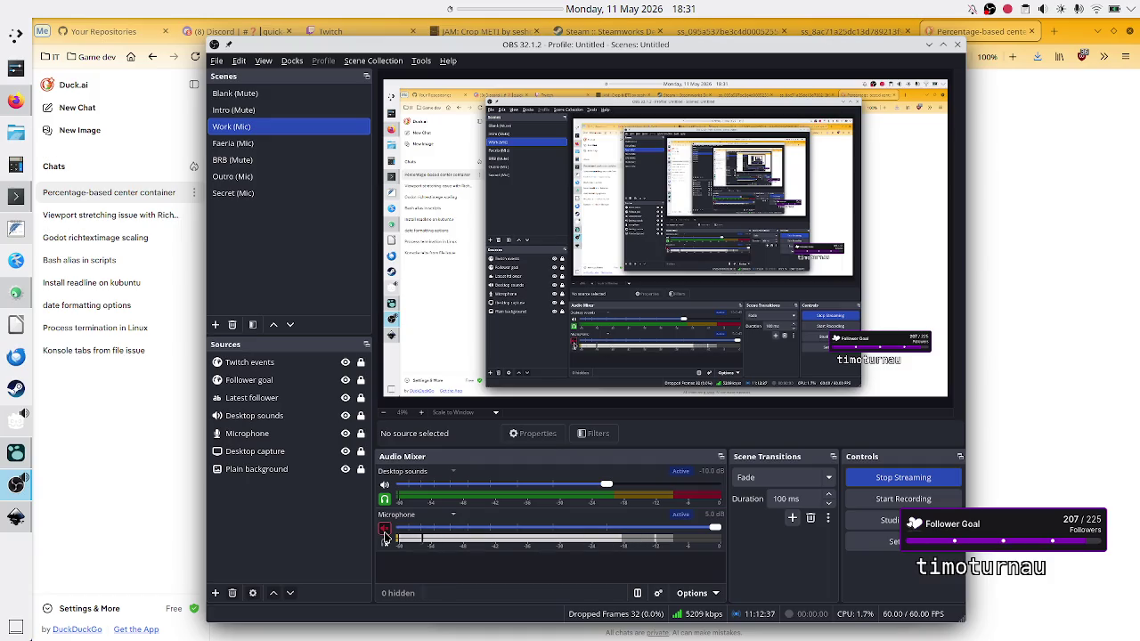
pyautogui.click(385, 535)
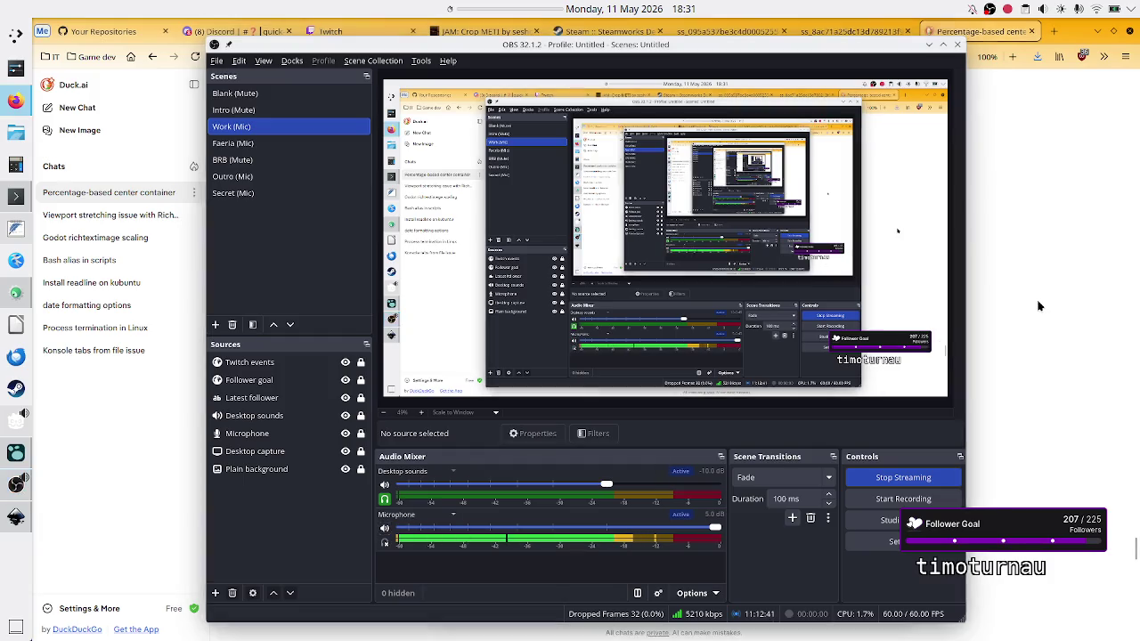
# Close the Duck.ai chat tab and open a blank new tab with its search box focused.
pyautogui.click(1040, 306)
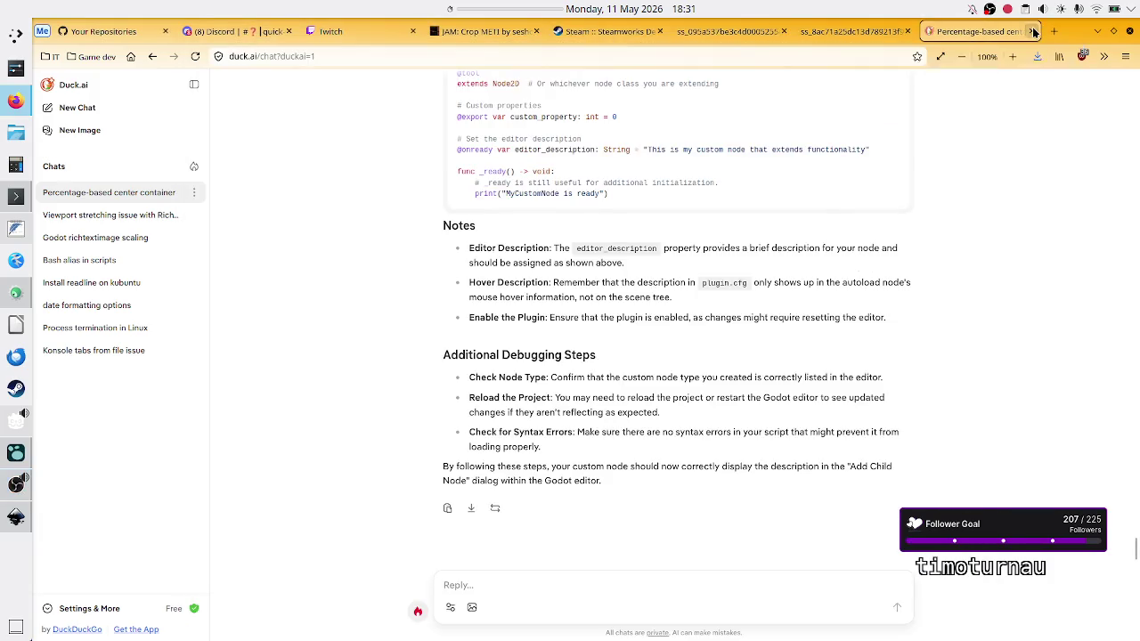
pyautogui.click(1031, 31)
pyautogui.click(998, 31)
pyautogui.click(556, 214)
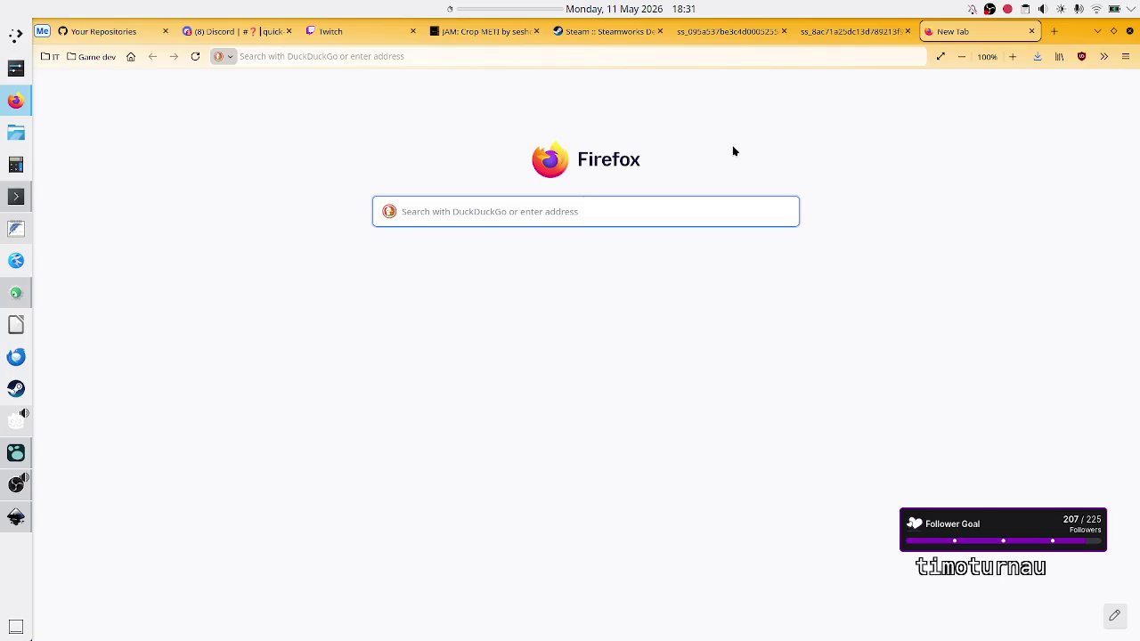
# Go to Konsole's Downloads terminal session.
pyautogui.hotkey('alt', 'Tab')
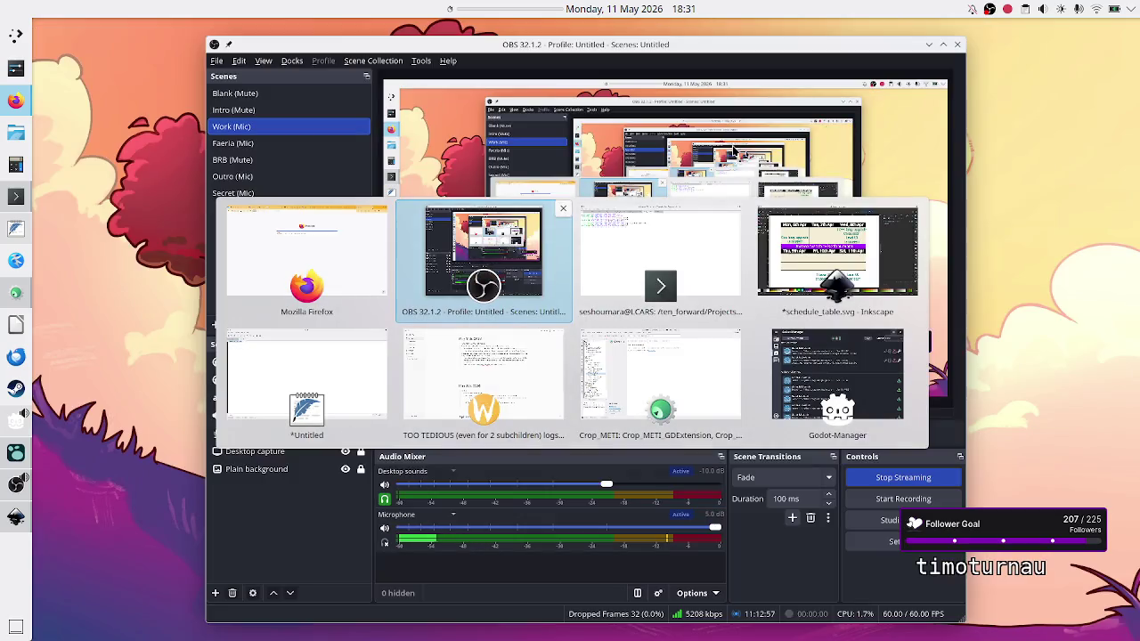
pyautogui.hotkey('alt', 'Tab')
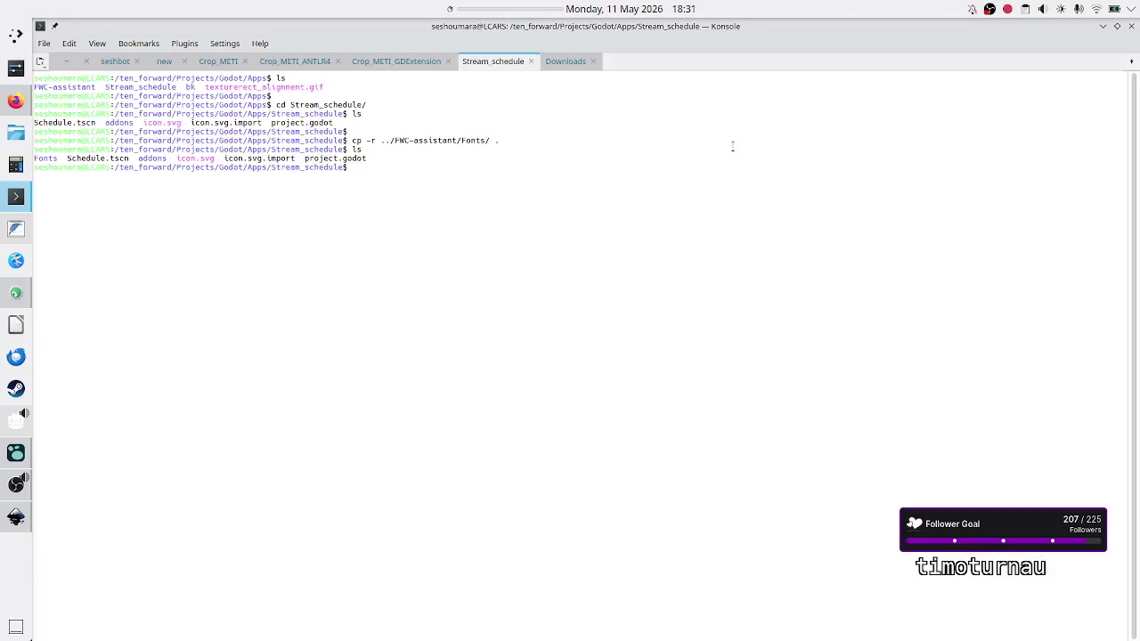
pyautogui.click(571, 66)
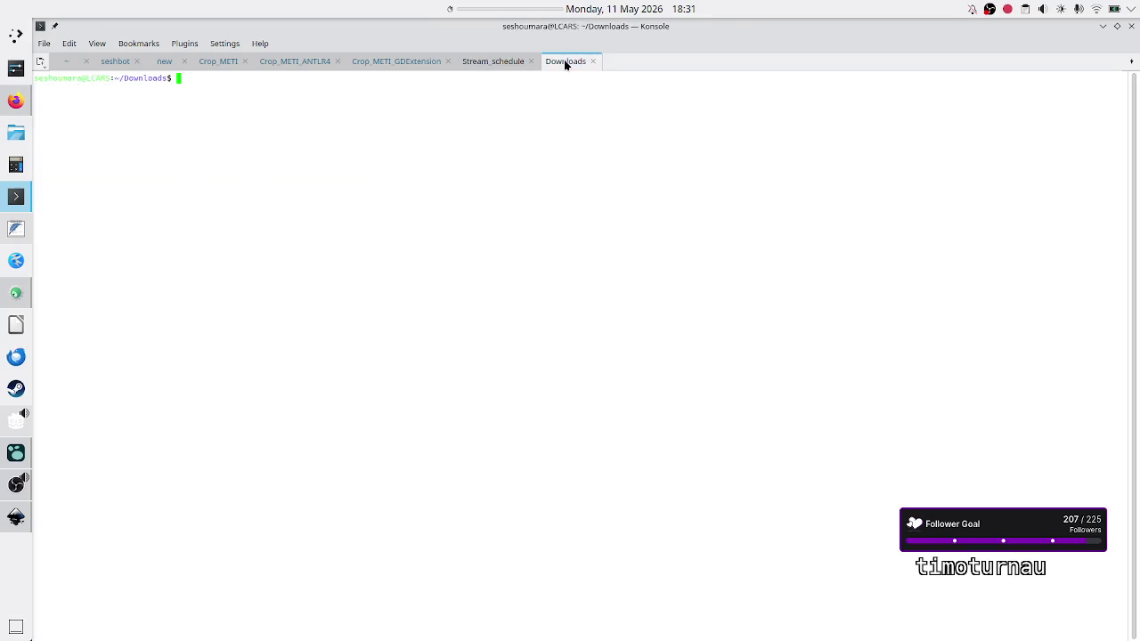
# Review past Twitch commands via history|grep -i twitch|less, then return to Firefox's new-tab search field.
pyautogui.write('history|grep -i twitch')
pyautogui.write('|less')
pyautogui.press('Return')
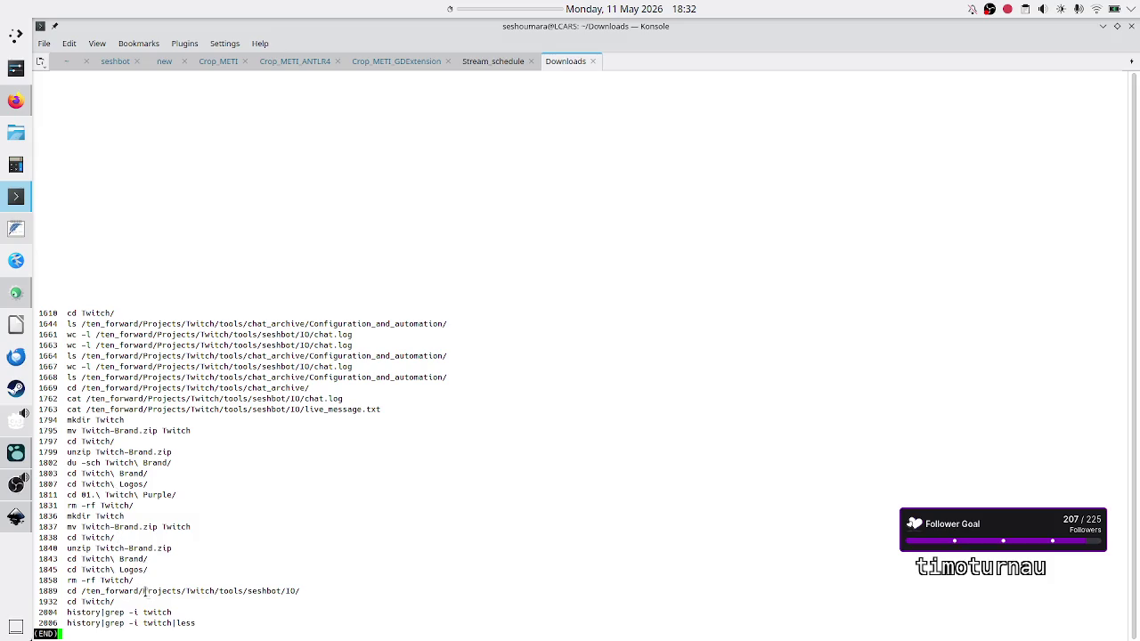
pyautogui.press('q')
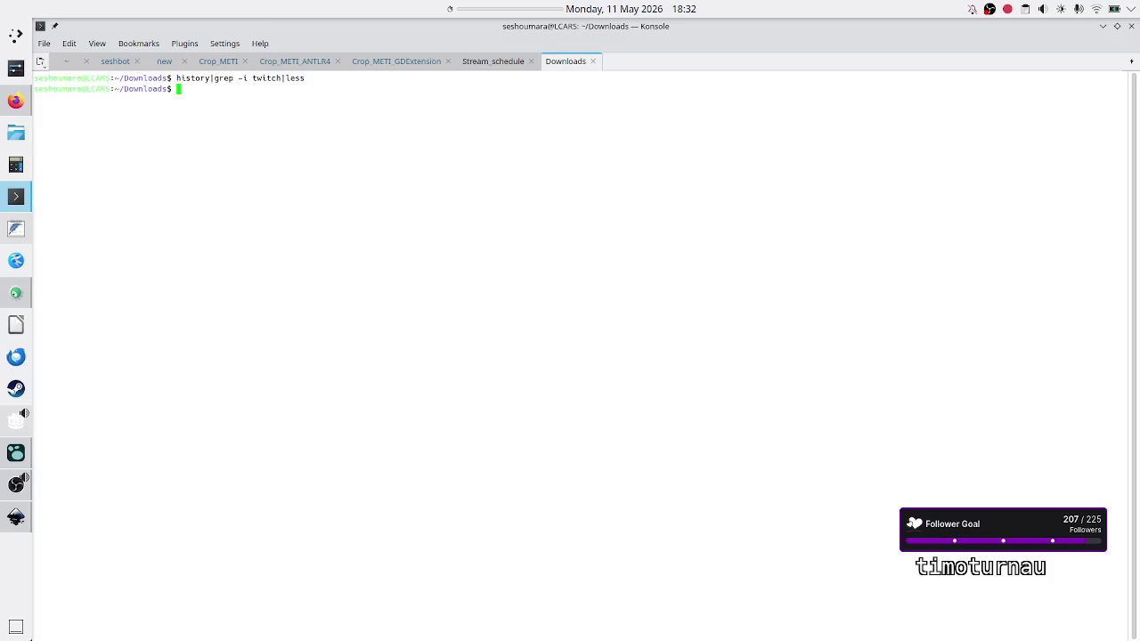
pyautogui.hotkey('alt', 'Tab')
pyautogui.click(473, 211)
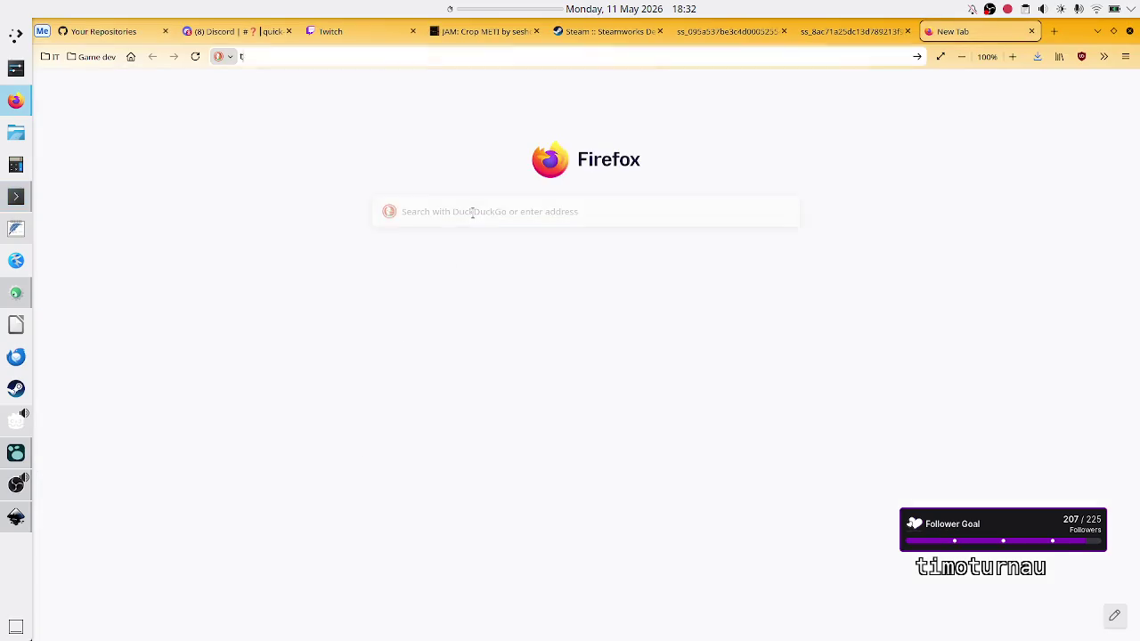
# Search 'twitch brand download' and open the Twitch Brand Assets page.
pyautogui.write('twitch brand d')
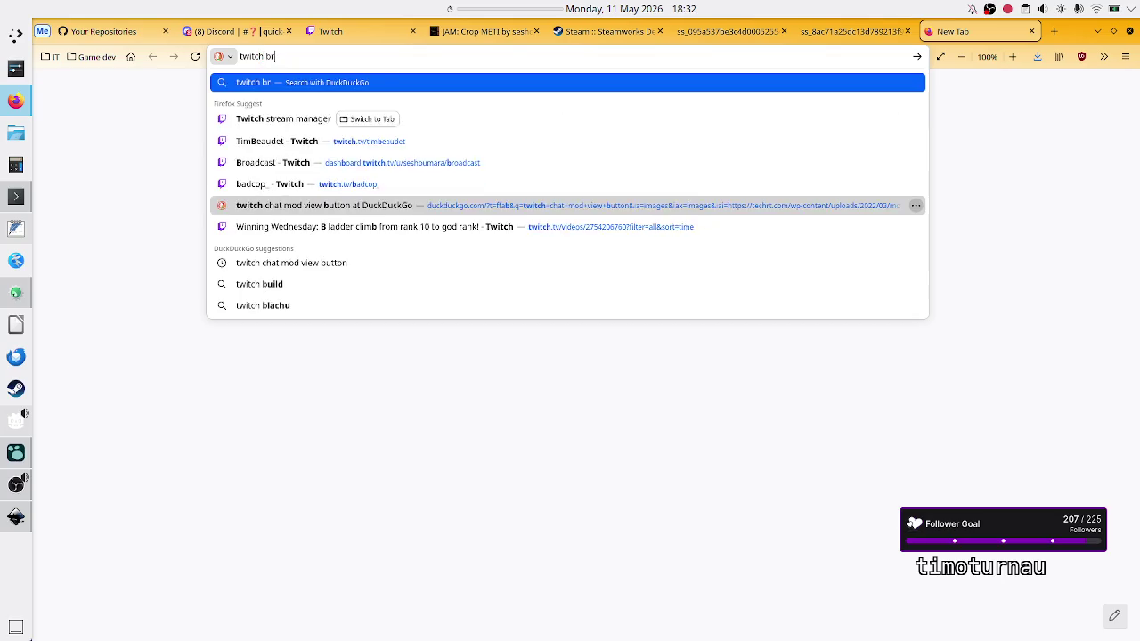
pyautogui.write('ownload')
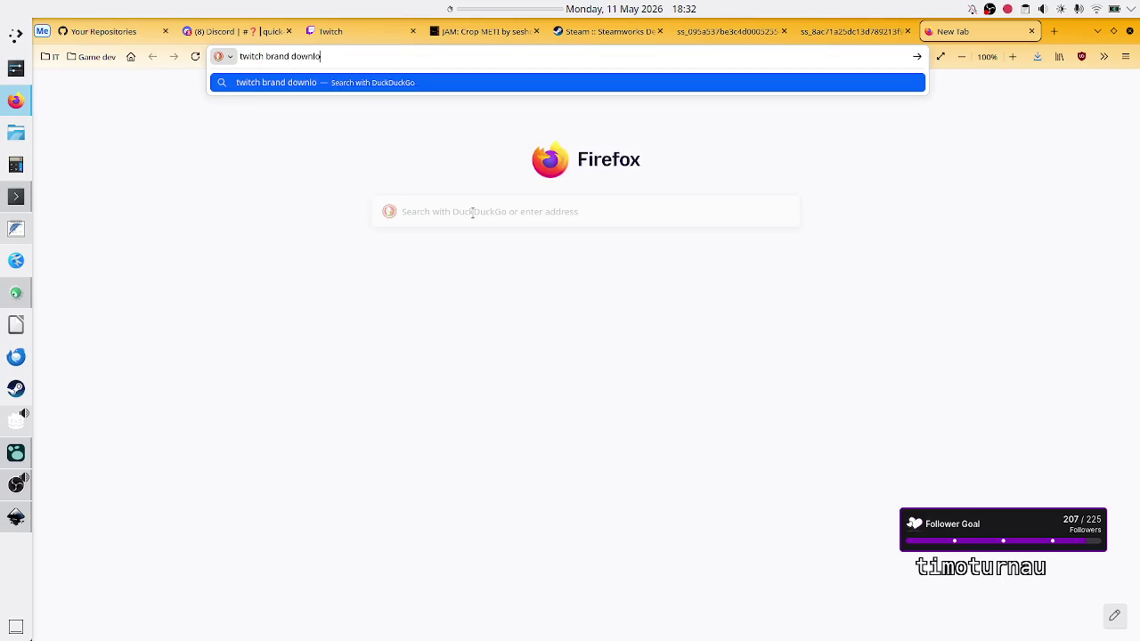
pyautogui.press('Return')
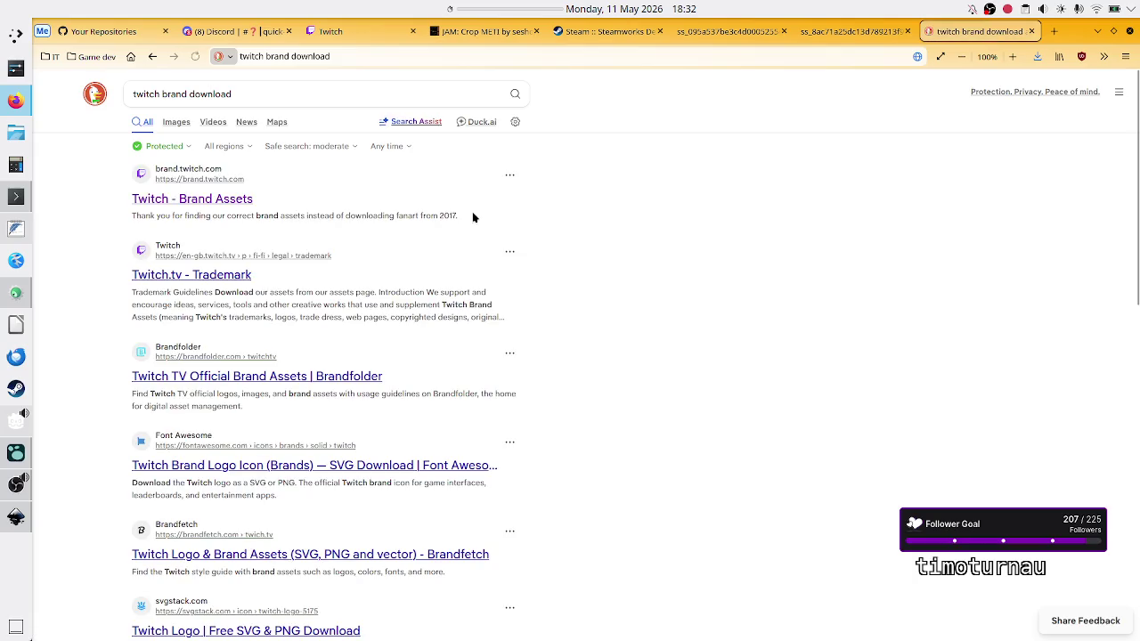
pyautogui.click(203, 207)
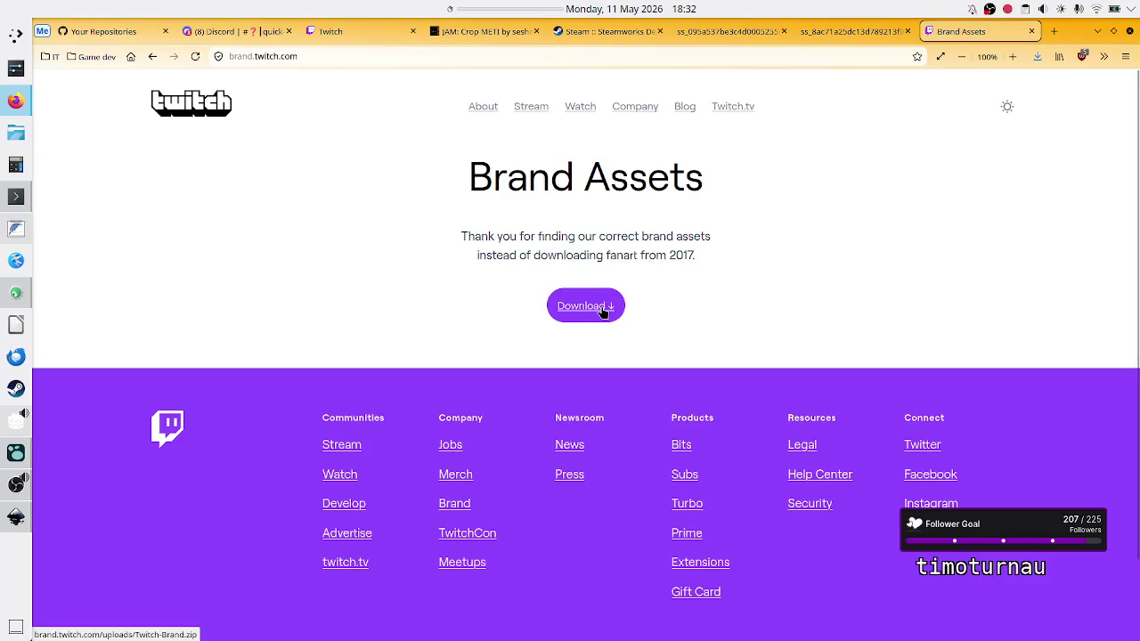
# Download and save Twitch-Brand.zip into Downloads, then go to the terminal.
pyautogui.click(603, 311)
pyautogui.click(498, 359)
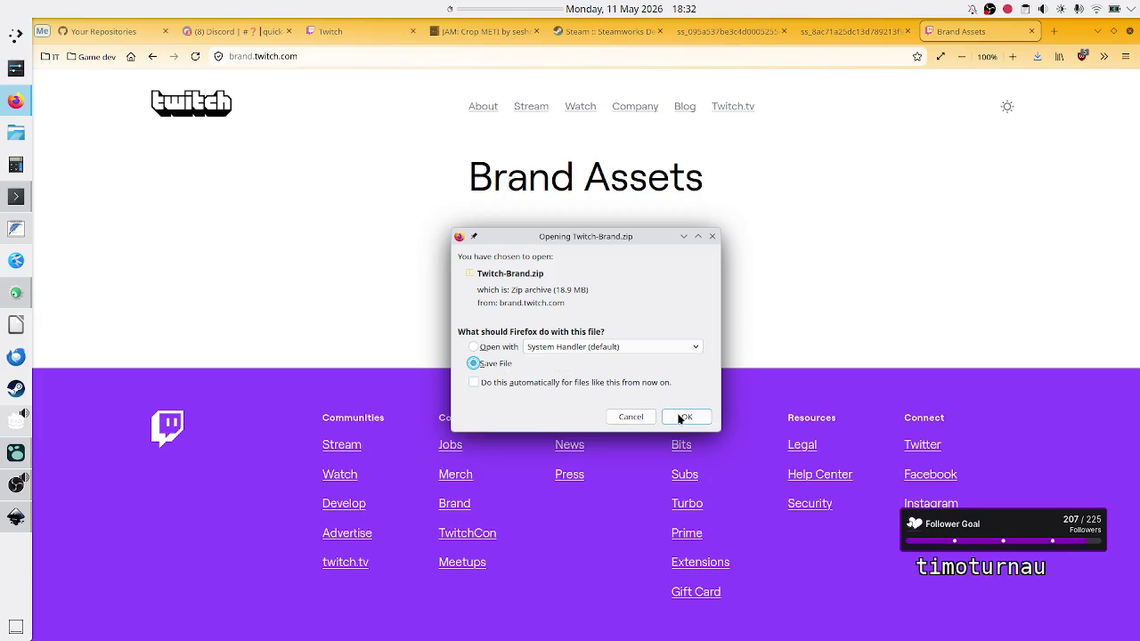
pyautogui.click(683, 417)
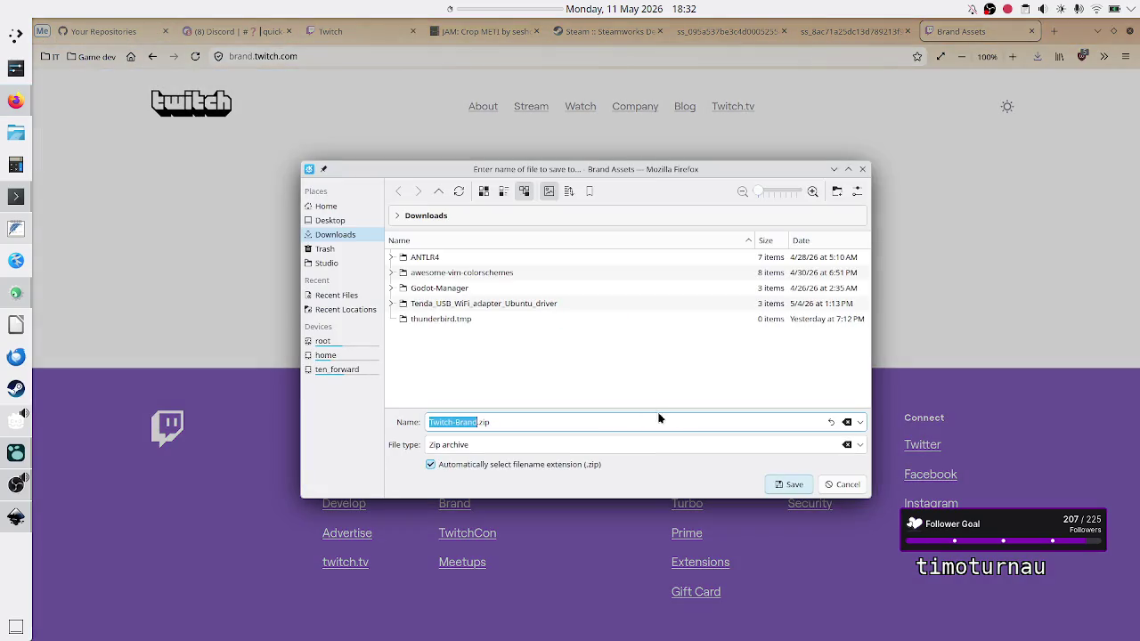
pyautogui.click(787, 485)
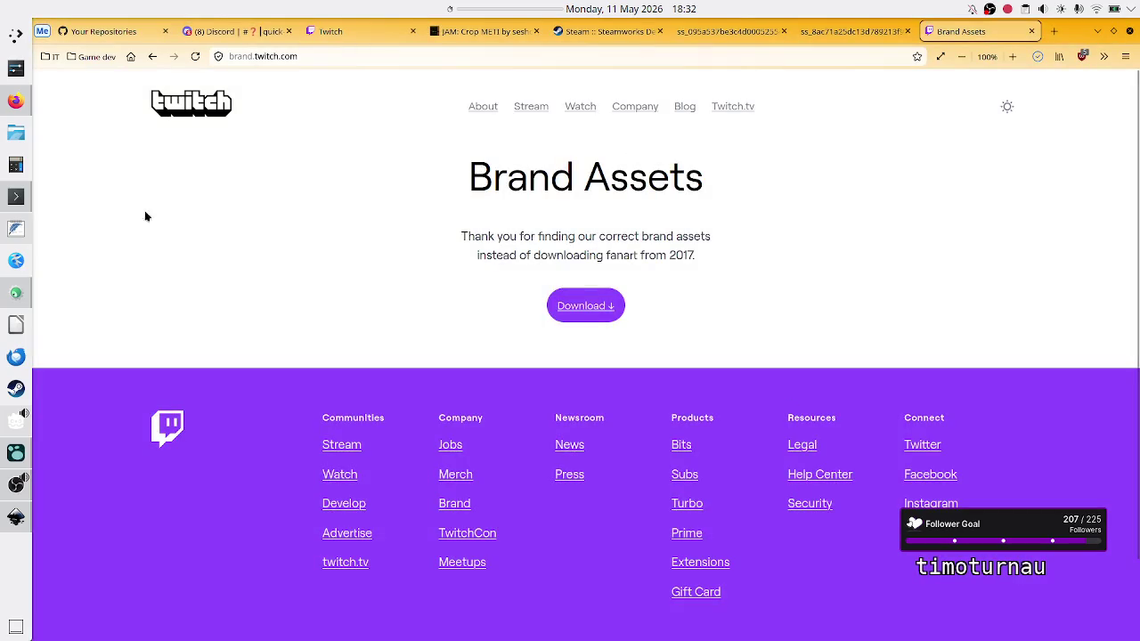
pyautogui.click(29, 193)
# Create a Twitch_brand folder and move Twitch-Brand.zip into it.
pyautogui.write('ls')
pyautogui.press('Return')
pyautogui.press('Return')
pyautogui.press('Return')
pyautogui.write('mk')
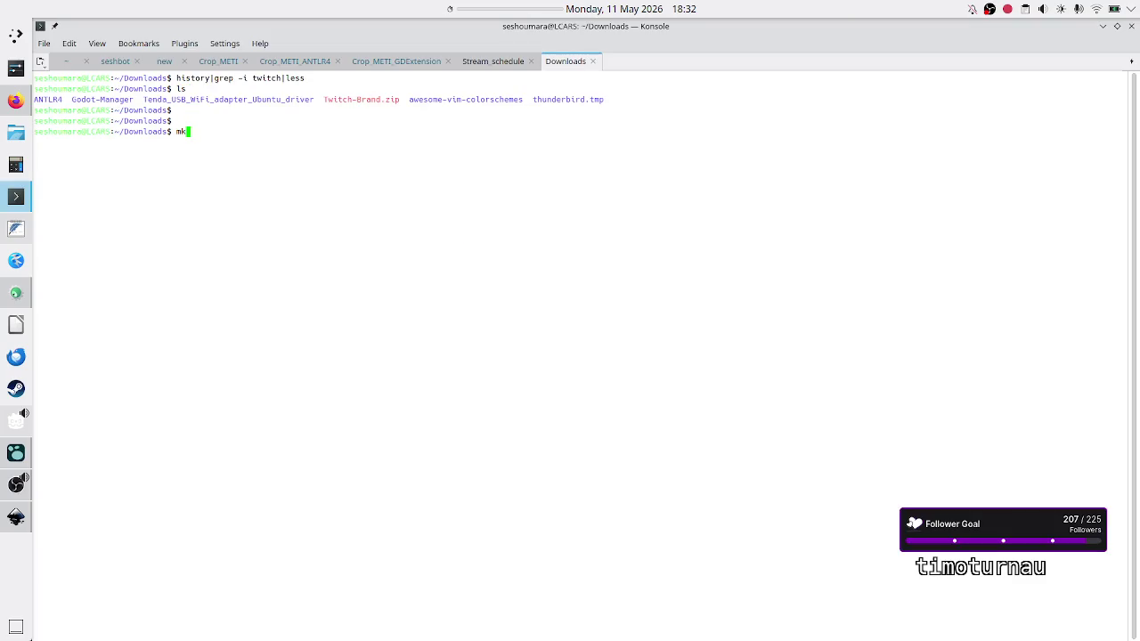
pyautogui.write('dir Twit')
pyautogui.write('ch')
pyautogui.write('_bra')
pyautogui.write('nd')
pyautogui.press('Return')
pyautogui.write('mv Tw')
pyautogui.press('Tab')
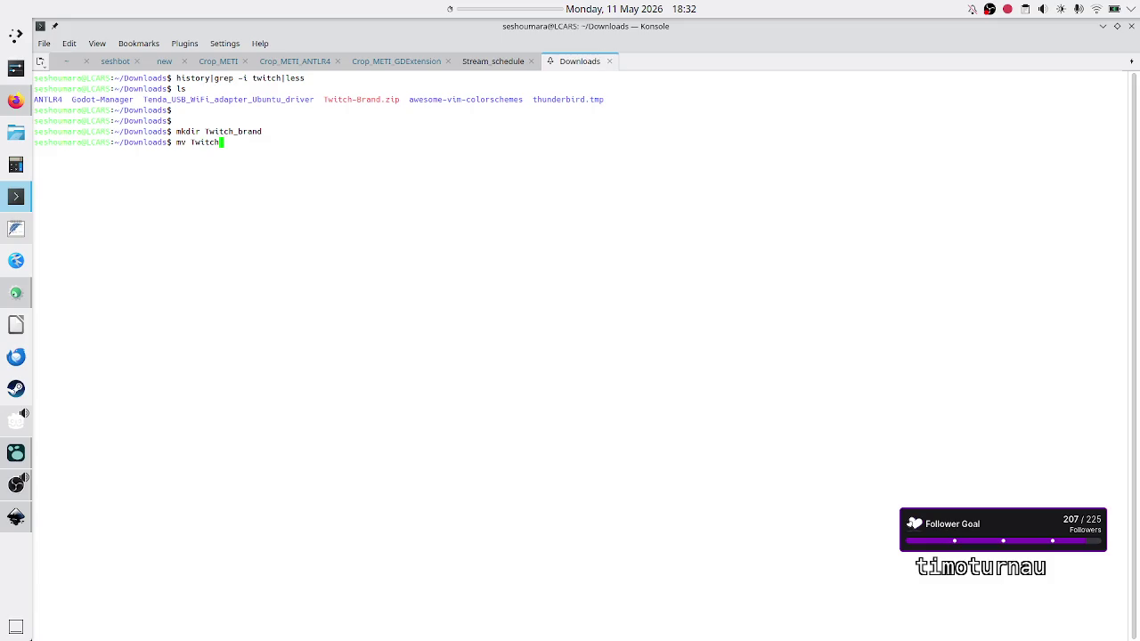
pyautogui.write('-')
pyautogui.press('Tab')
pyautogui.write('T')
pyautogui.press('Tab')
pyautogui.write('_')
pyautogui.press('Tab')
pyautogui.press('Return')
pyautogui.write('ls')
pyautogui.press('Return')
# Enter Twitch_brand and check the zip's size with du -sch.
pyautogui.write('cd Tw')
pyautogui.press('Tab')
pyautogui.press('Return')
pyautogui.write('ls')
pyautogui.press('Return')
pyautogui.write('du 0sch ')
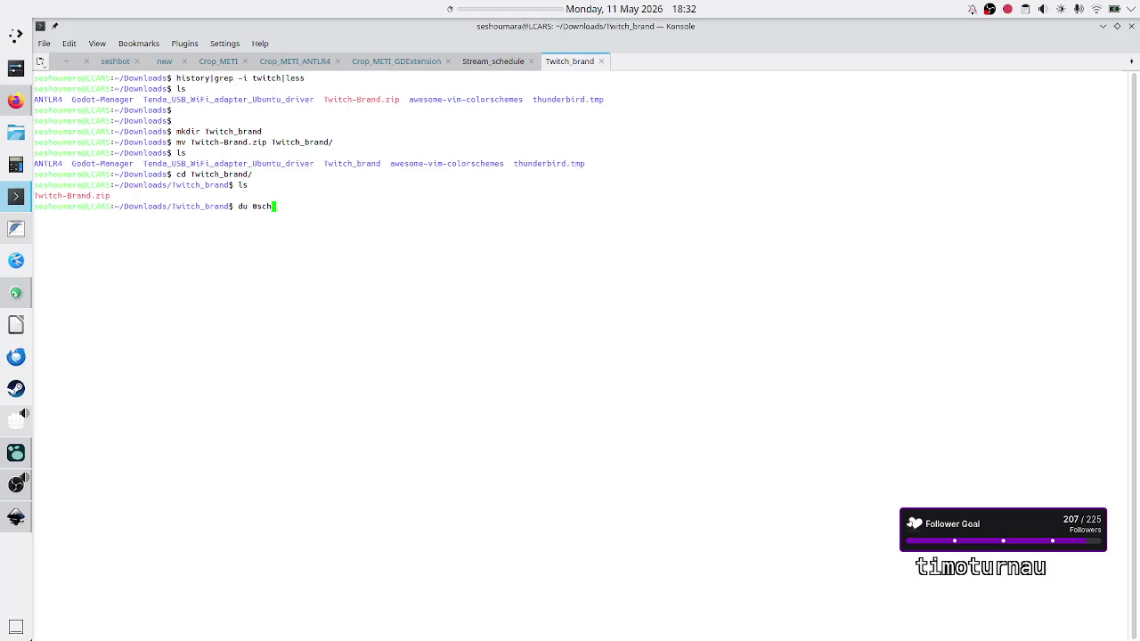
pyautogui.write('Tw')
pyautogui.press('Tab')
pyautogui.press('BackSpace')
pyautogui.press('BackSpace')
pyautogui.press('BackSpace')
pyautogui.press('BackSpace')
pyautogui.press('BackSpace')
pyautogui.press('BackSpace')
pyautogui.write('-sch')
pyautogui.write(' Tw')
pyautogui.press('Tab')
pyautogui.press('Return')
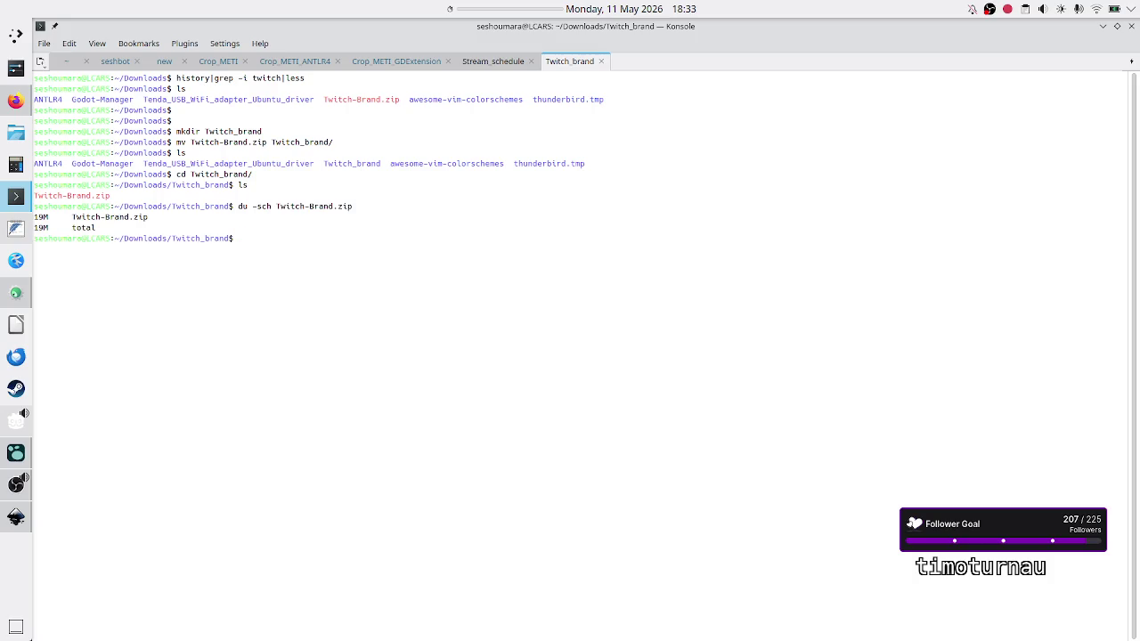
# Unzip Twitch-Brand.zip, clear the terminal, and list the extracted folders.
pyautogui.write('ls')
pyautogui.press('Return')
pyautogui.press('Return')
pyautogui.write('u')
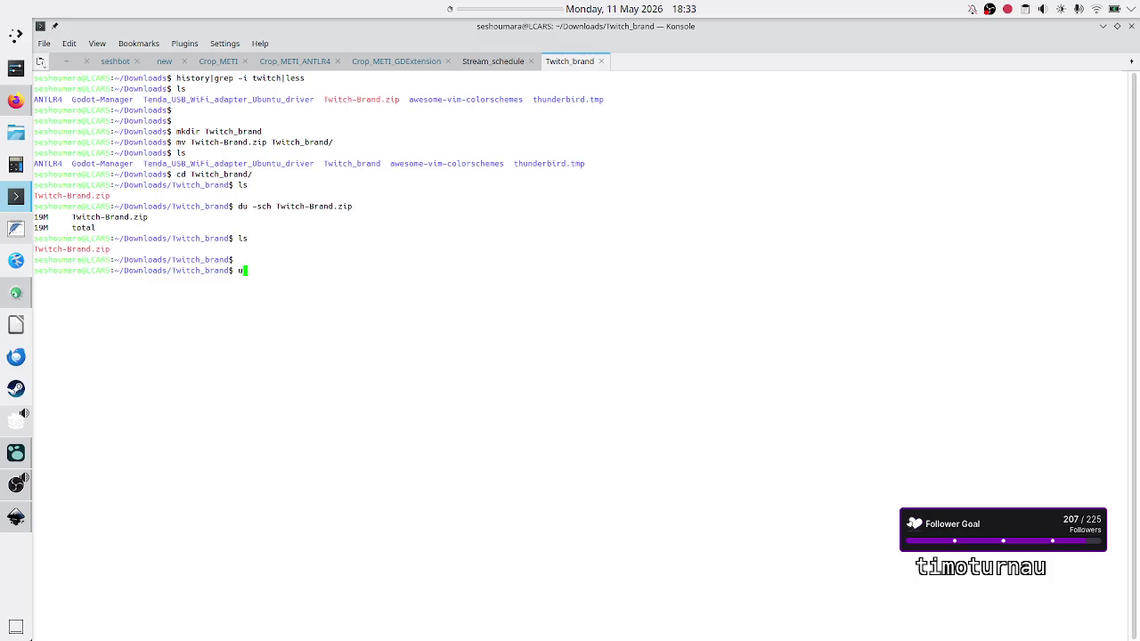
pyautogui.write('nzip Tw')
pyautogui.press('Tab')
pyautogui.press('Return')
pyautogui.write('ce')
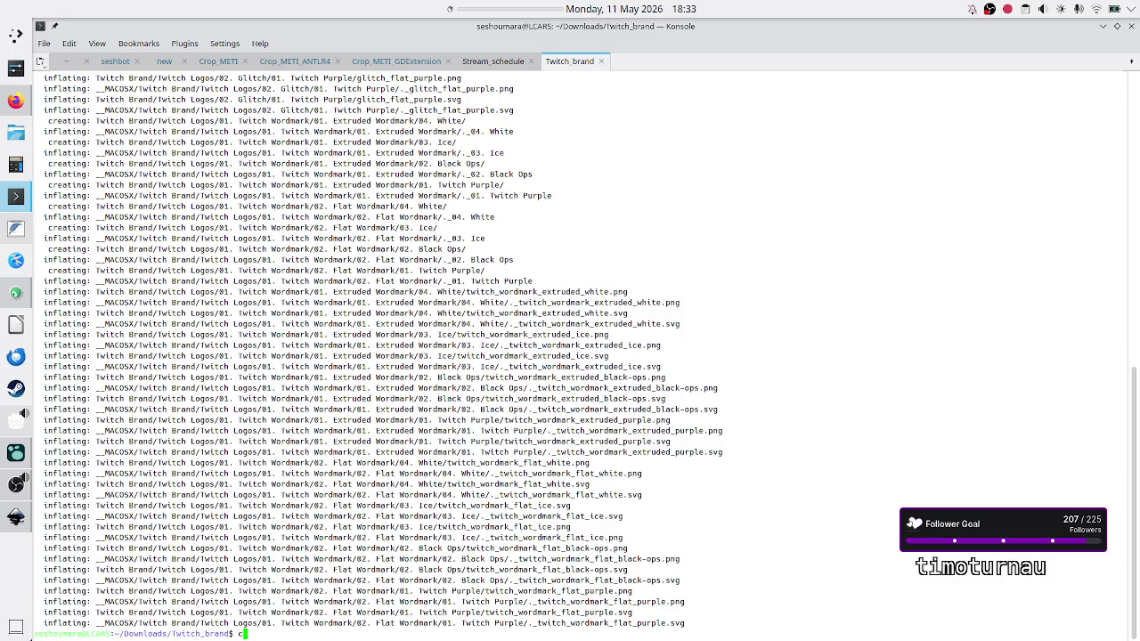
pyautogui.press('BackSpace')
pyautogui.write('lear')
pyautogui.press('Return')
pyautogui.write('ls')
pyautogui.press('Return')
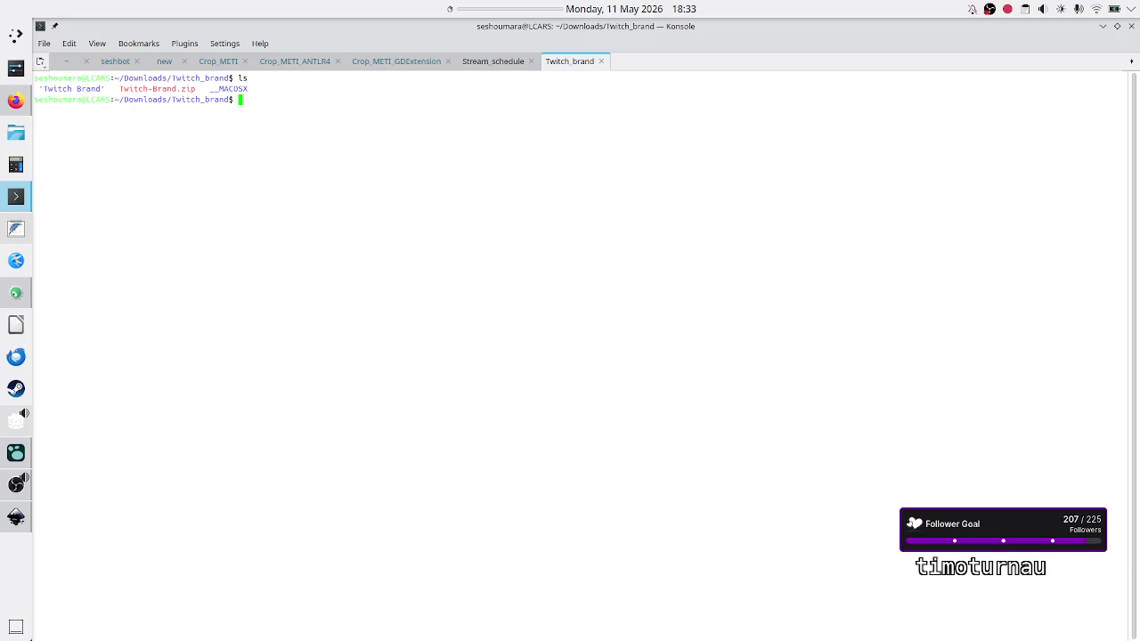
# Browse into Twitch Brand and its Twitch Logos folder, then back up to Twitch Brand.
pyautogui.write('cd ')
pyautogui.write('T')
pyautogui.press('Tab')
pyautogui.press('Return')
pyautogui.write('ls')
pyautogui.press('Return')
pyautogui.write('cd Tw')
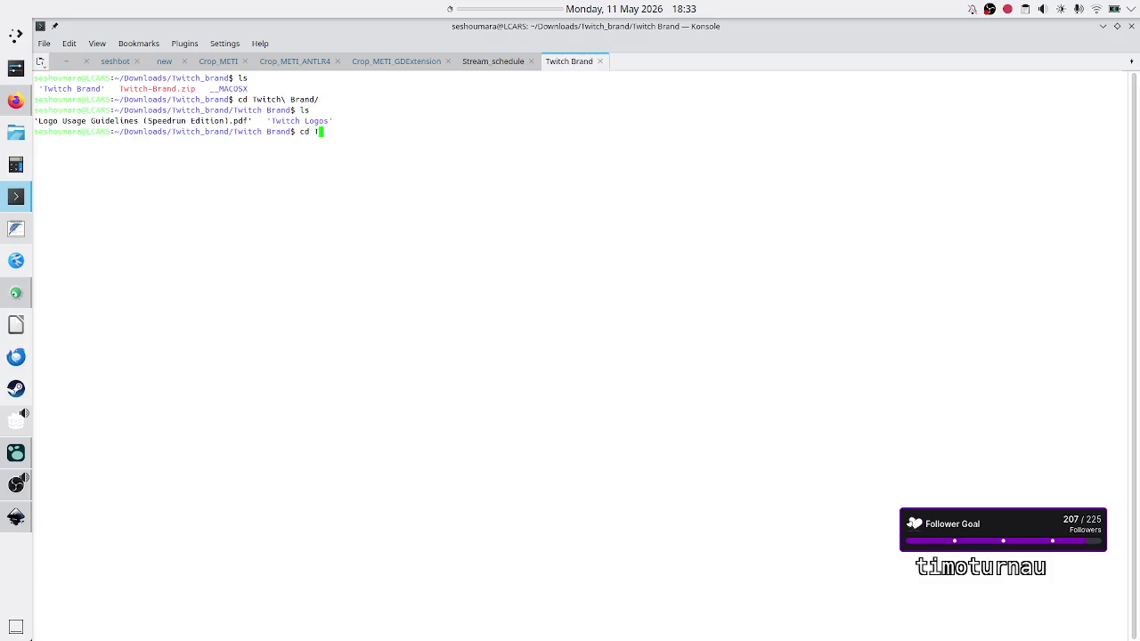
pyautogui.press('Tab')
pyautogui.press('Return')
pyautogui.write('cd')
pyautogui.press('BackSpace')
pyautogui.write('d ..')
pyautogui.press('Return')
pyautogui.write('ls')
pyautogui.press('Return')
pyautogui.press('Return')
# Copy the Twitch Logos folder to ~/Downloads/Twitch_logos with cp -r.
pyautogui.write('cp -r Tw')
pyautogui.press('Tab')
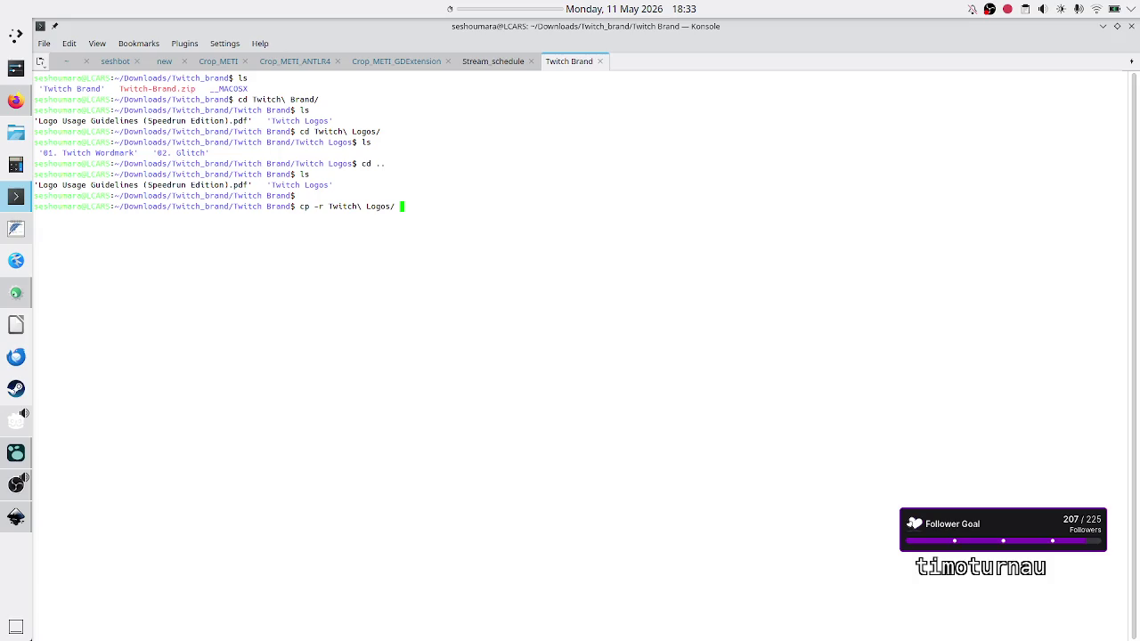
pyautogui.write('~/Dow')
pyautogui.press('Tab')
pyautogui.write('T')
pyautogui.press('Tab')
pyautogui.press('BackSpace')
pyautogui.press('BackSpace')
pyautogui.press('BackSpace')
pyautogui.press('BackSpace')
pyautogui.write('logos')
pyautogui.press('Return')
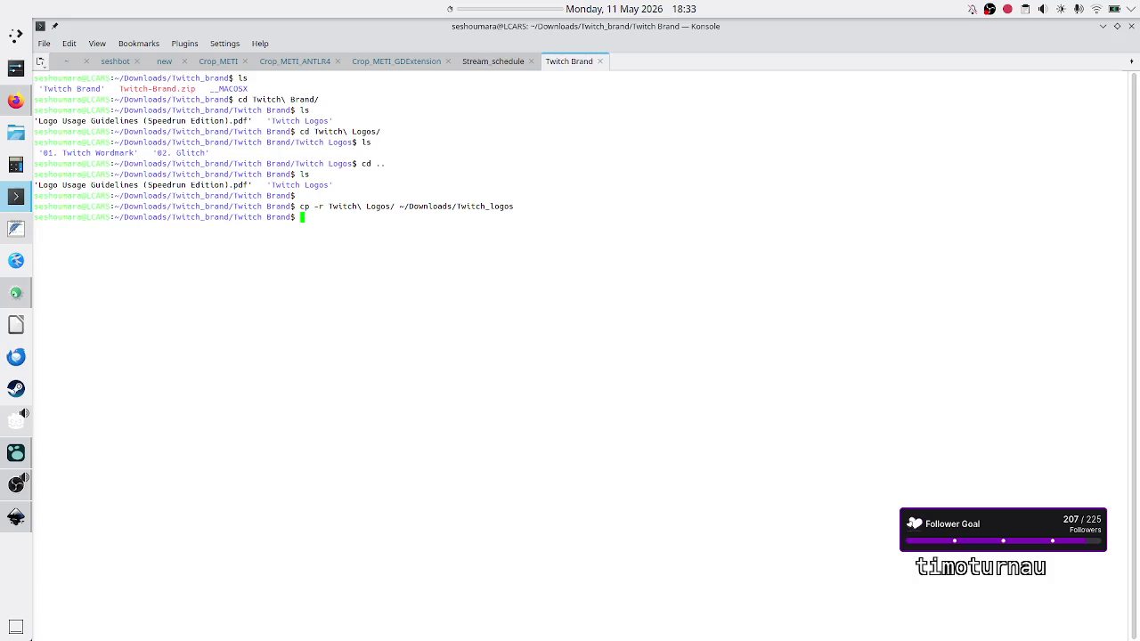
# Go back up to Downloads and confirm Twitch_logos is listed.
pyautogui.write('ls')
pyautogui.press('Return')
pyautogui.write('cd ..')
pyautogui.press('Return')
pyautogui.write('cd ..')
pyautogui.press('Return')
pyautogui.write('ls')
pyautogui.press('Return')
# List the contents of Twitch_logos, cancelling an accidental Tenda folder listing.
pyautogui.write('ls ')
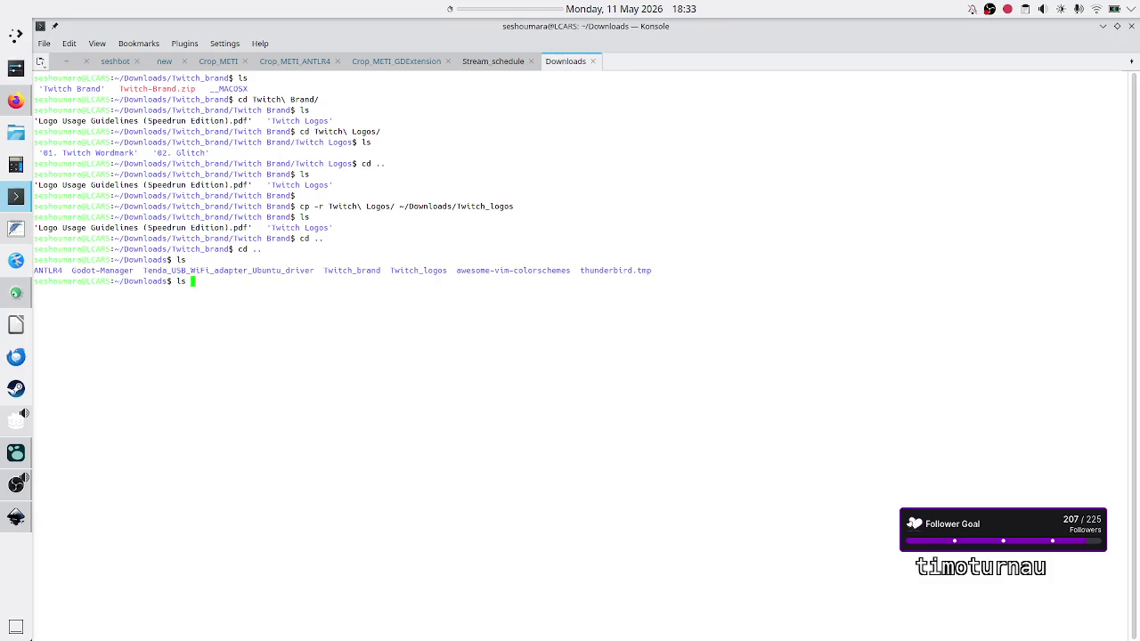
pyautogui.write('Te')
pyautogui.press('Tab')
pyautogui.hotkey('ctrl', 'c')
pyautogui.press('Return')
pyautogui.press('Return')
pyautogui.write('ls Tw')
pyautogui.press('Tab')
pyautogui.write('l')
pyautogui.press('Tab')
pyautogui.press('Return')
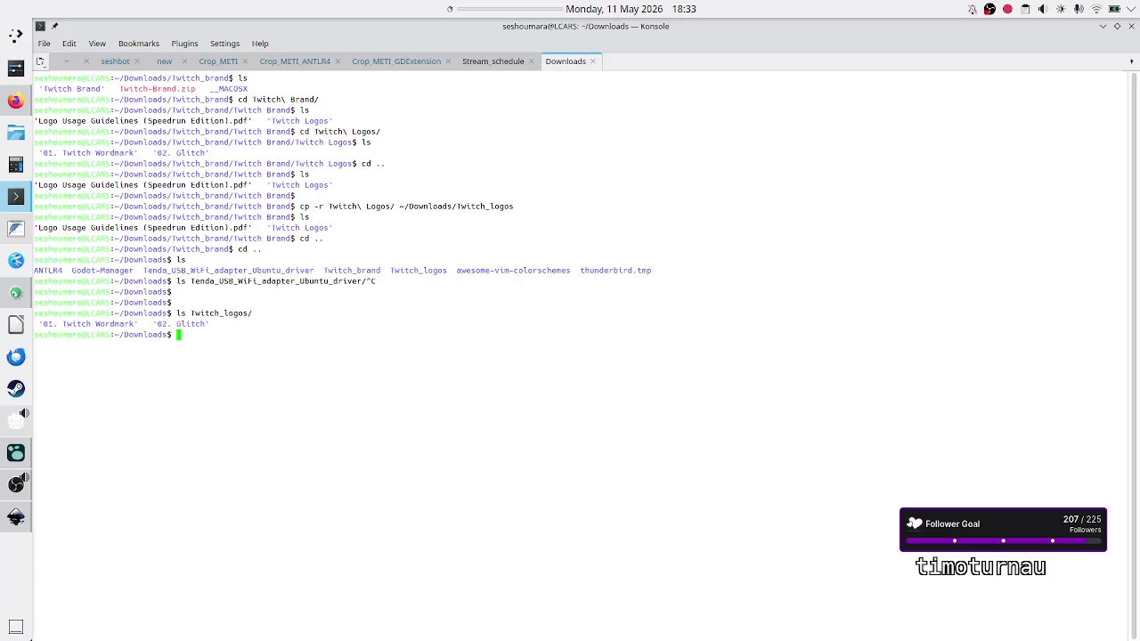
# Delete the Twitch_brand folder with rm -r and confirm it is gone.
pyautogui.write('rm -r Twi')
pyautogui.press('Tab')
pyautogui.write('br')
pyautogui.press('Tab')
pyautogui.press('Return')
pyautogui.write('ls')
pyautogui.press('Return')
# Enter Twitch_logos/02. Glitch, clear the terminal, and list its colour variants.
pyautogui.write('cd')
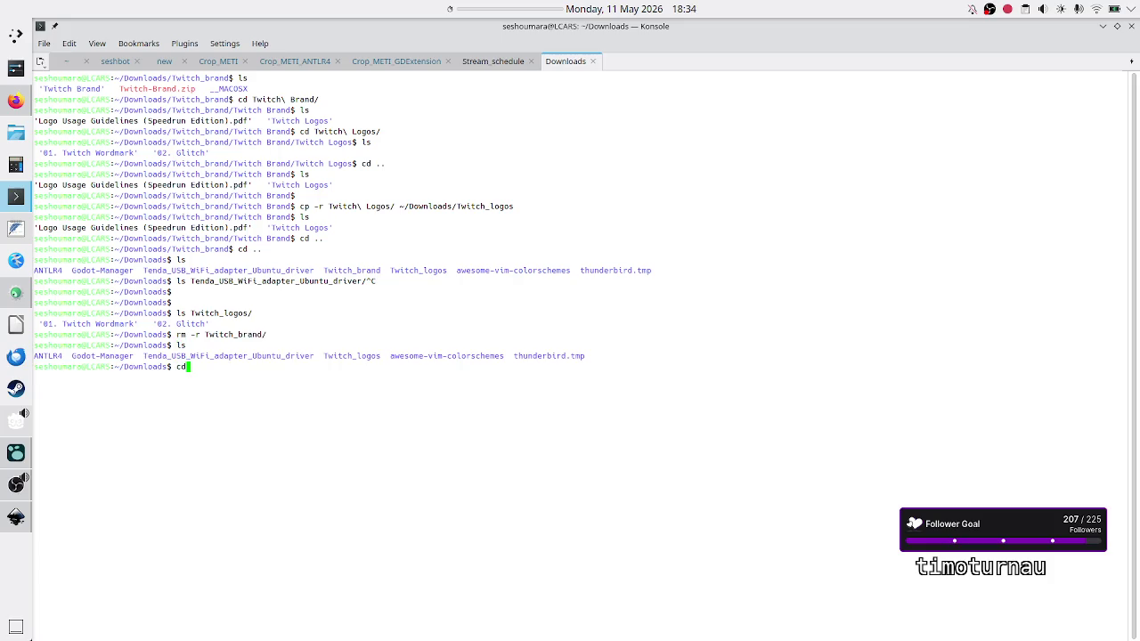
pyautogui.write(' Tw')
pyautogui.press('Tab')
pyautogui.press('Return')
pyautogui.write('ls')
pyautogui.press('Return')
pyautogui.write('cd 02')
pyautogui.press('Tab')
pyautogui.press('Return')
pyautogui.write('clear')
pyautogui.press('Return')
pyautogui.write('ls')
pyautogui.press('Return')
pyautogui.write('cd')
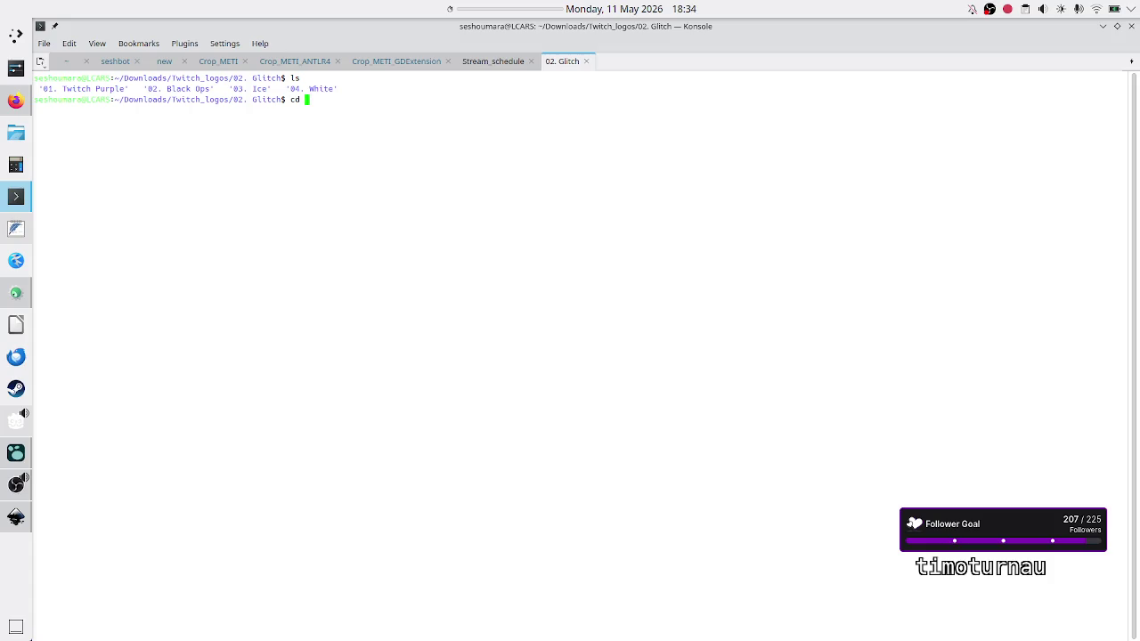
# Back in Konsole, list the logo files in every colour folder with ls *.
pyautogui.hotkey('alt', 'Tab')
pyautogui.hotkey('alt', 'Tab')
pyautogui.hotkey('alt', 'Tab')
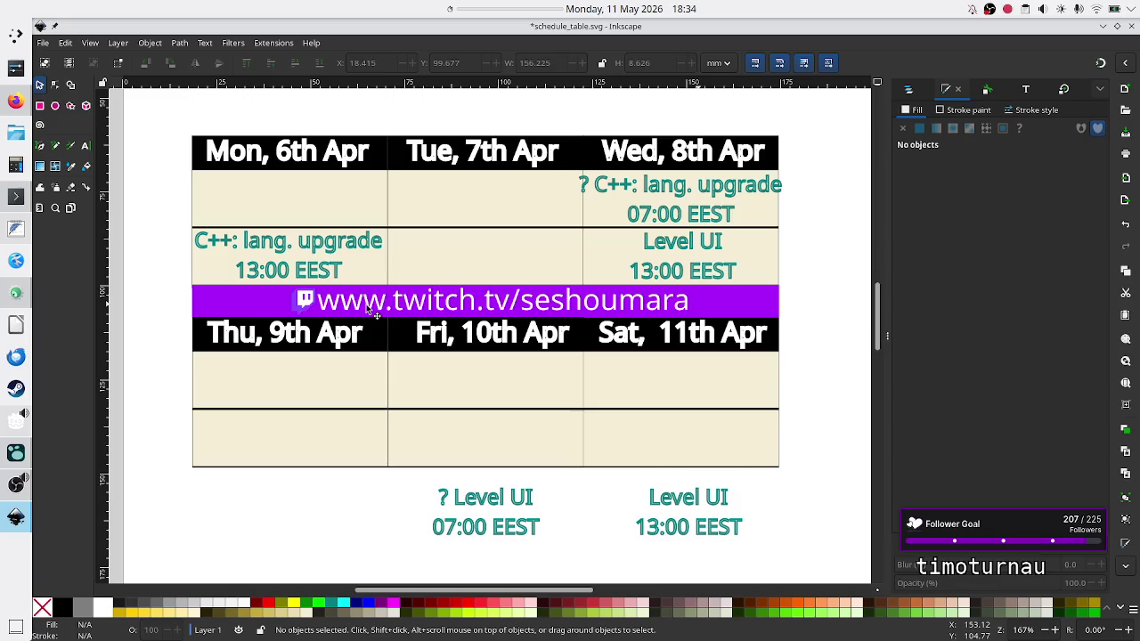
pyautogui.hotkey('alt', 'Tab')
pyautogui.press('BackSpace')
pyautogui.press('BackSpace')
pyautogui.write('ls *')
pyautogui.press('Return')
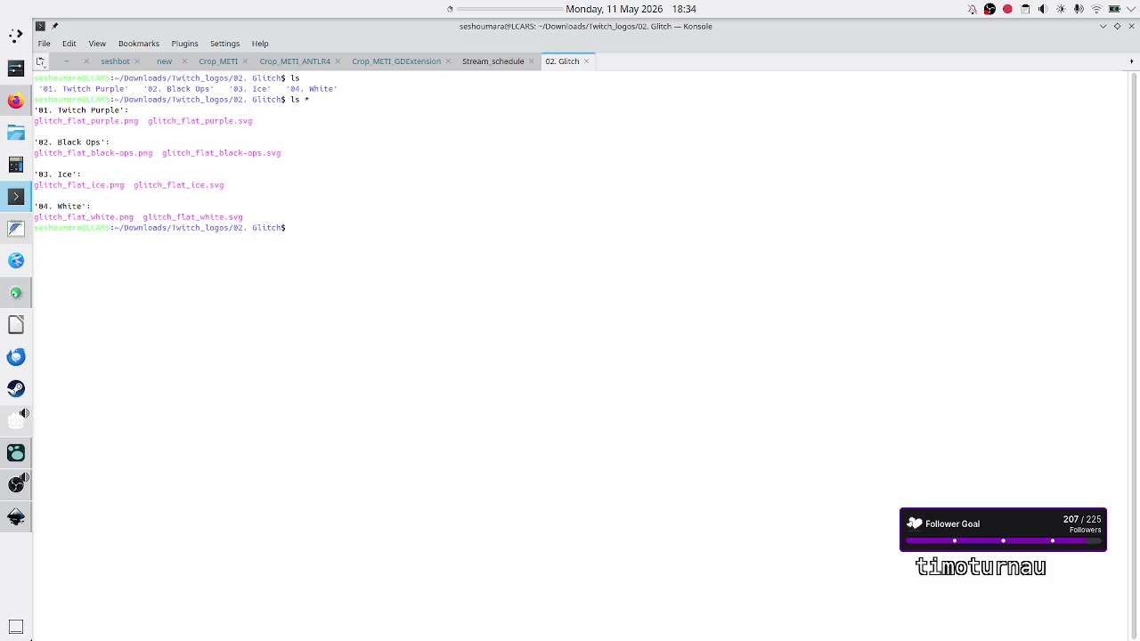
# Open 01. Twitch Purple/glitch_flat_purple.png in Gwenview from the terminal.
pyautogui.write('gwenview')
pyautogui.write(' 0')
pyautogui.press('BackSpace')
pyautogui.write('01')
pyautogui.press('Tab')
pyautogui.write('gl')
pyautogui.press('Tab')
pyautogui.write('png')
pyautogui.press('Return')
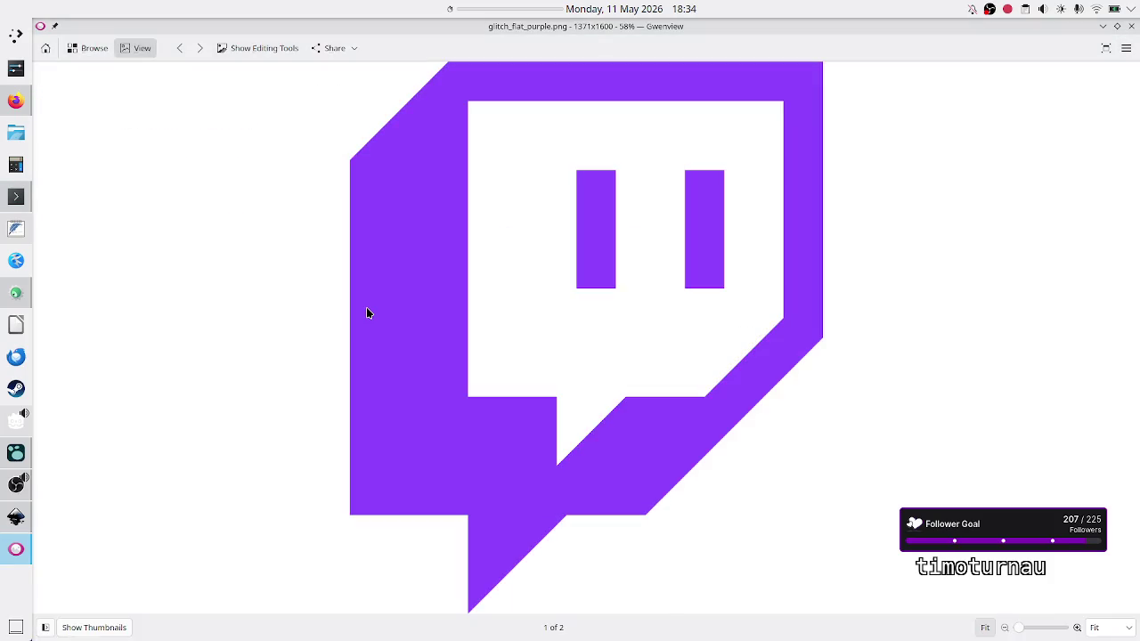
# Compare the purple Glitch logo with the Inkscape schedule design, then close Gwenview.
pyautogui.hotkey('alt', 'Tab')
pyautogui.hotkey('alt', 'Tab')
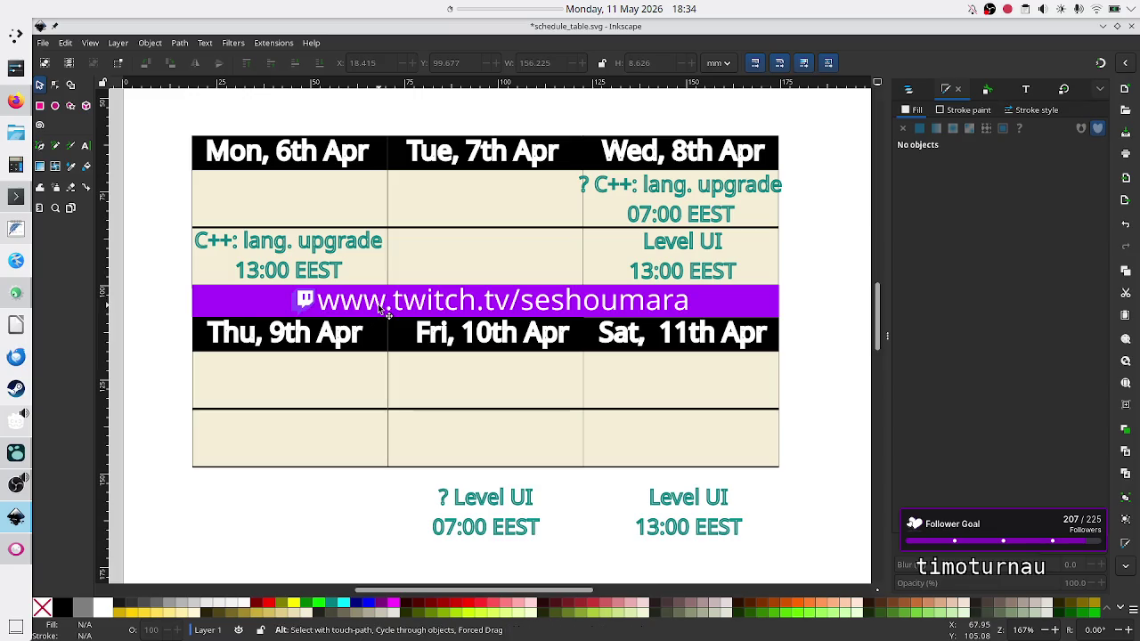
pyautogui.hotkey('alt', 'Tab')
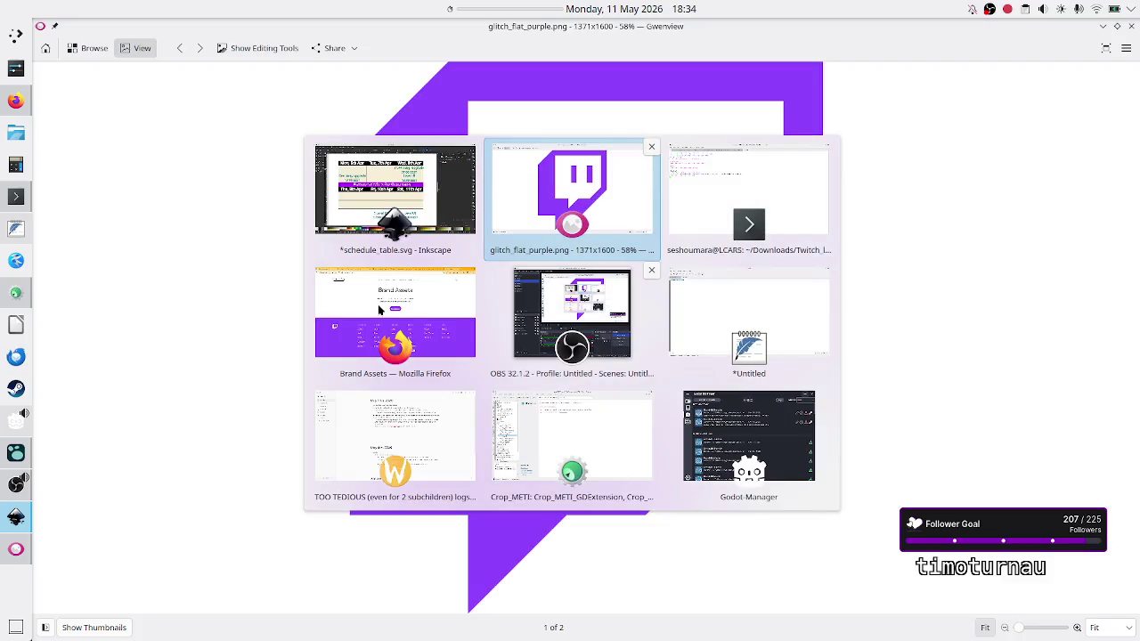
pyautogui.click(1133, 27)
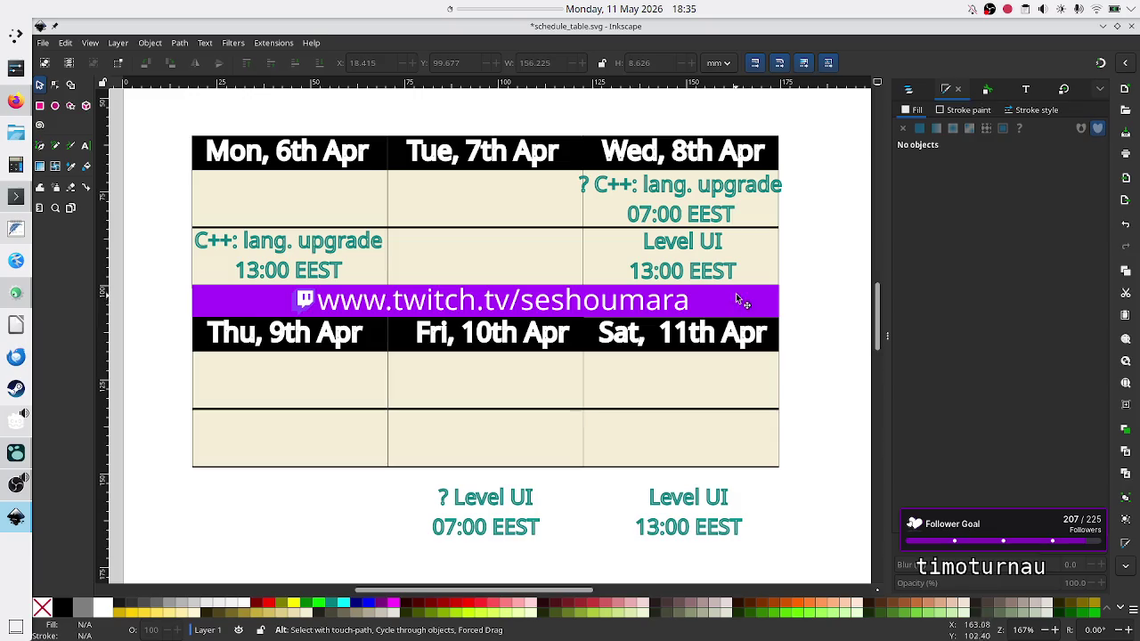
pyautogui.hotkey('alt', 'Tab')
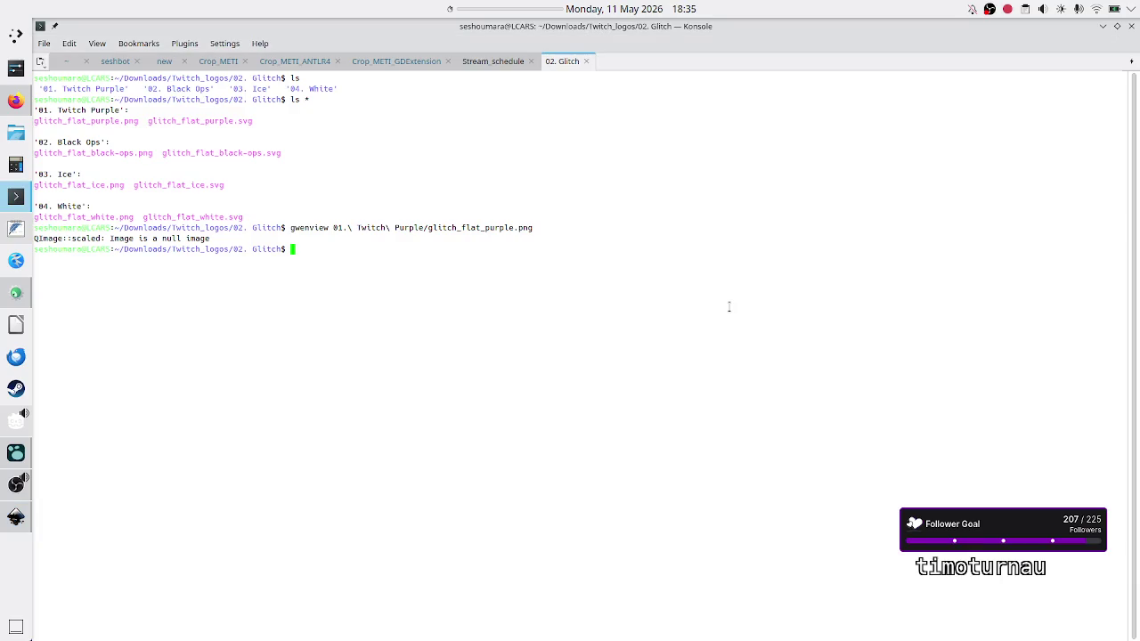
pyautogui.hotkey('alt', 'Tab')
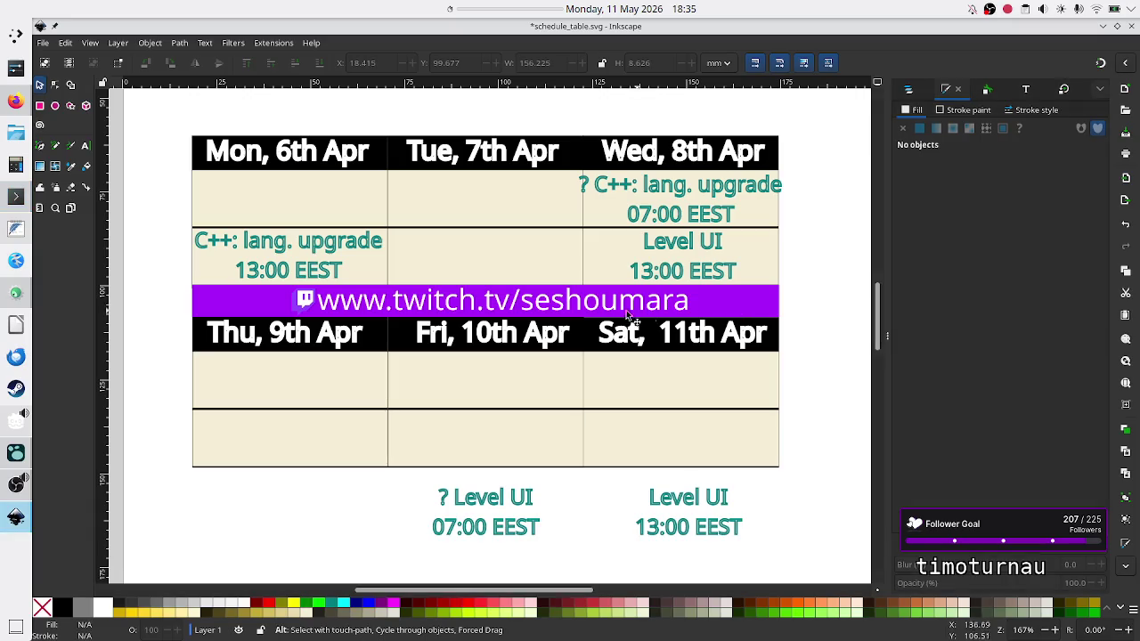